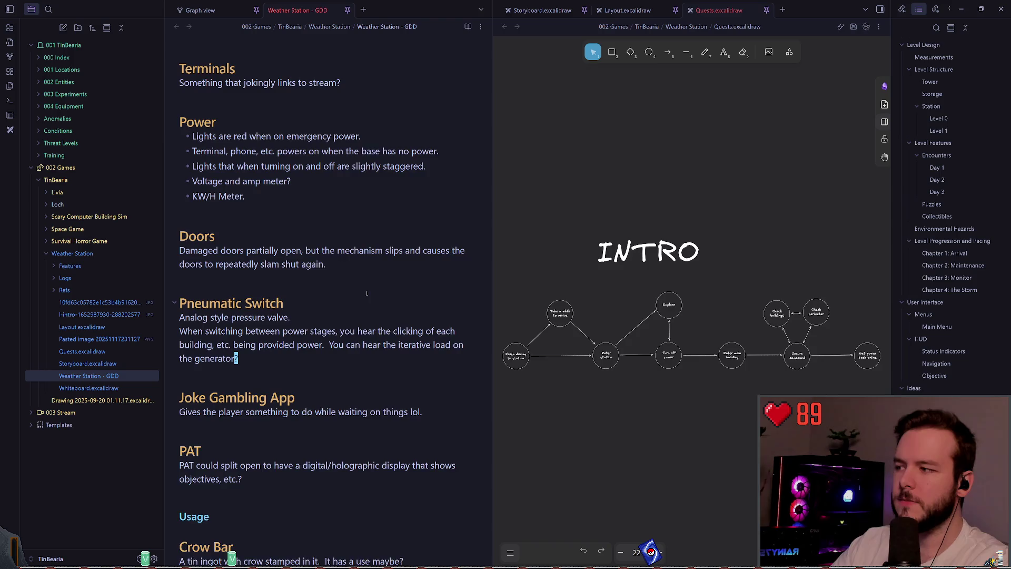
# Switch from the design notes to the Godot editor showing level_0
pyautogui.scroll(-5, 367, 293)
pyautogui.scroll(3, 337, 285)
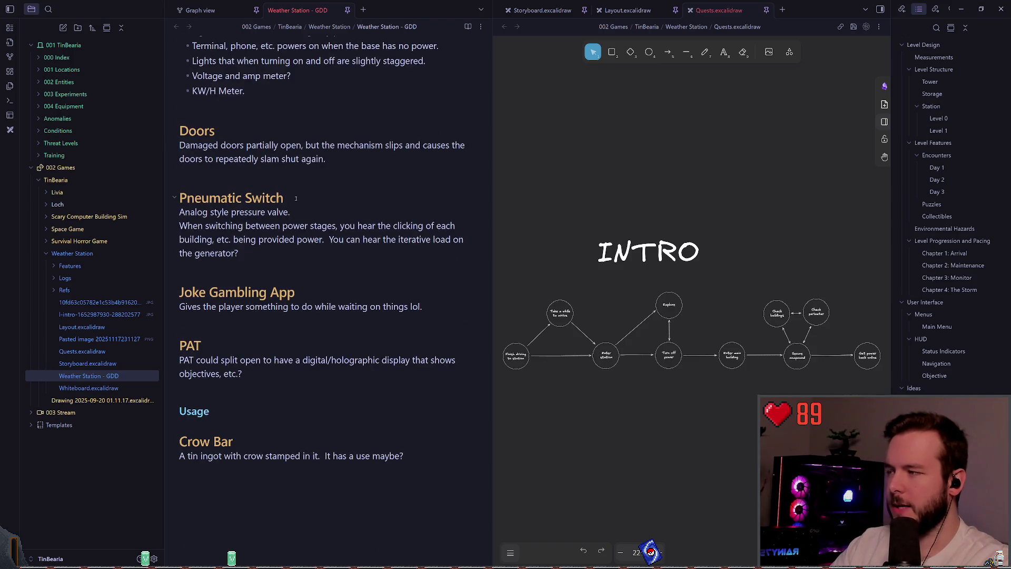
pyautogui.click(961, 9)
pyautogui.hotkey('alt', 'Tab')
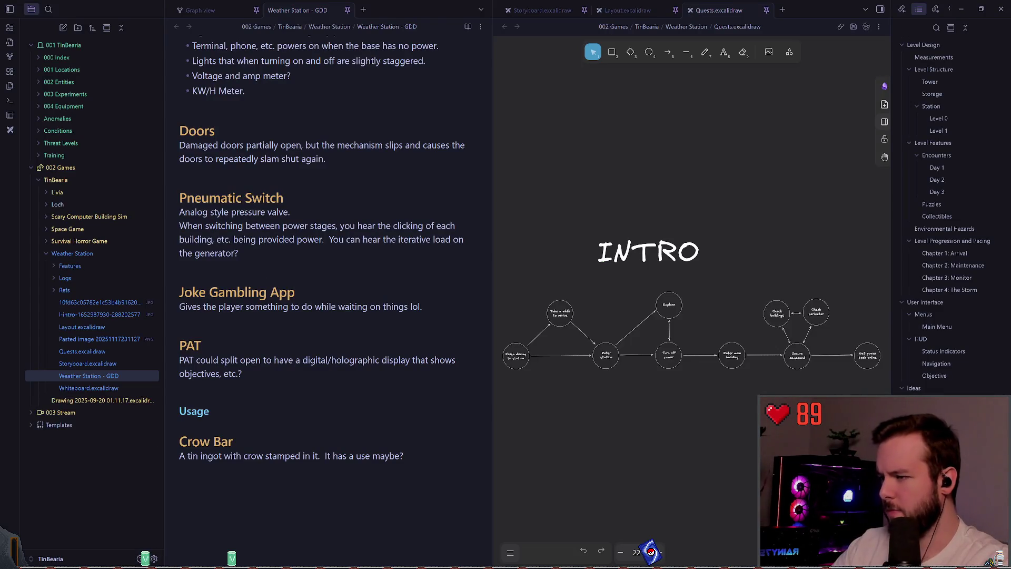
pyautogui.hotkey('alt', 'Tab')
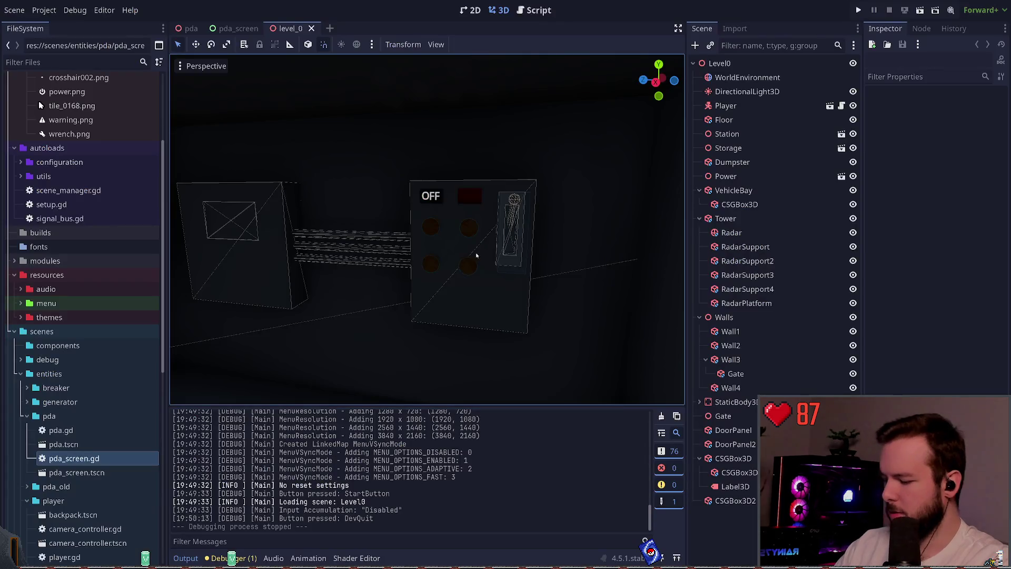
# Fly out over level_0 to survey the hangar, walls and tower from above
pyautogui.press('s')
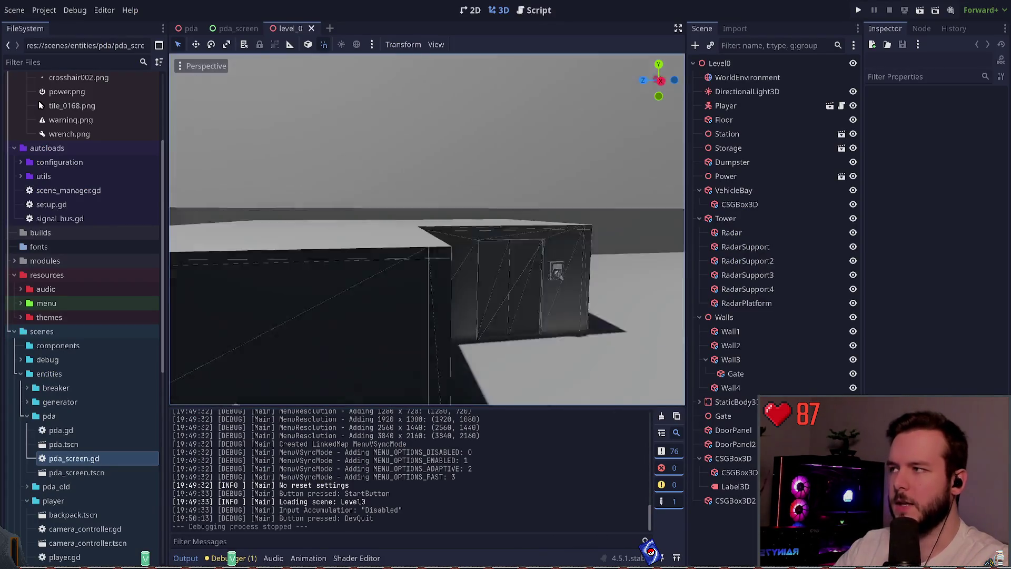
pyautogui.press('s')
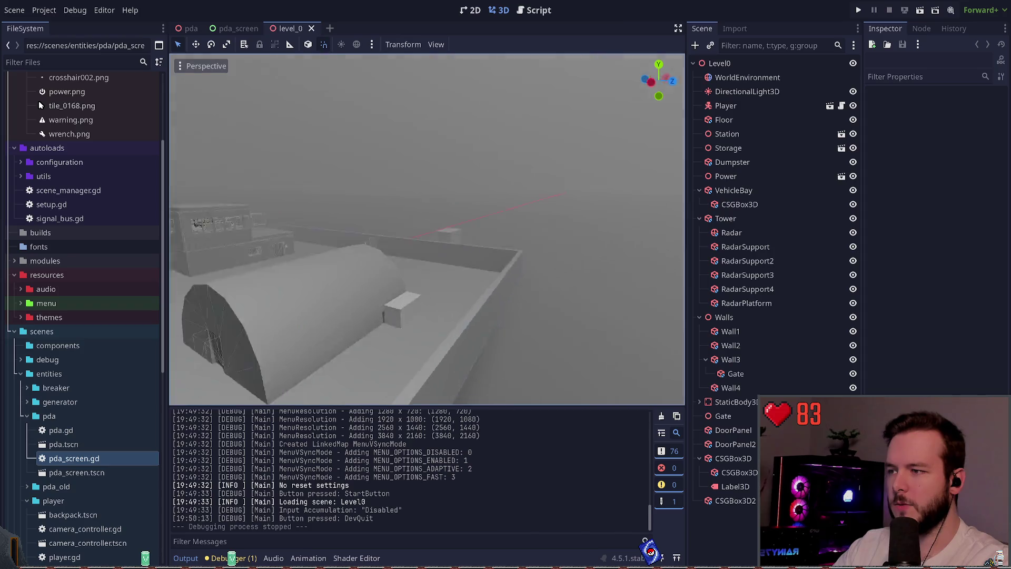
pyautogui.press('w')
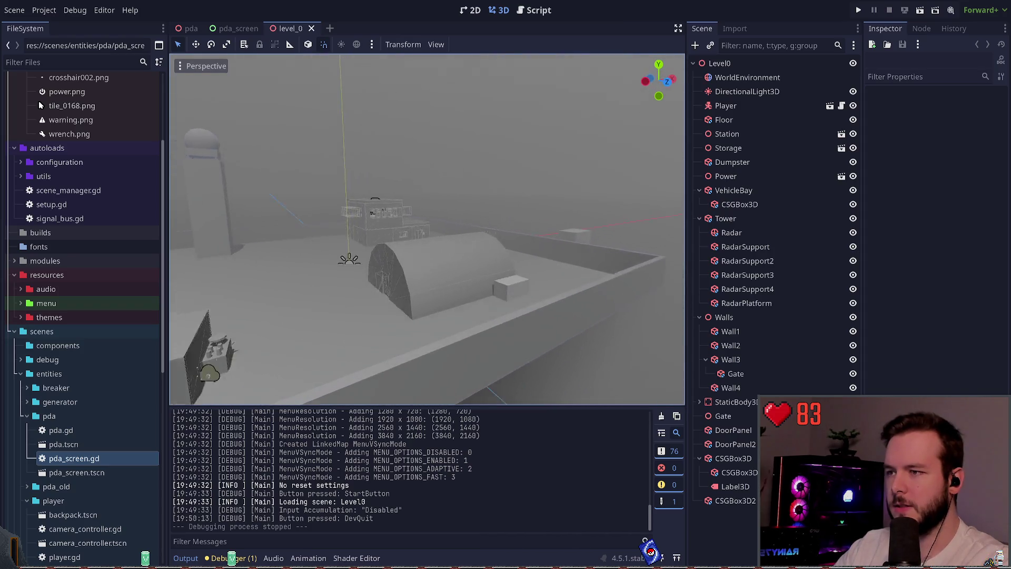
pyautogui.press('s')
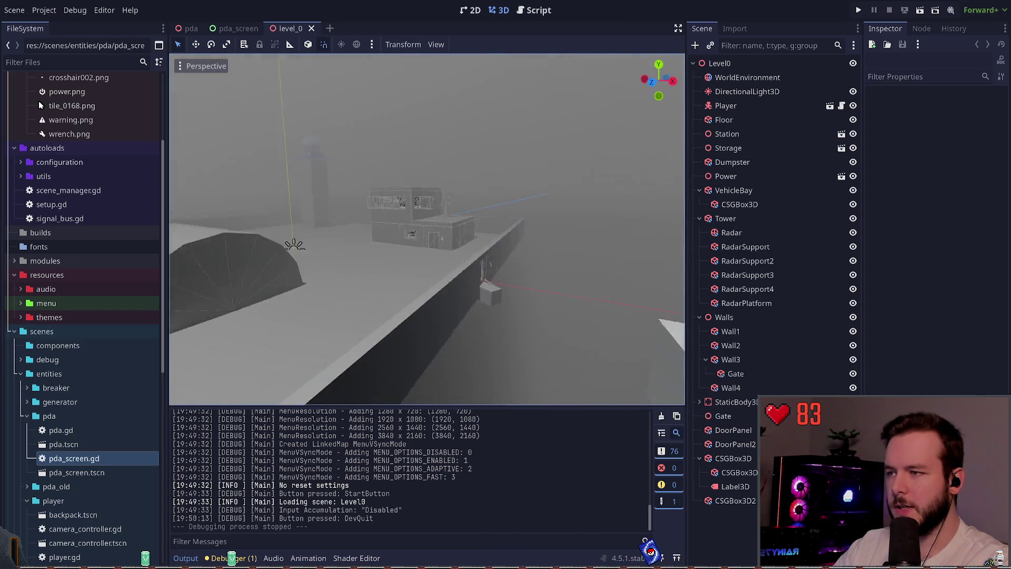
pyautogui.press('w')
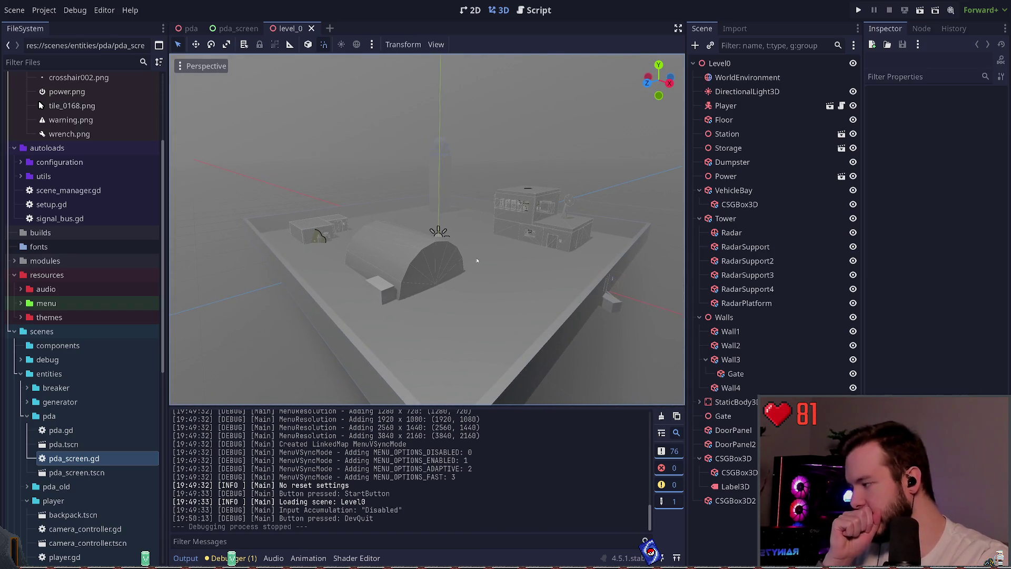
pyautogui.press('d')
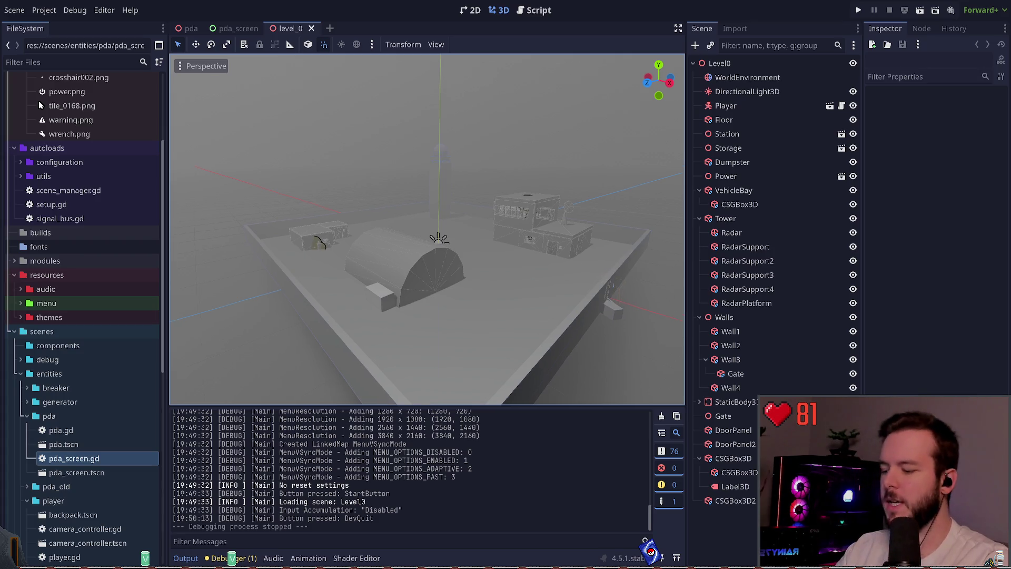
# Fly down to the outer wall and frame its gate, doorway and snowmobile box
pyautogui.press('w')
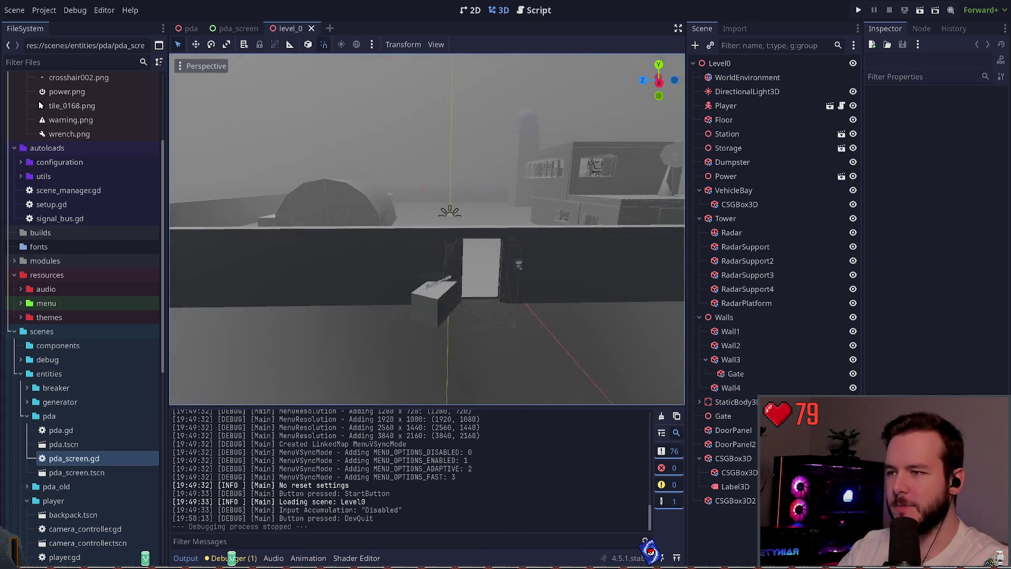
pyautogui.press('w')
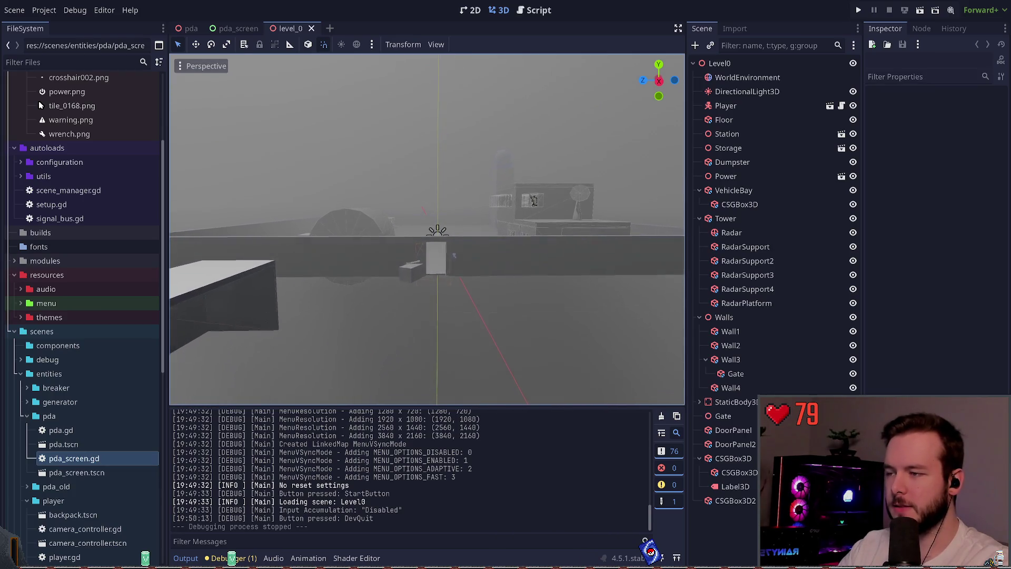
pyautogui.press('w')
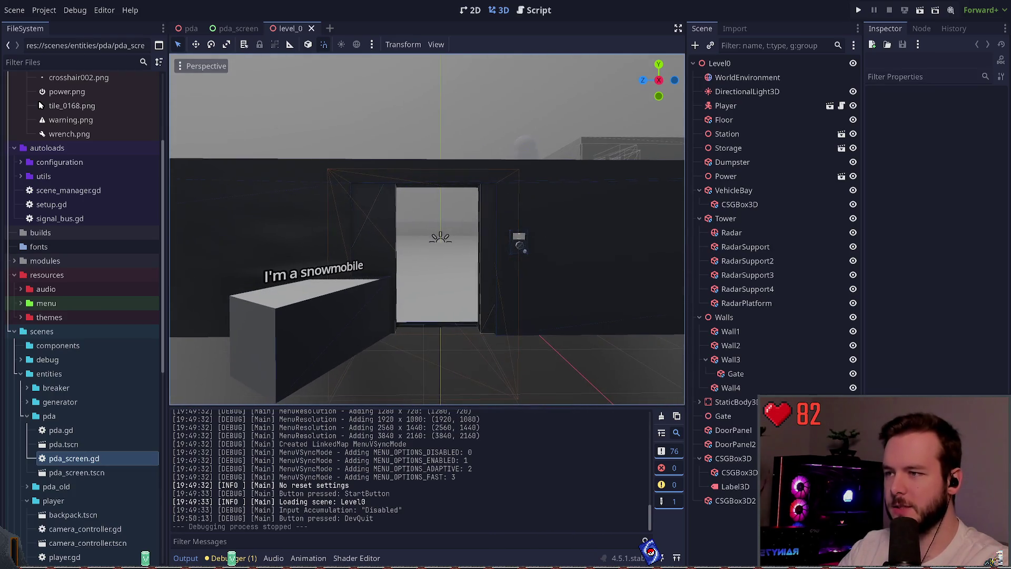
pyautogui.press('w')
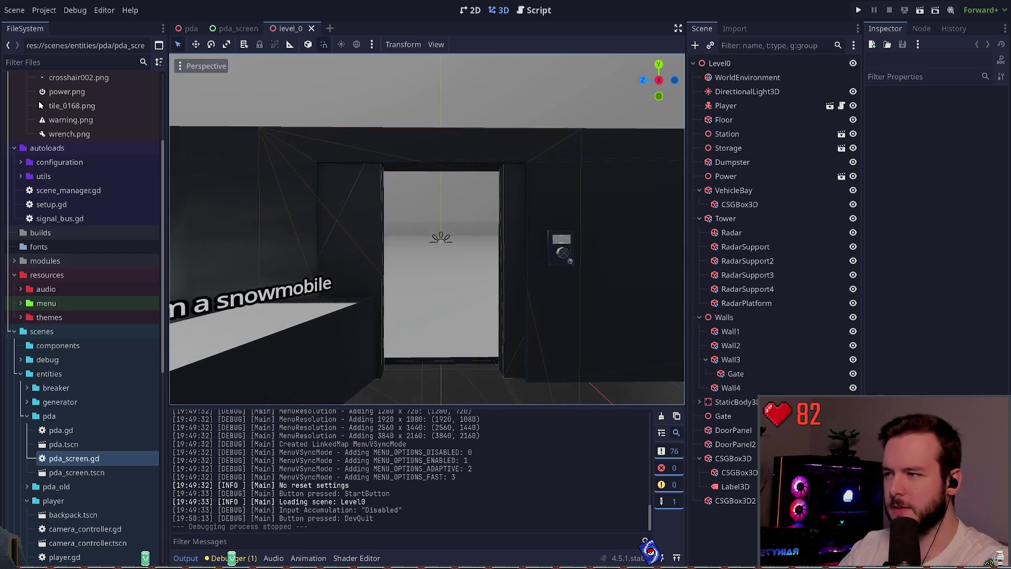
pyautogui.press('w')
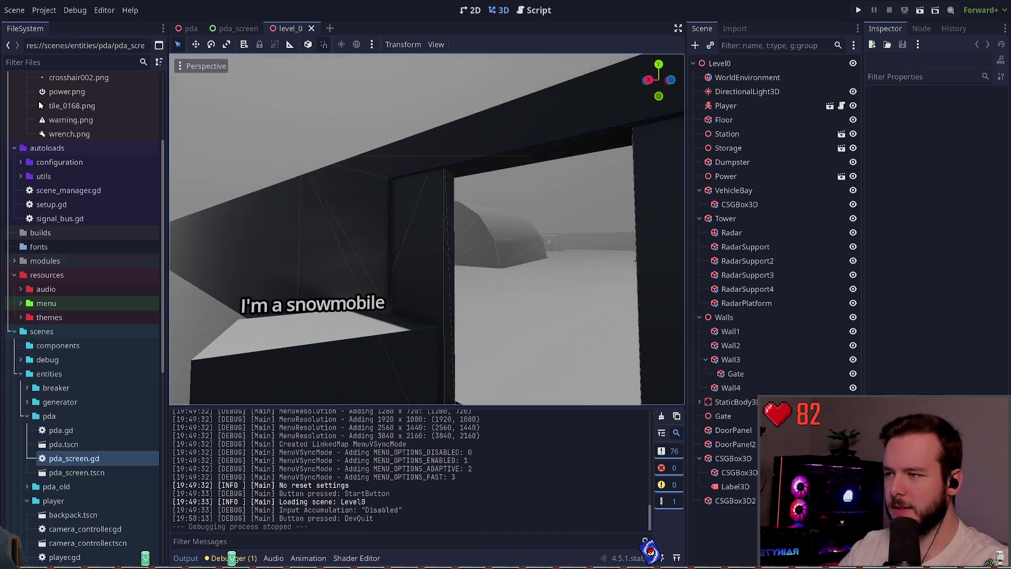
pyautogui.press('s')
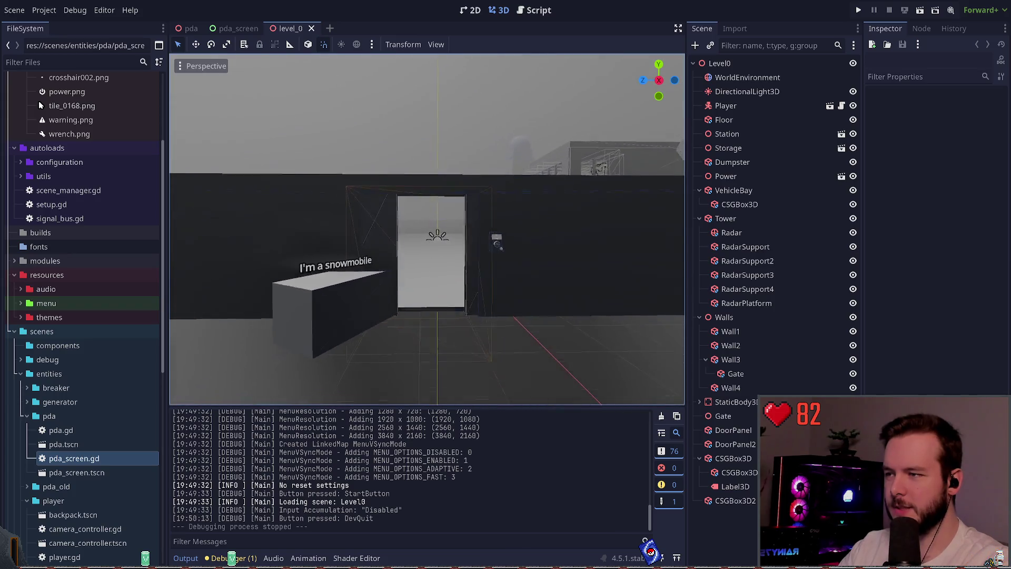
pyautogui.press('d')
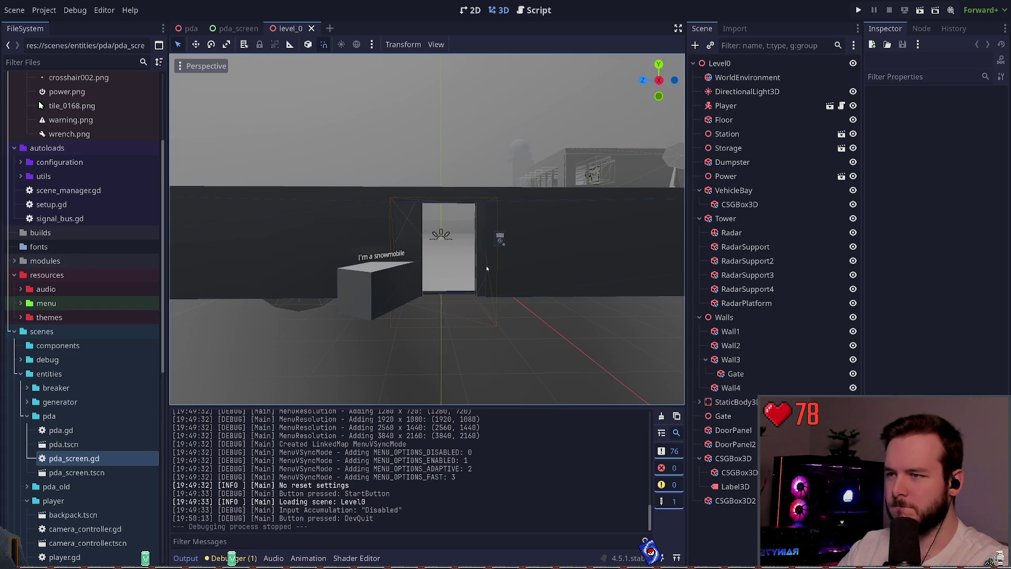
pyautogui.moveTo(487, 268)
pyautogui.mouseDown()
pyautogui.moveTo(453, 237)
pyautogui.moveTo(474, 234)
pyautogui.moveTo(421, 235)
pyautogui.moveTo(507, 287)
pyautogui.mouseUp()
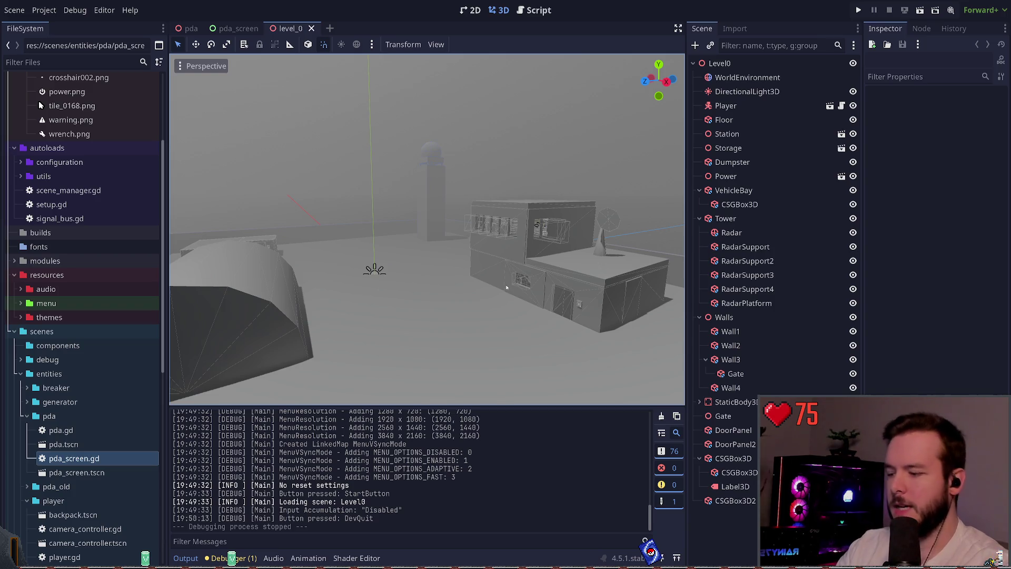
pyautogui.moveTo(485, 199); pyautogui.dragTo(343, 275)
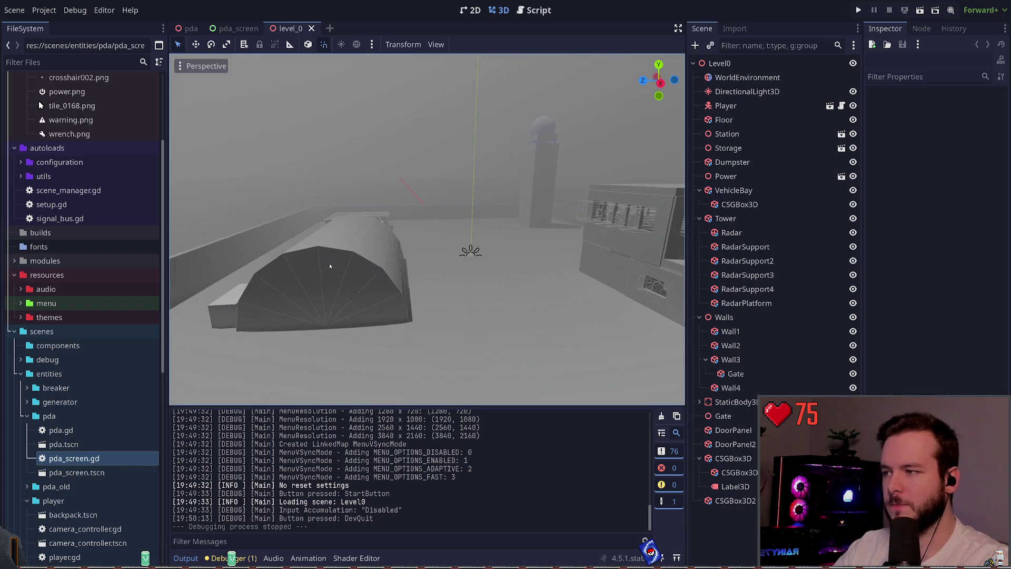
pyautogui.moveTo(435, 149)
pyautogui.mouseDown()
pyautogui.moveTo(369, 211)
pyautogui.moveTo(431, 201)
pyautogui.mouseUp()
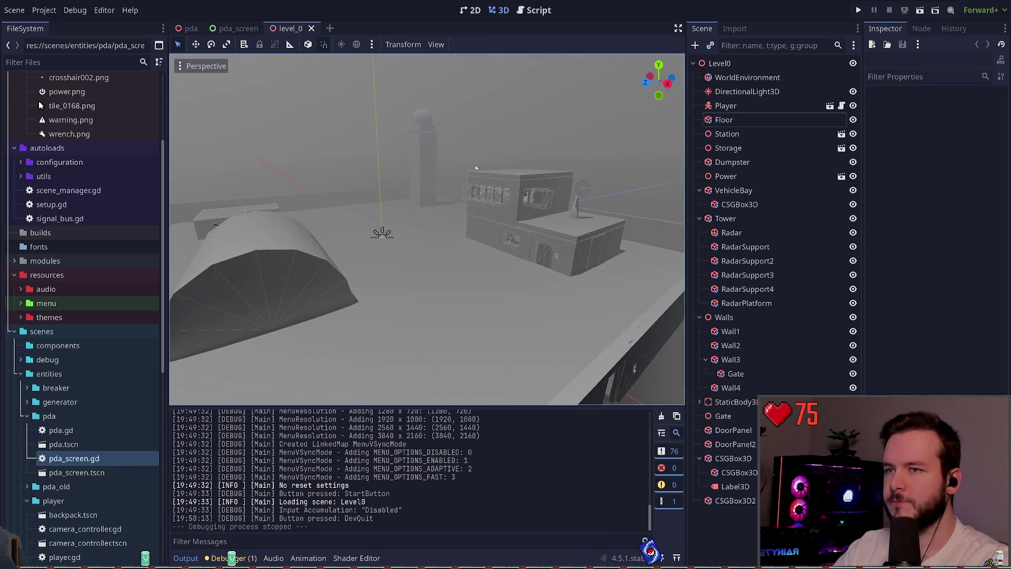
pyautogui.click(748, 63)
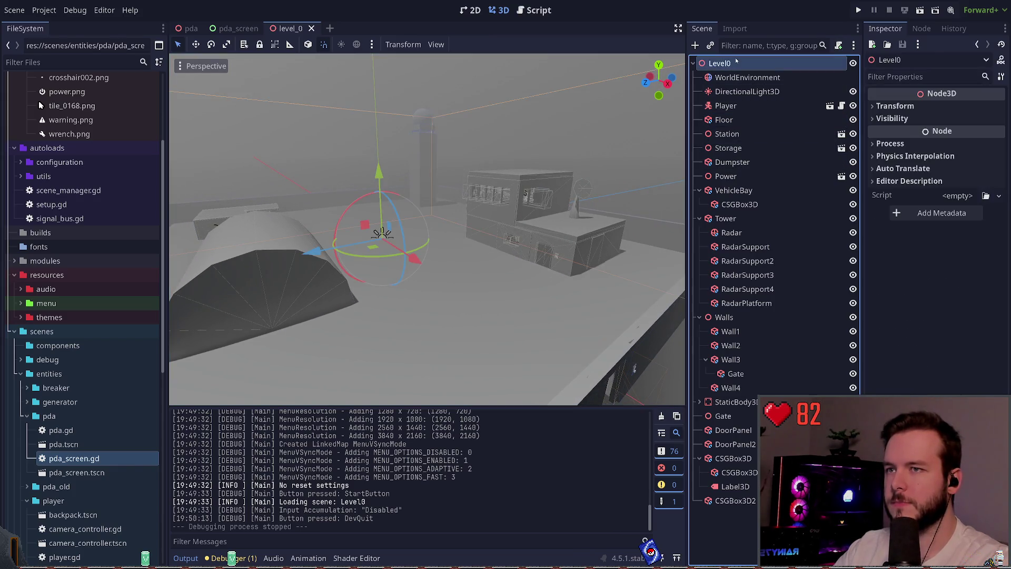
pyautogui.click(750, 516)
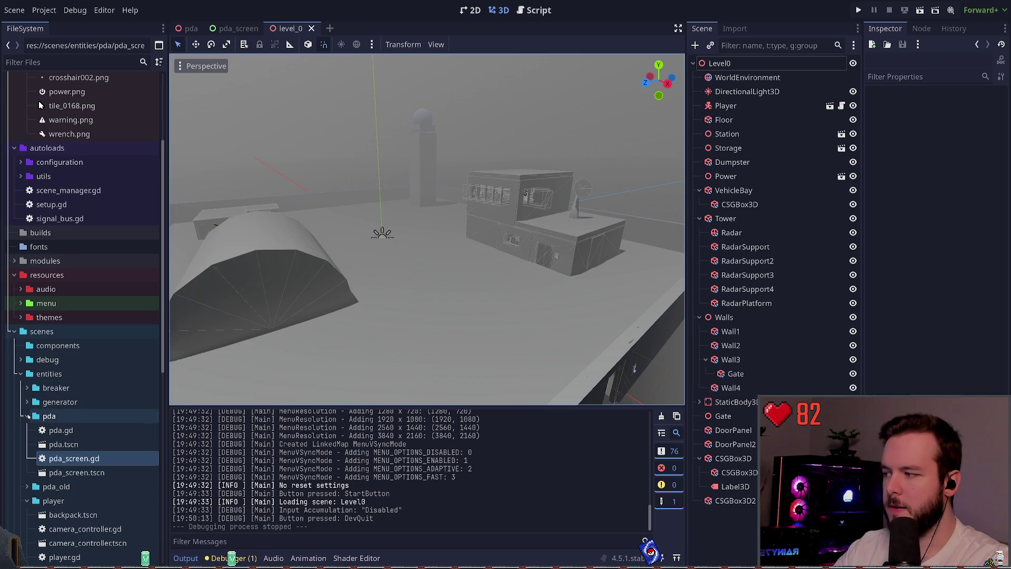
# Collapse the pda, player, entities and environment folders in the FileSystem dock
pyautogui.click(28, 416)
pyautogui.click(27, 444)
pyautogui.scroll(-4, 31, 369)
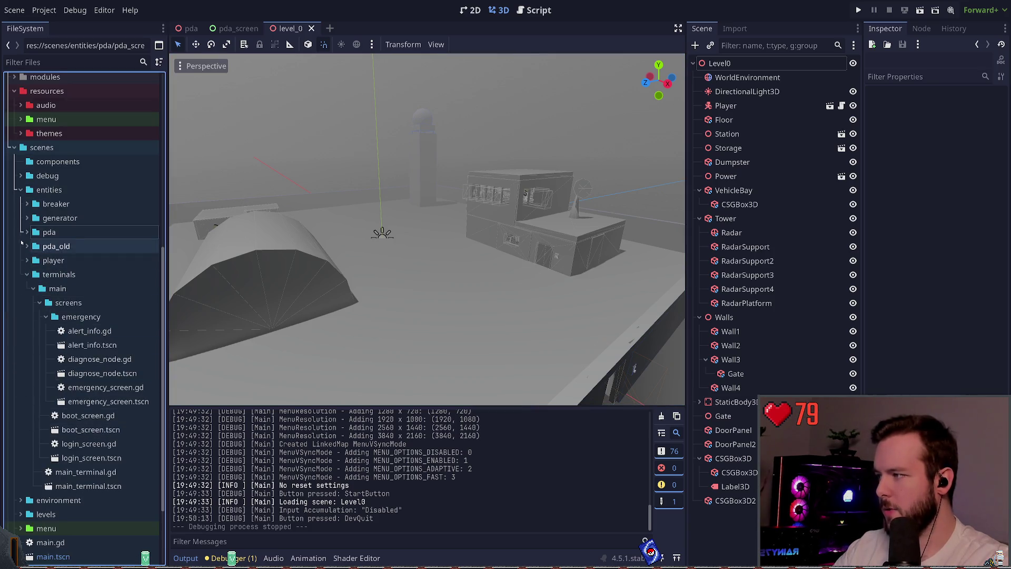
pyautogui.click(21, 189)
pyautogui.click(21, 401)
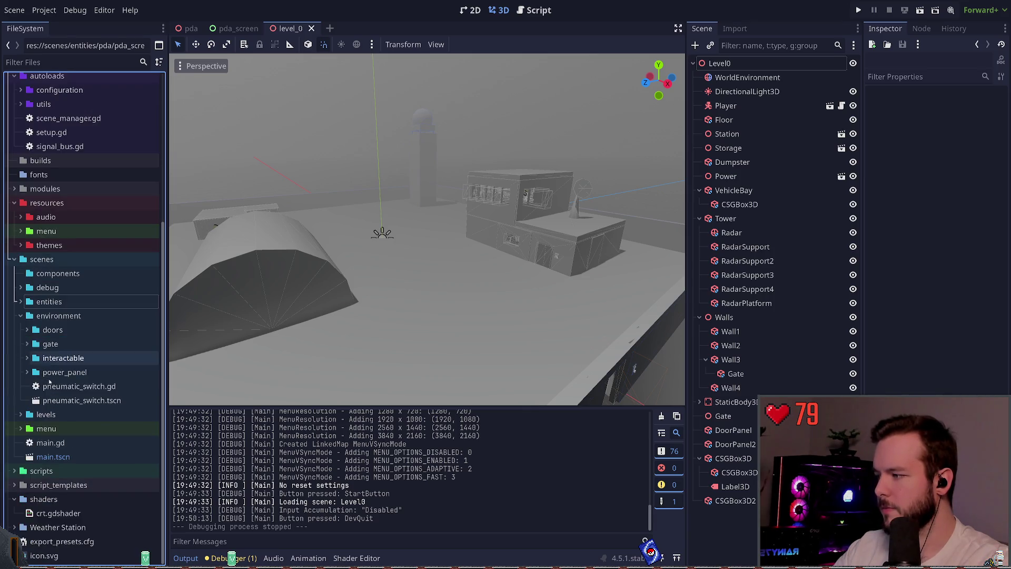
pyautogui.click(20, 315)
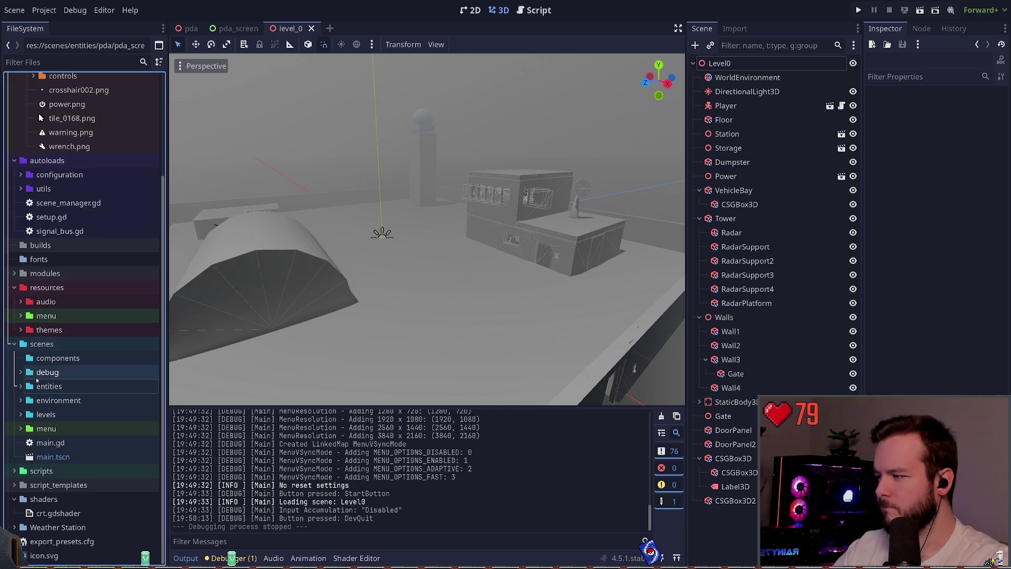
pyautogui.click(20, 415)
pyautogui.click(21, 429)
pyautogui.click(21, 428)
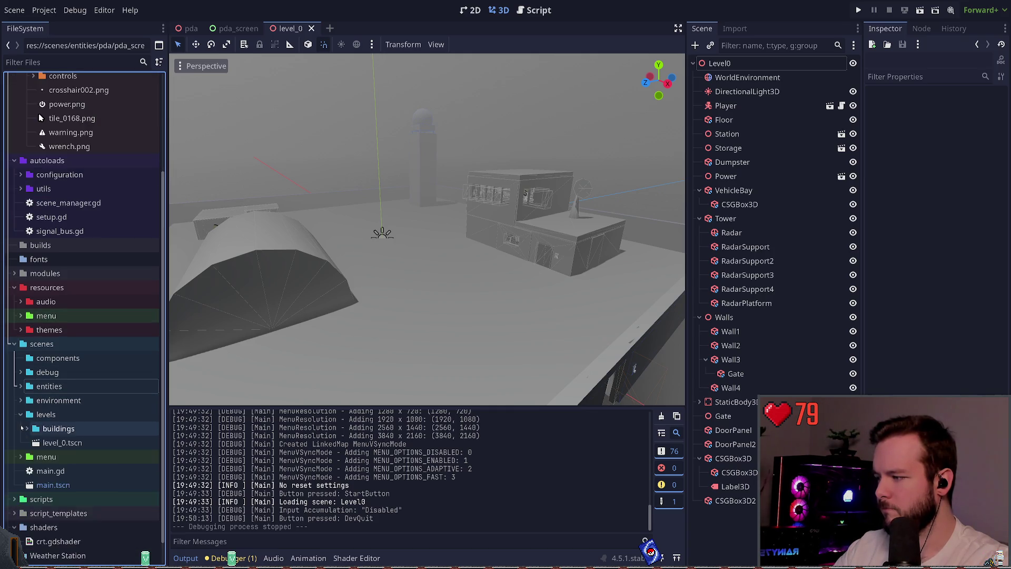
pyautogui.scroll(-1, 22, 401)
pyautogui.click(20, 372)
pyautogui.click(21, 372)
pyautogui.click(21, 372)
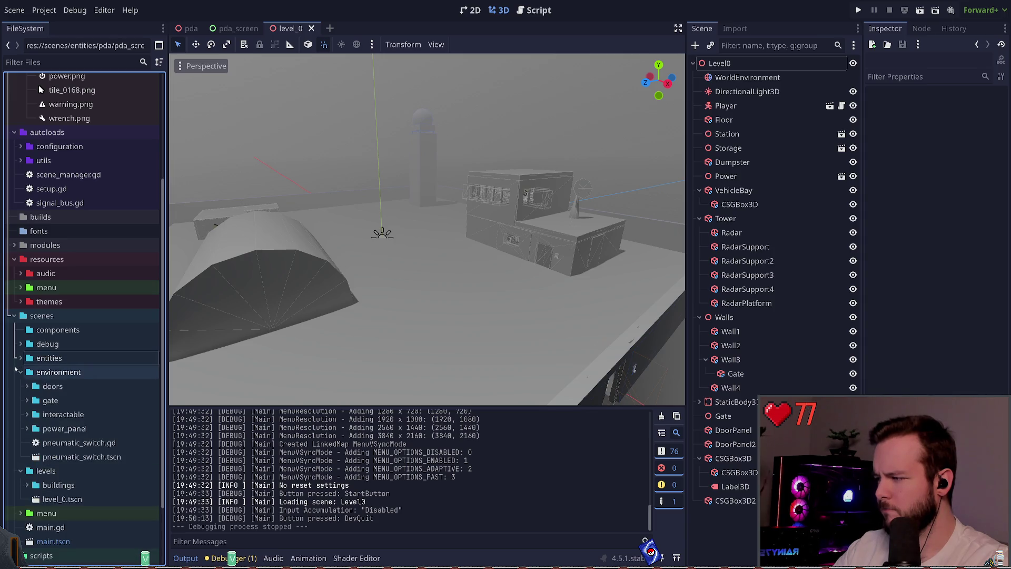
pyautogui.click(17, 371)
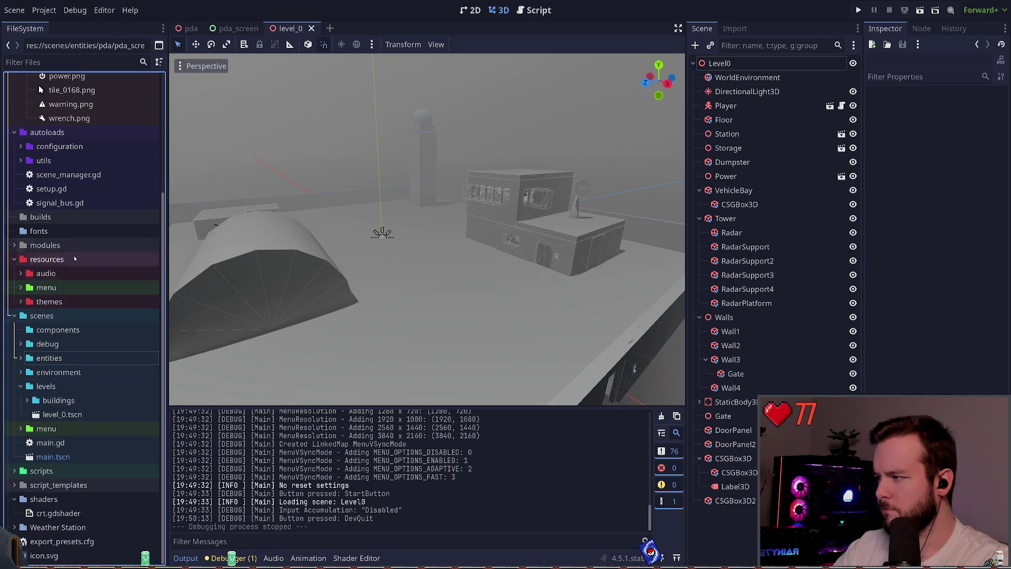
# Filter the project files by 'levels', then clear the filter to restore the full tree
pyautogui.click(72, 62)
pyautogui.write('levels')
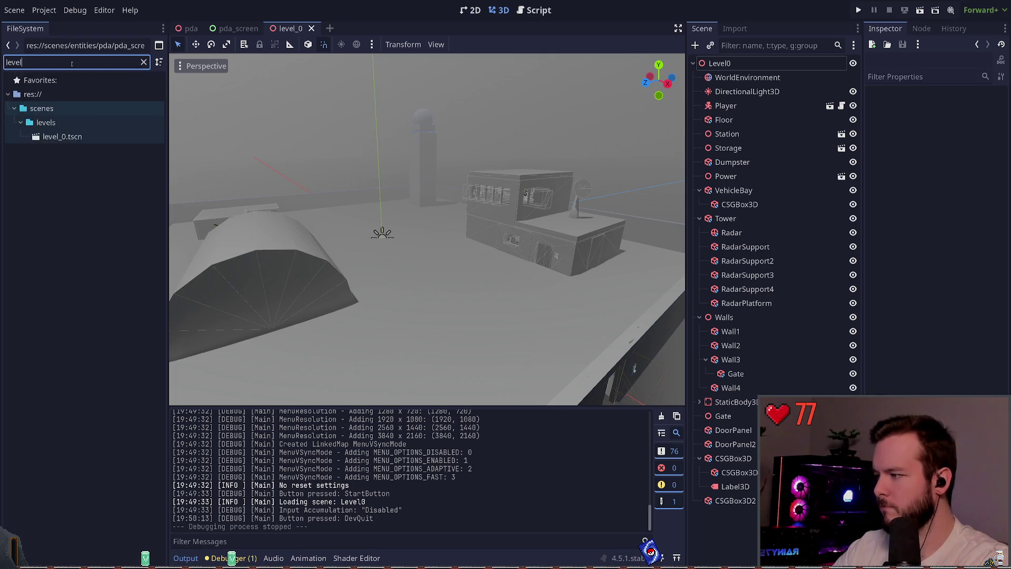
pyautogui.press('BackSpace')
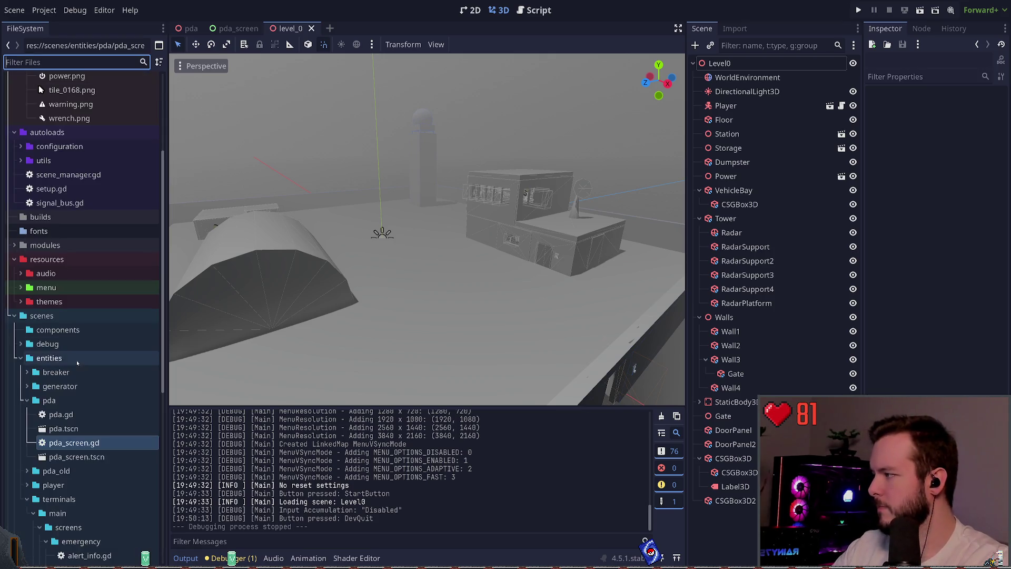
pyautogui.scroll(-5, 90, 350)
pyautogui.scroll(5, 91, 350)
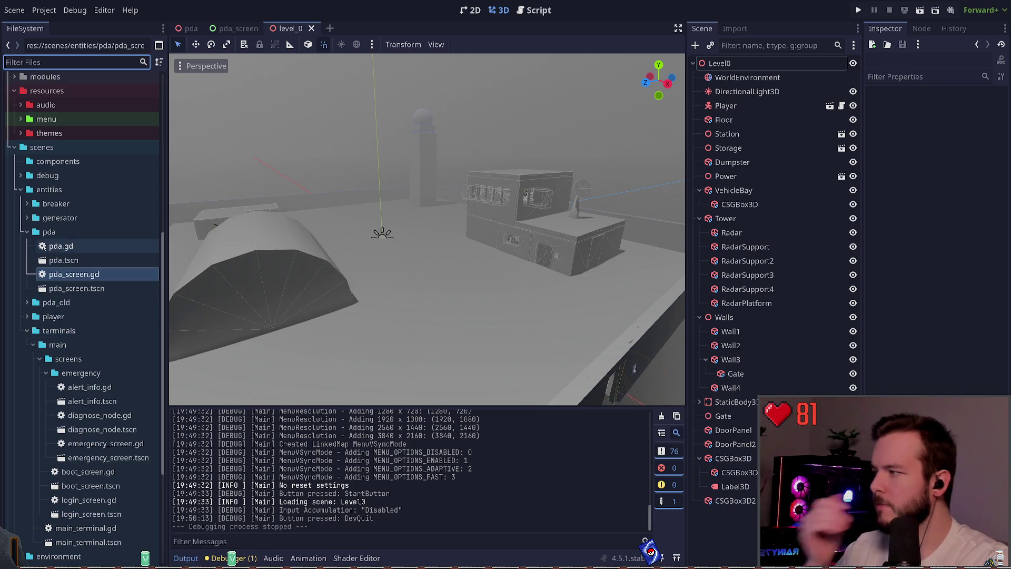
# Collapse the assets folder, re-expand scenes, and collapse entities to reach levels and buildings
pyautogui.click(47, 232)
pyautogui.click(13, 149)
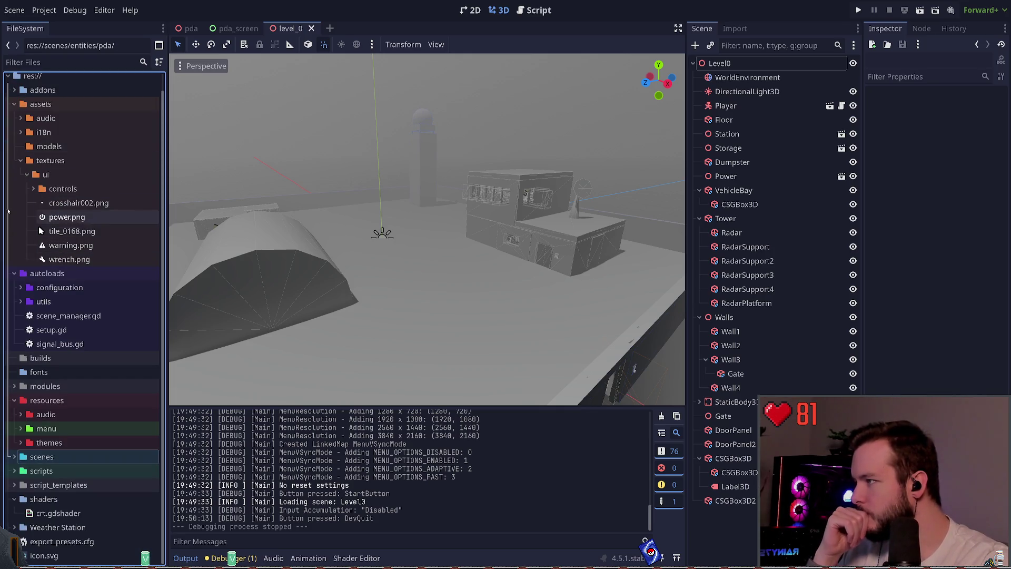
pyautogui.click(19, 102)
pyautogui.click(14, 103)
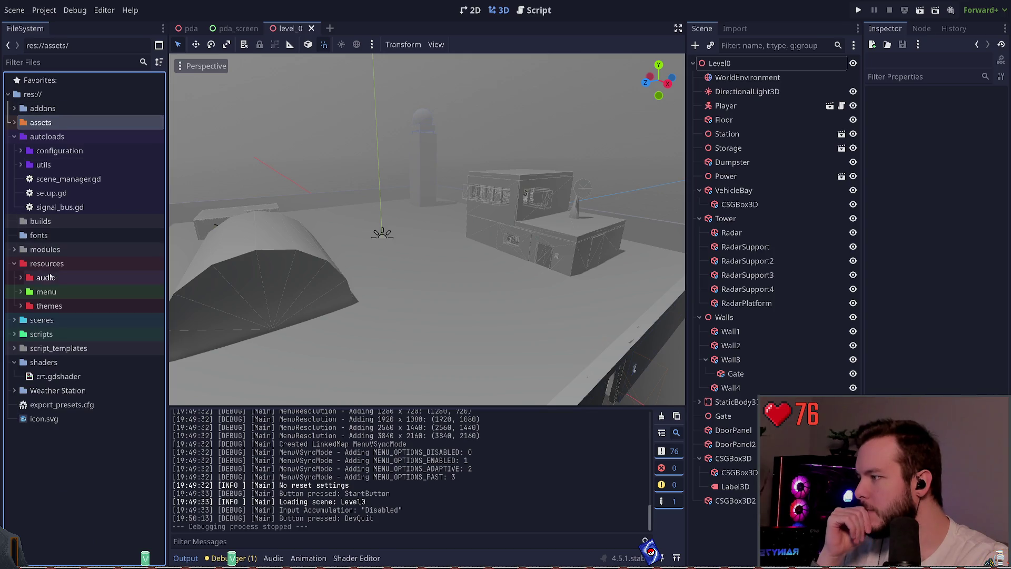
pyautogui.click(15, 320)
pyautogui.scroll(-5, 15, 263)
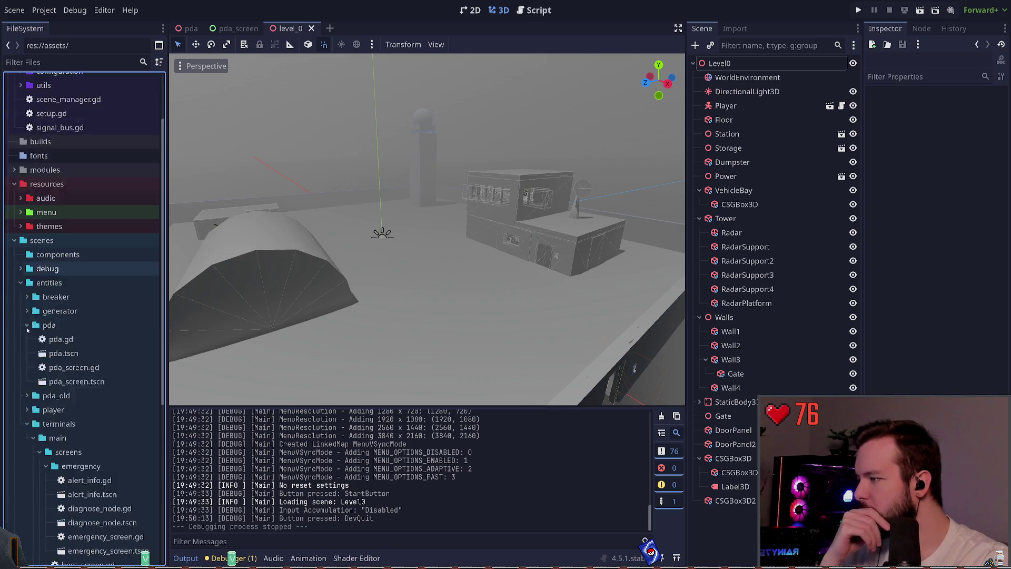
pyautogui.click(20, 221)
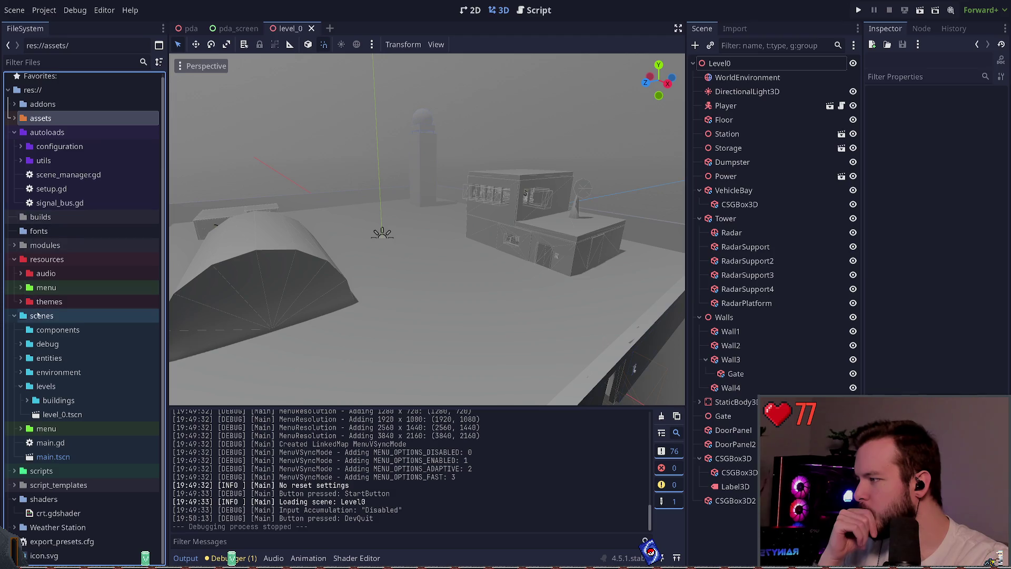
pyautogui.click(37, 388)
pyautogui.click(35, 399)
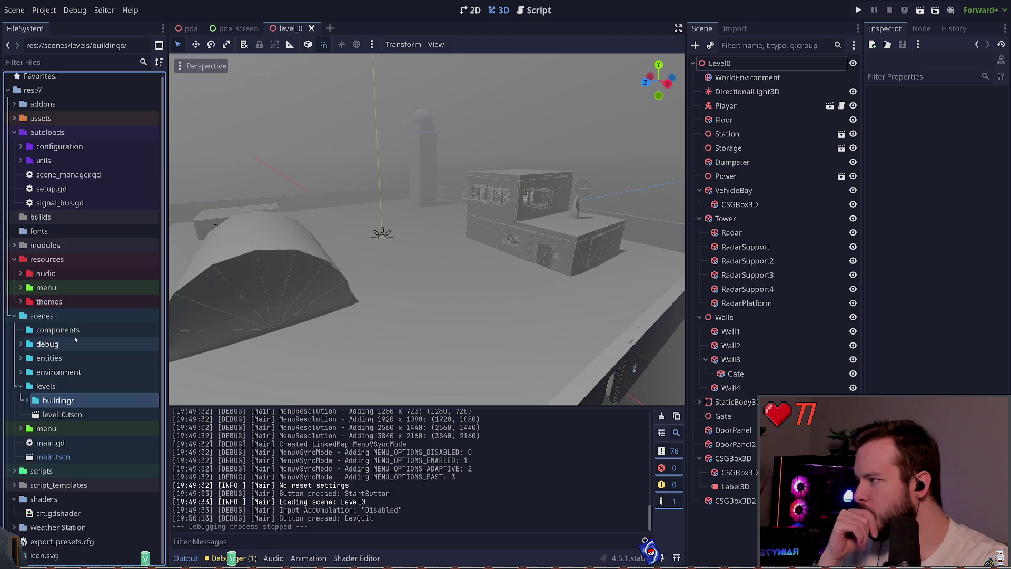
pyautogui.click(55, 317)
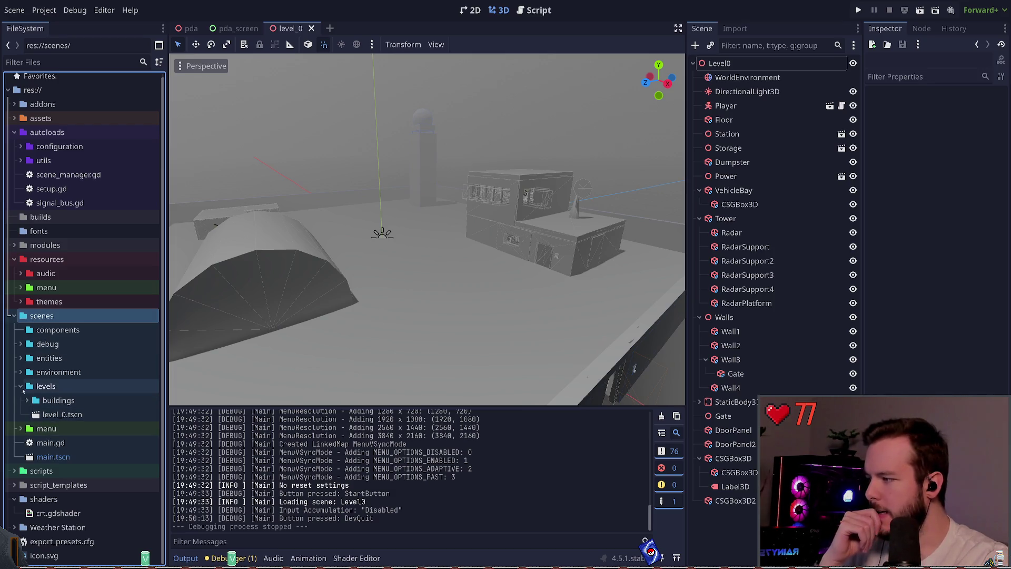
# Expand scenes/levels/buildings to list power_building, station, station_interior and storage
pyautogui.click(25, 401)
pyautogui.click(26, 400)
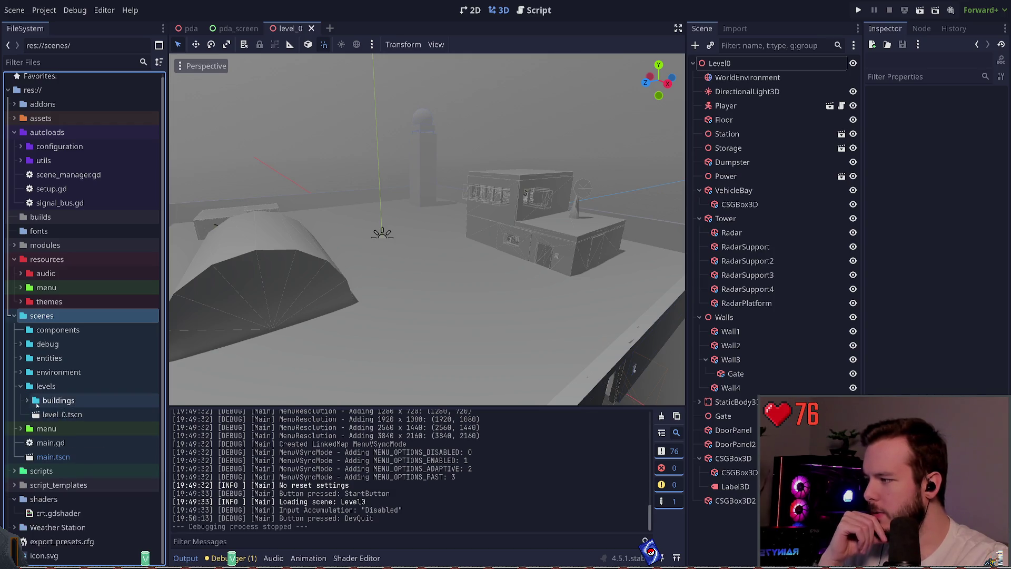
pyautogui.click(27, 401)
pyautogui.click(50, 402)
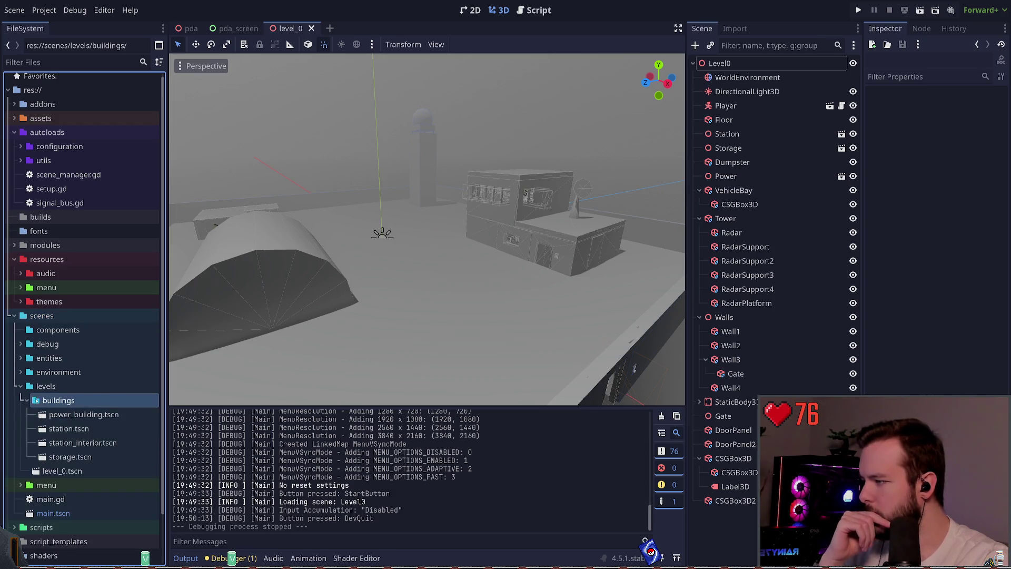
pyautogui.press('Left')
pyautogui.press('Left')
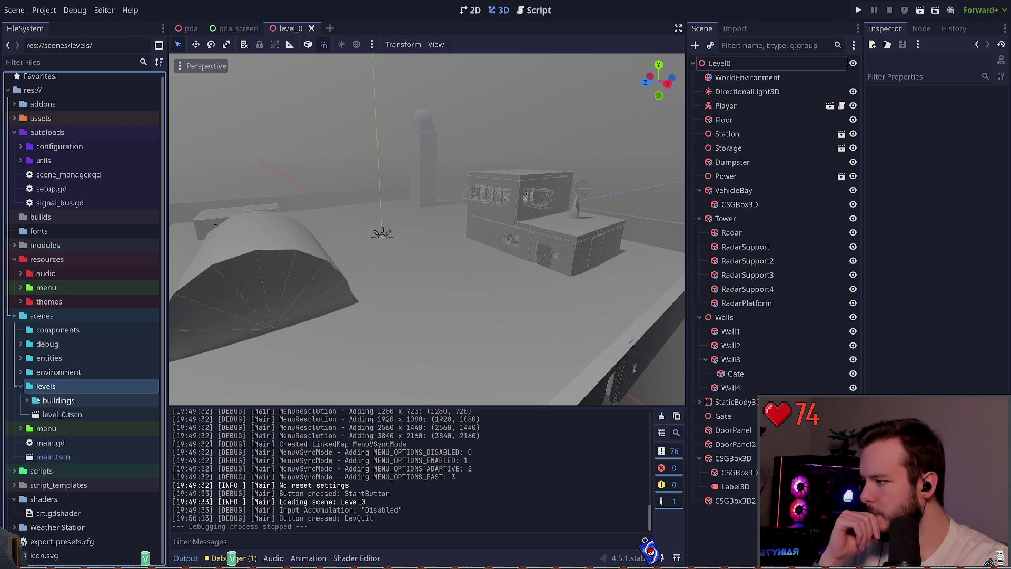
pyautogui.click(27, 401)
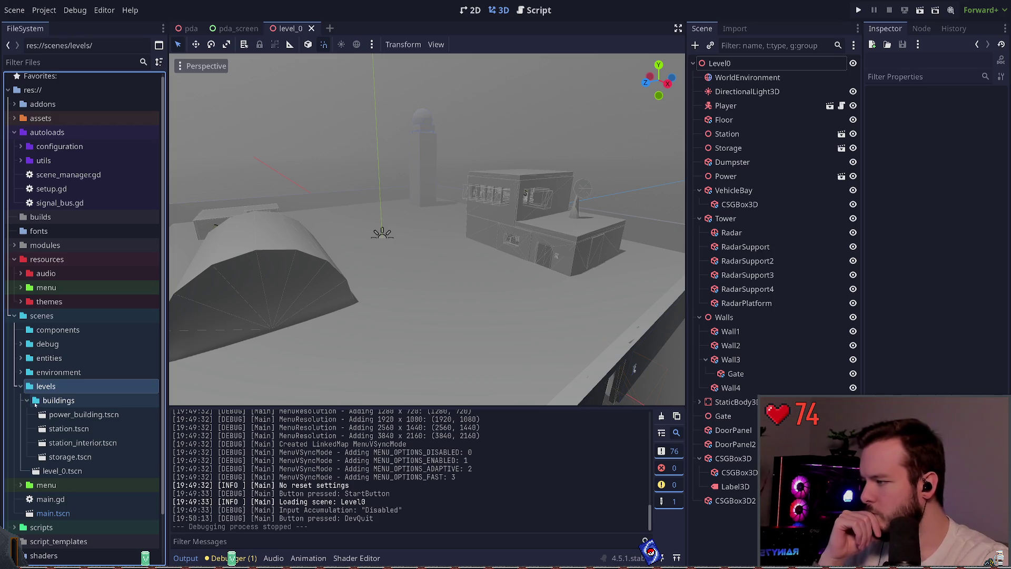
pyautogui.click(57, 400)
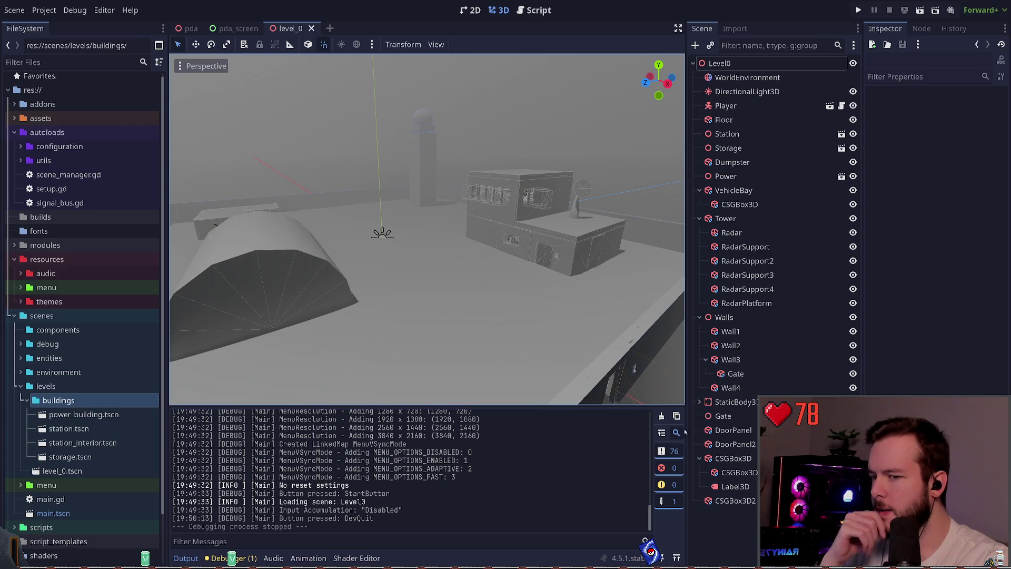
pyautogui.click(736, 402)
pyautogui.press('f')
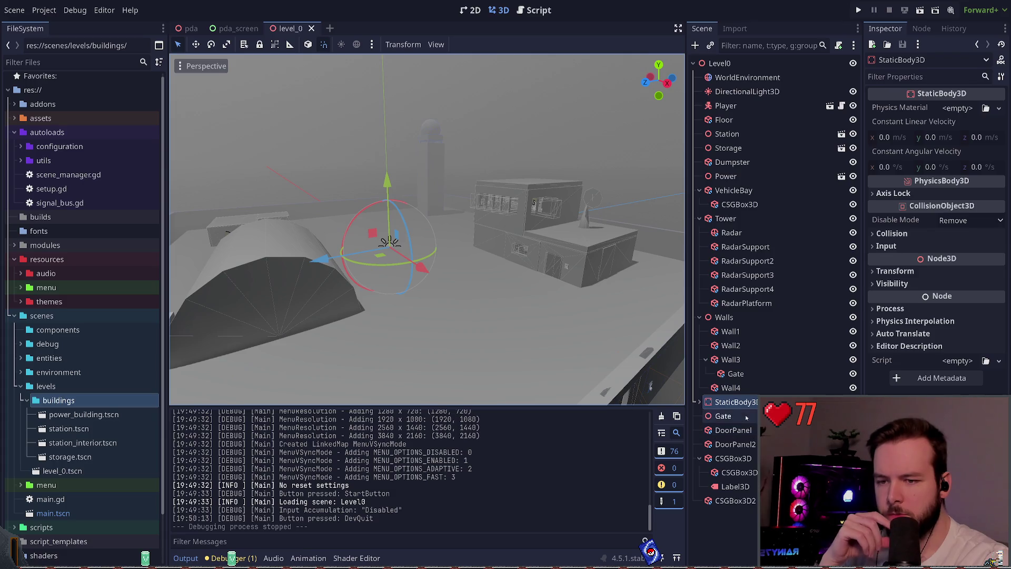
pyautogui.click(729, 416)
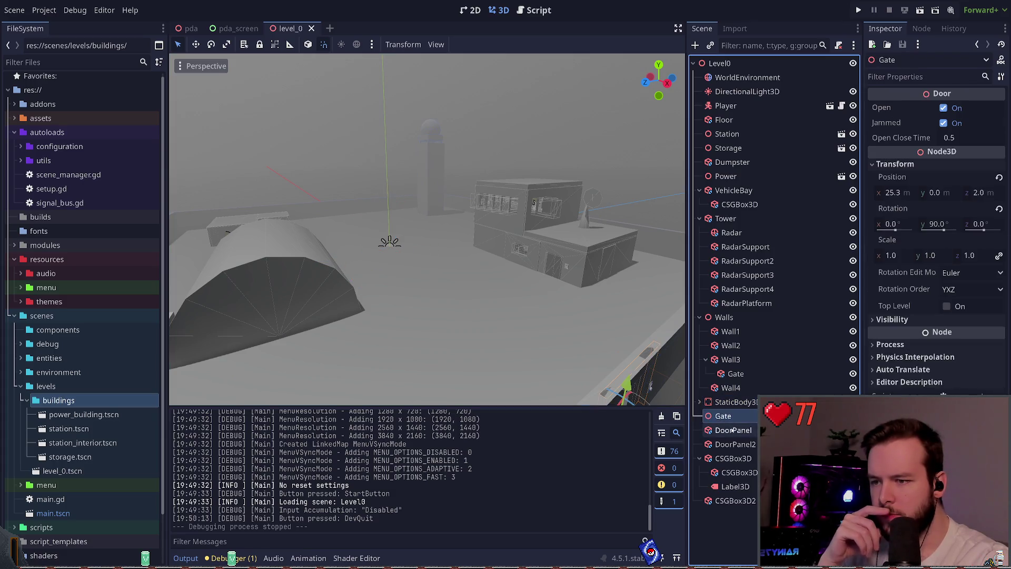
pyautogui.press('f')
pyautogui.click(563, 257)
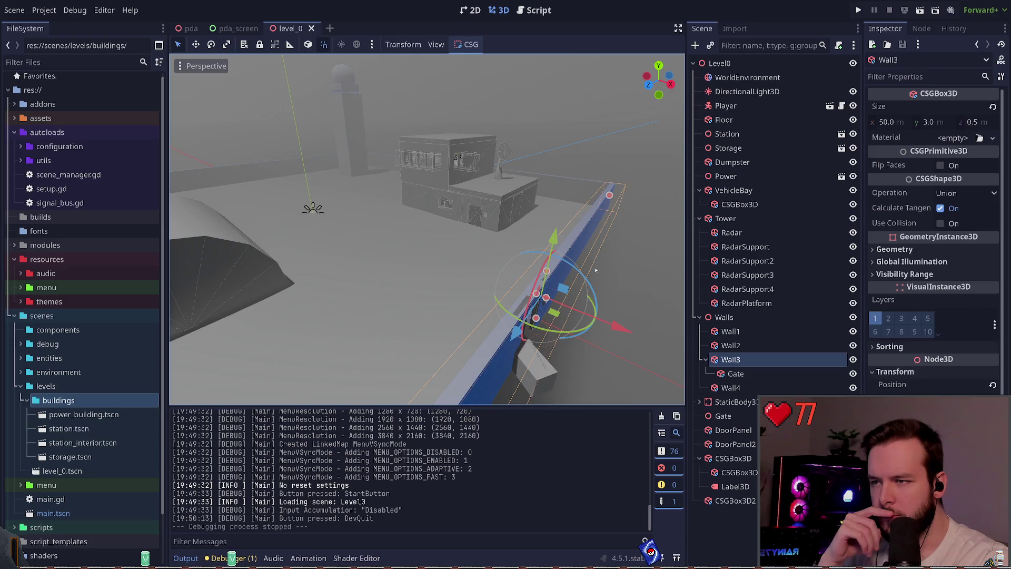
pyautogui.click(700, 317)
pyautogui.moveTo(623, 269); pyautogui.dragTo(579, 266)
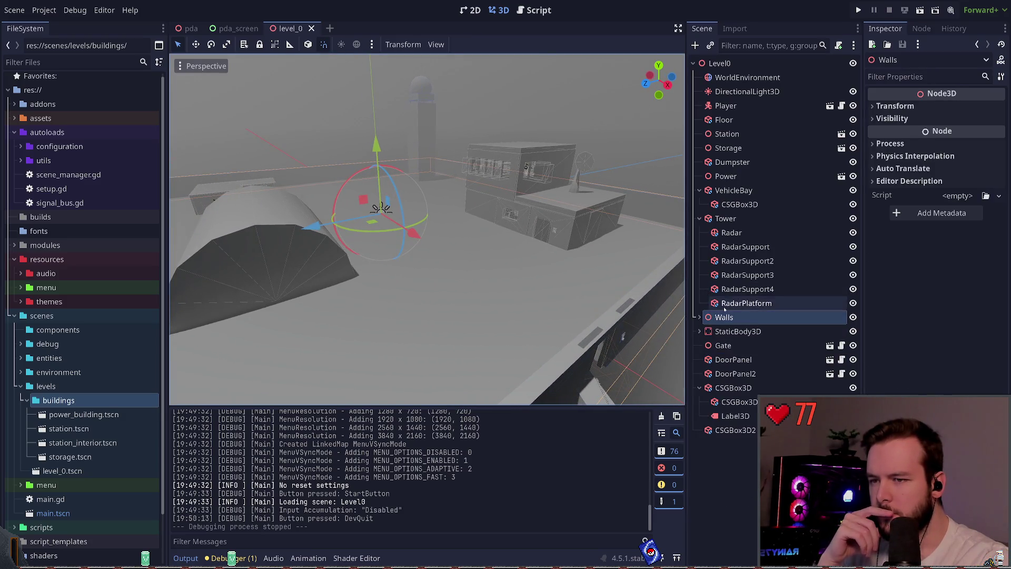
pyautogui.click(700, 317)
pyautogui.click(698, 317)
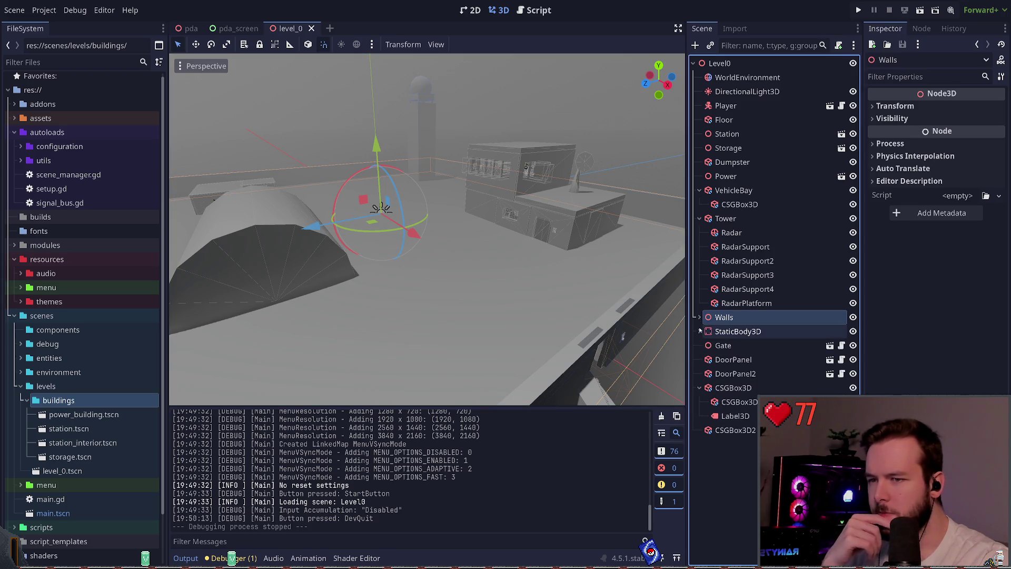
pyautogui.click(726, 120)
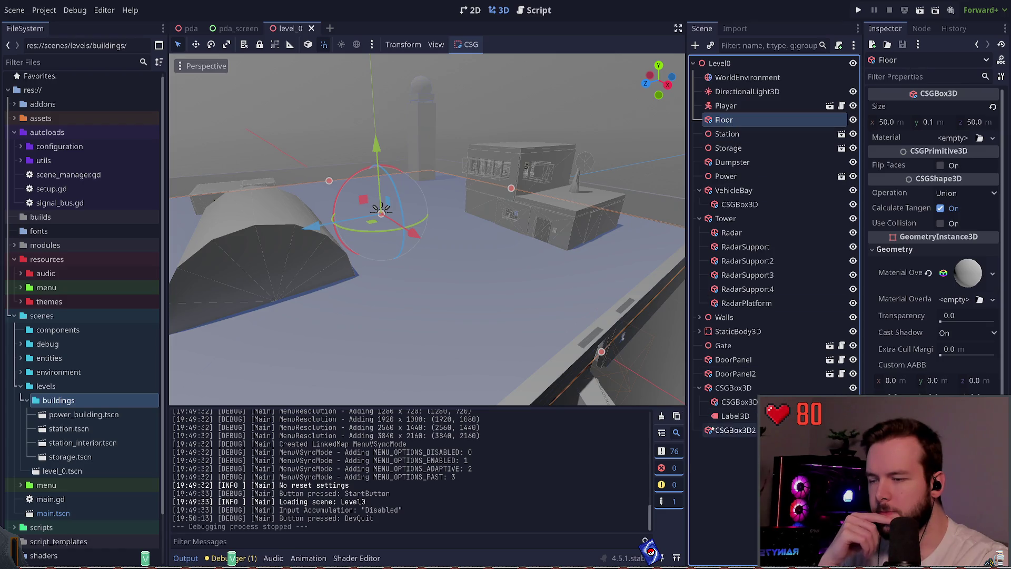
# Create compound.tscn in the buildings folder with a 3D Scene root named Compound
pyautogui.click(59, 401)
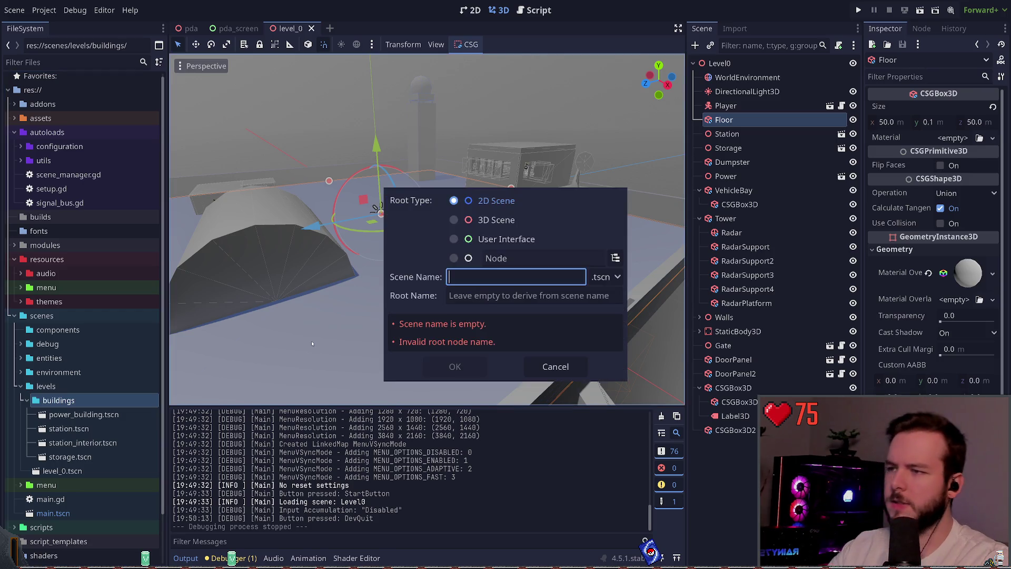
pyautogui.click(489, 220)
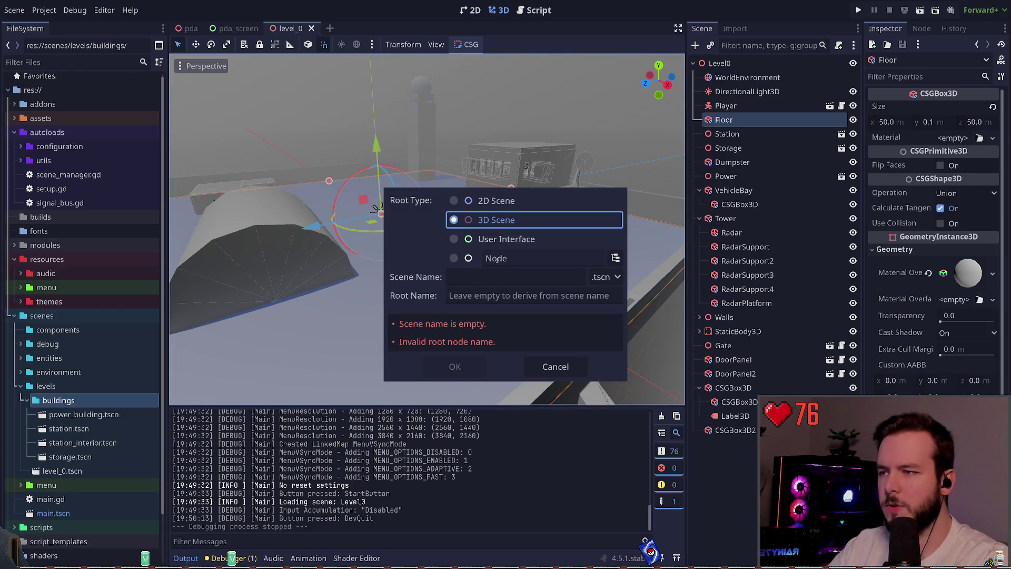
pyautogui.click(509, 277)
pyautogui.write('compound')
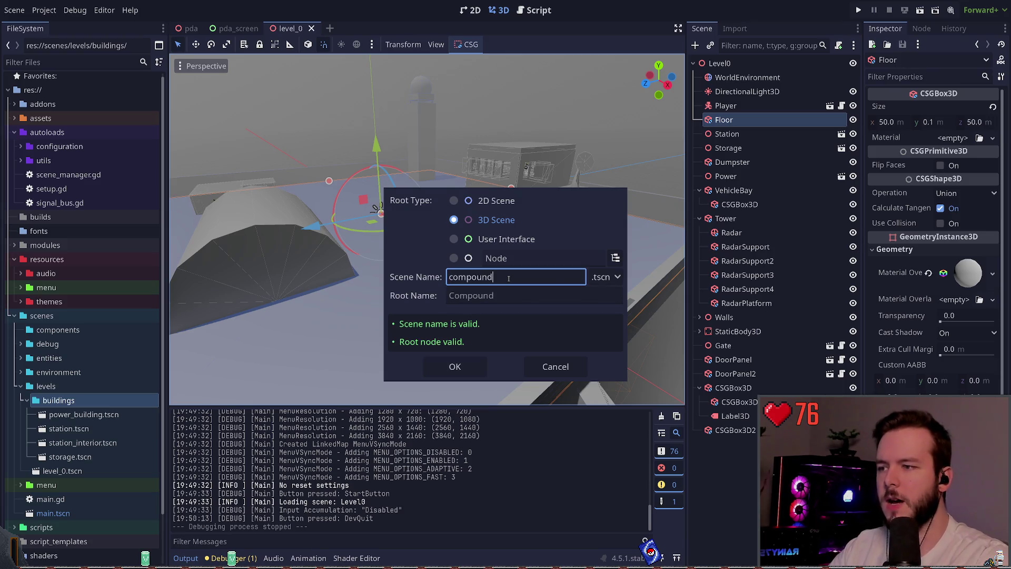
pyautogui.click(452, 366)
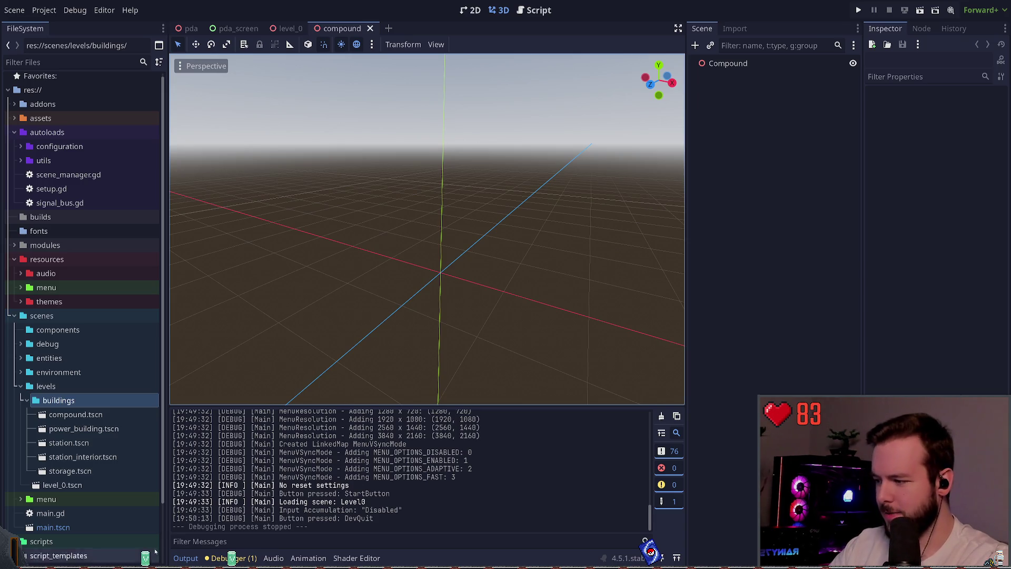
pyautogui.press('super+d')
pyautogui.press('super+d')
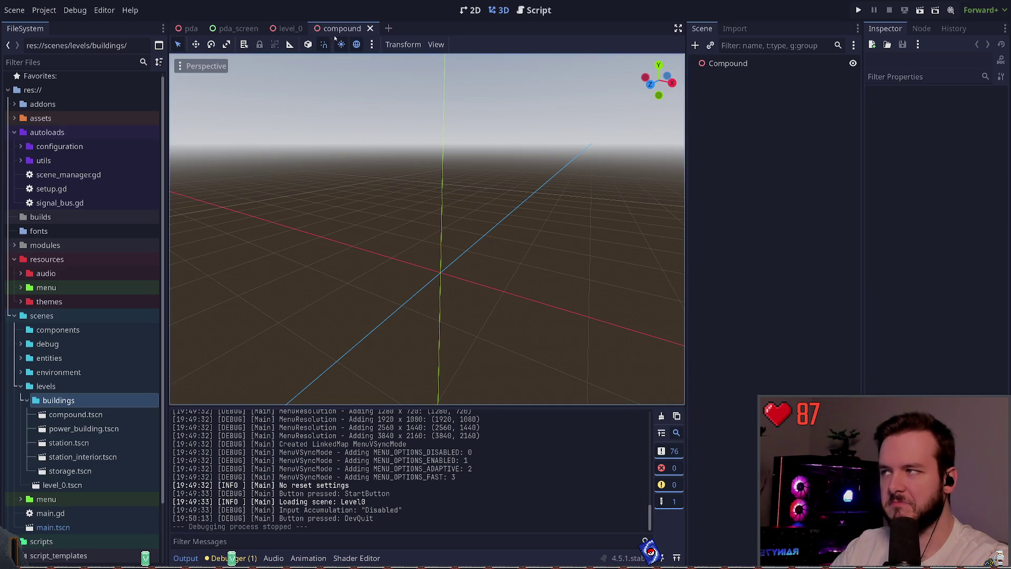
# Cut the Floor from level_0, paste it into compound, and save both scenes
pyautogui.click(289, 29)
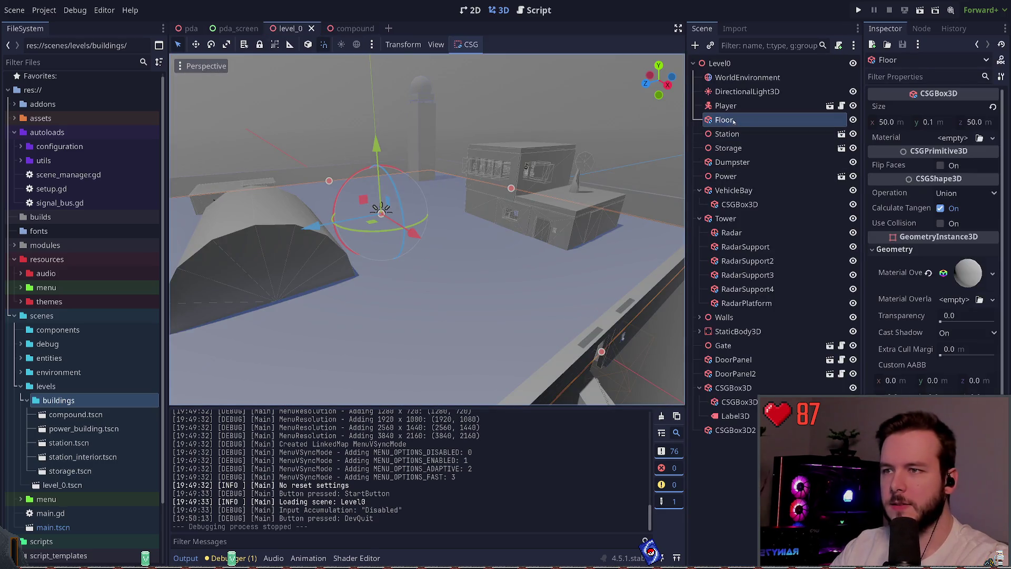
pyautogui.hotkey('ctrl', 'x')
pyautogui.click(351, 28)
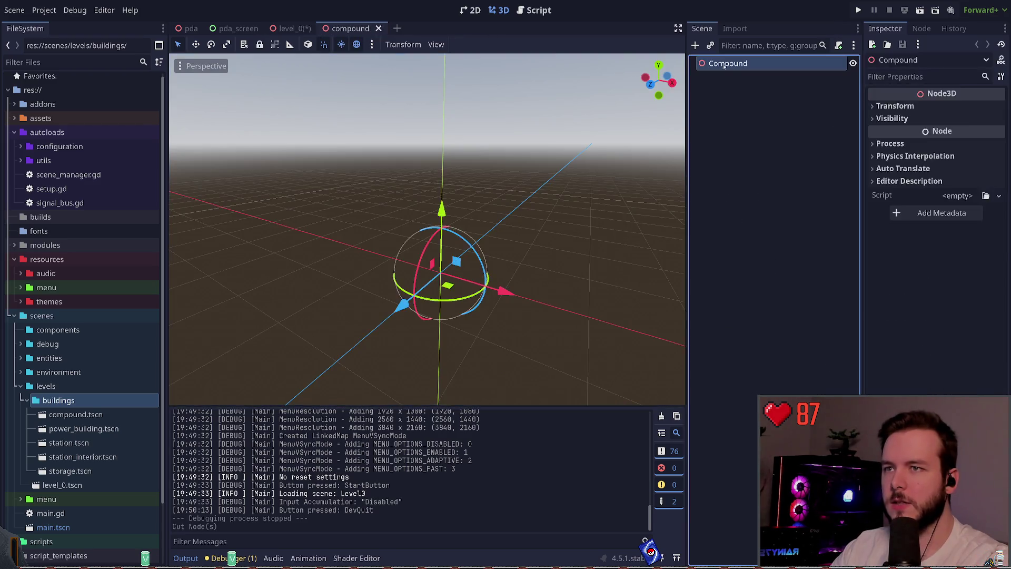
pyautogui.hotkey('ctrl', 'v')
pyautogui.hotkey('ctrl', 's')
pyautogui.scroll(-5, 591, 140)
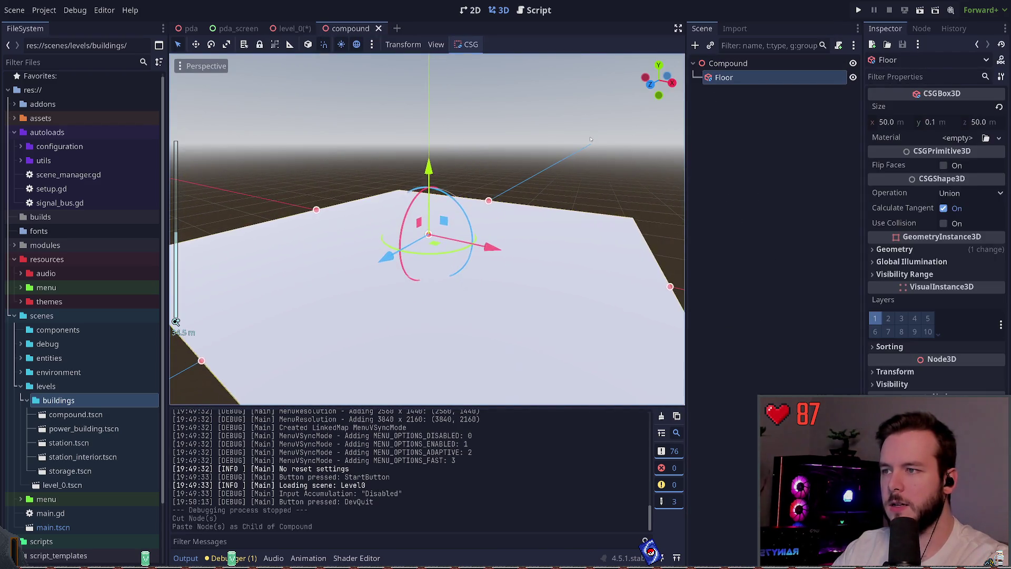
pyautogui.hotkey('ctrl', 's')
pyautogui.click(291, 29)
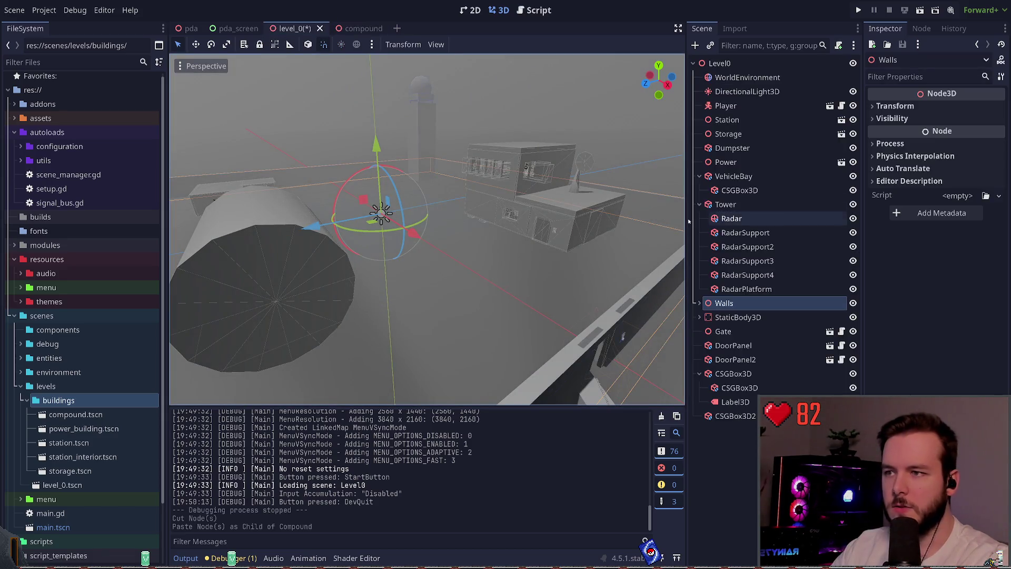
pyautogui.hotkey('ctrl', 's')
# Cut the Walls group from level_0 and paste it under the Compound root
pyautogui.hotkey('ctrl', 'x')
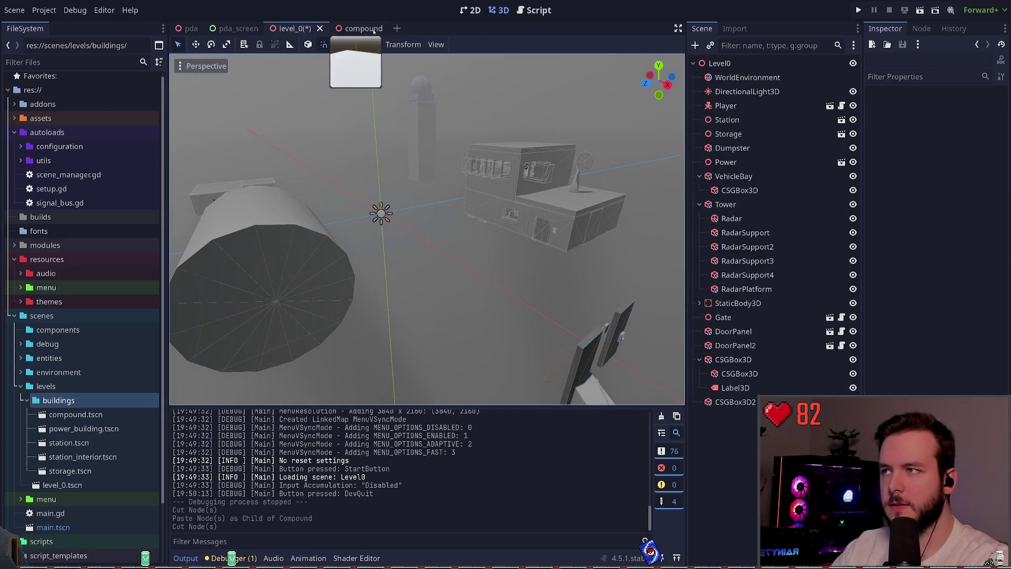
pyautogui.click(350, 29)
pyautogui.click(746, 64)
pyautogui.hotkey('ctrl', 'v')
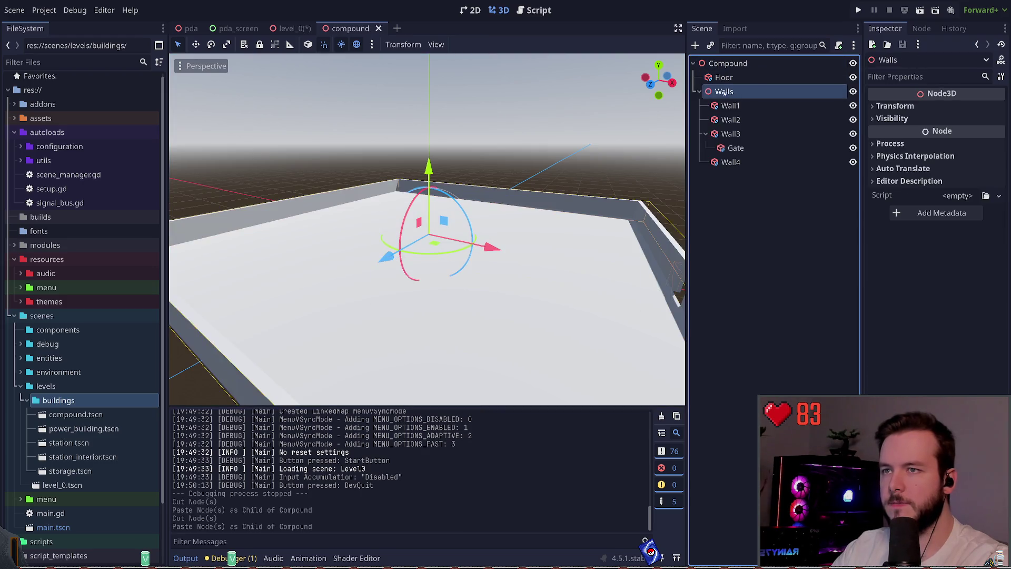
pyautogui.click(699, 91)
pyautogui.click(744, 191)
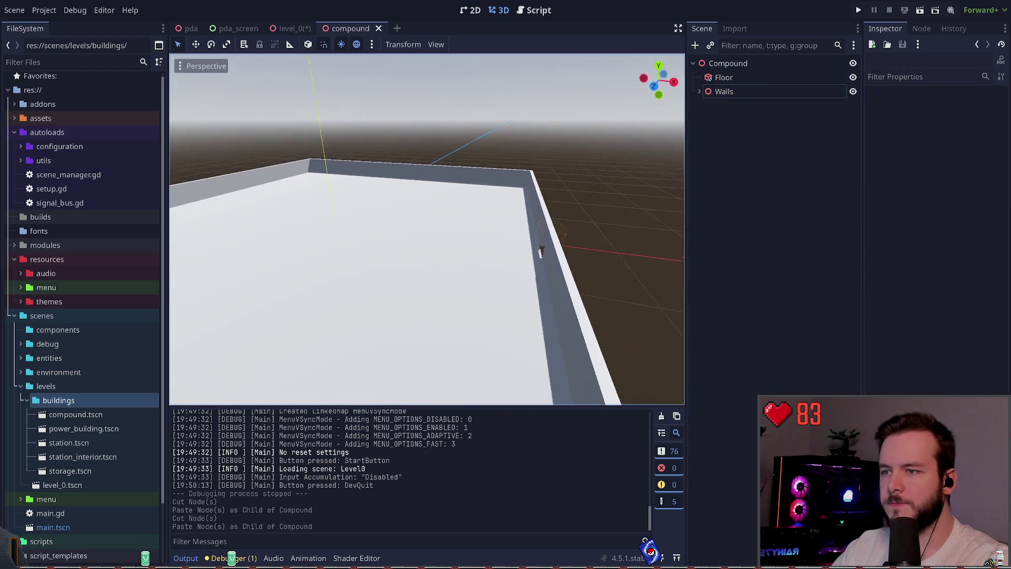
# View the walled 50 m floor and select the Walls group to check the gate opening
pyautogui.press('w')
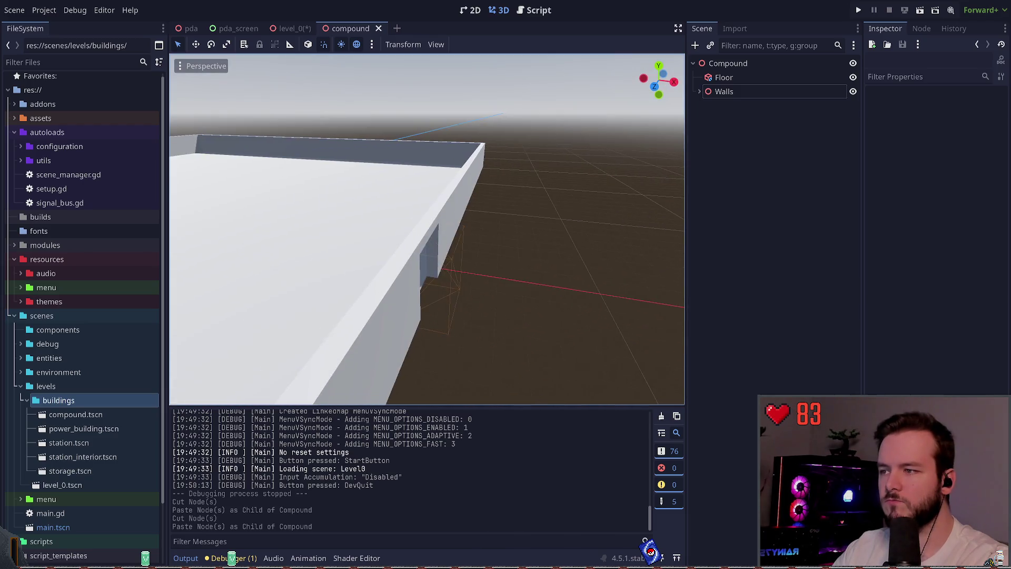
pyautogui.press('s')
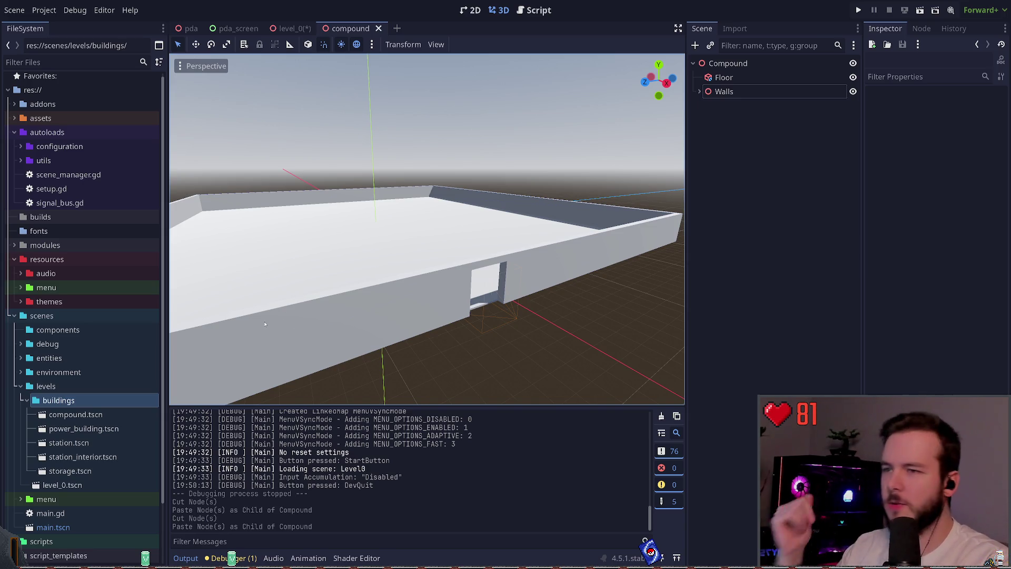
pyautogui.click(759, 91)
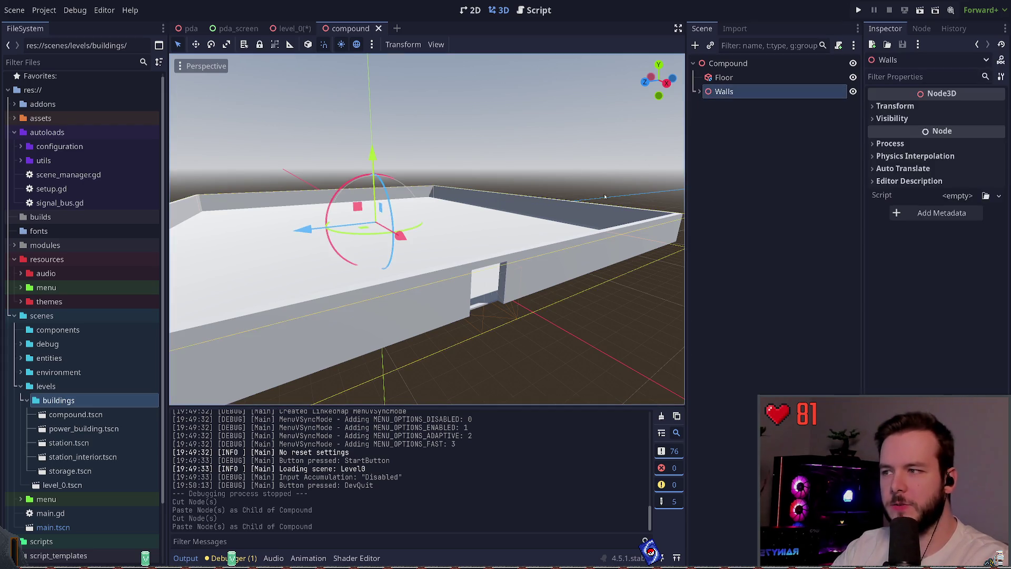
pyautogui.click(579, 157)
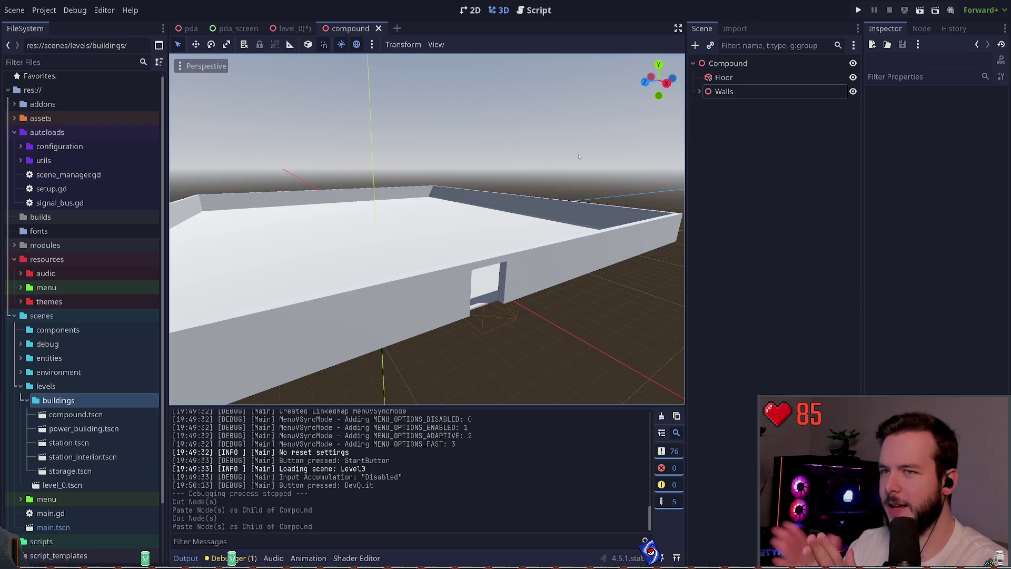
# Select the Gate, DoorPanel and DoorPanel2 nodes together in level_0
pyautogui.click(291, 29)
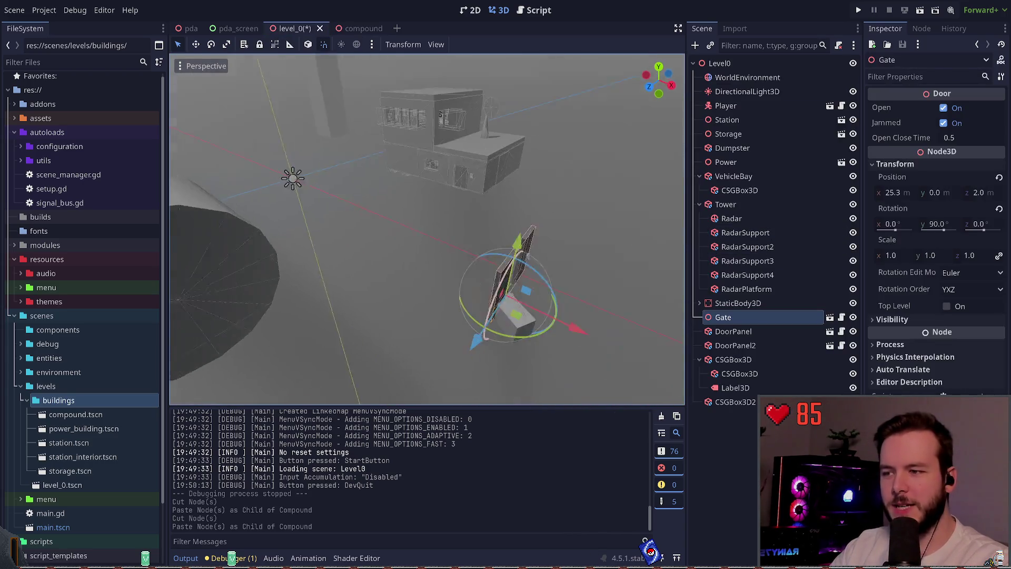
pyautogui.click(497, 218)
pyautogui.click(497, 217)
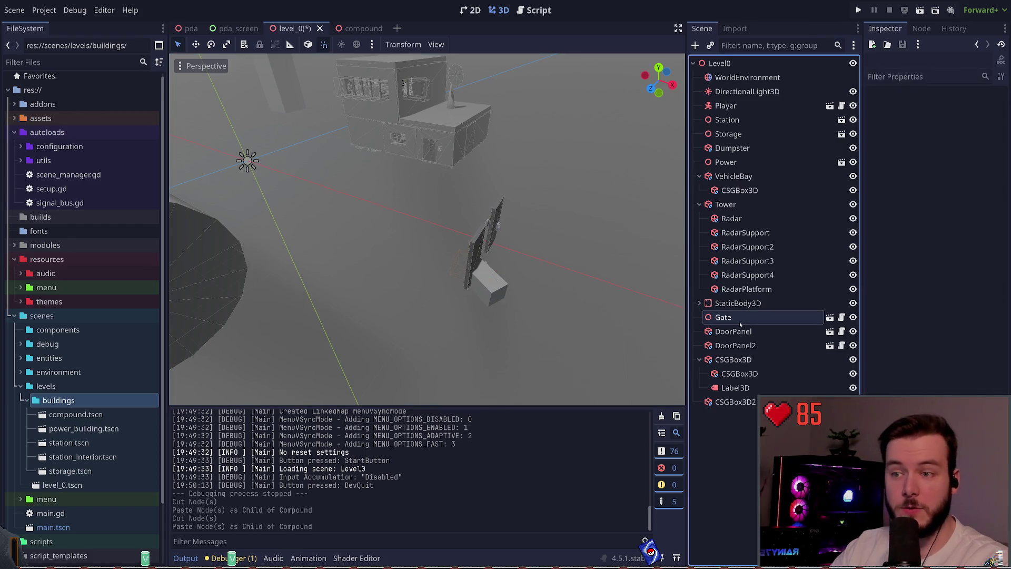
pyautogui.click(723, 317)
pyautogui.hotkey('ctrl', 'x')
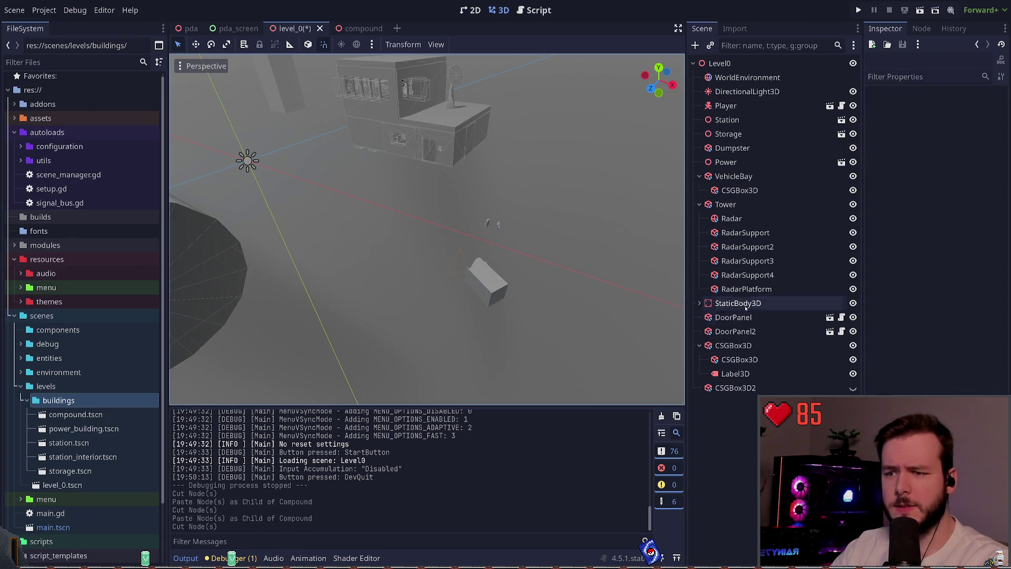
pyautogui.hotkey('ctrl', 'z')
pyautogui.click(752, 332)
pyautogui.click(738, 345)
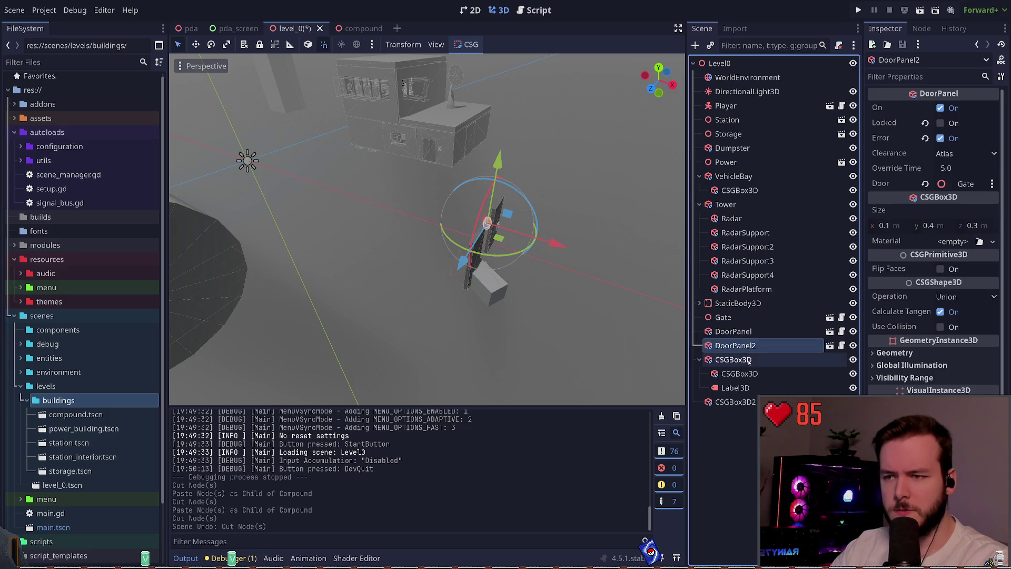
pyautogui.moveTo(745, 362)
pyautogui.mouseDown()
pyautogui.moveTo(745, 400)
pyautogui.moveTo(746, 347)
pyautogui.mouseUp()
pyautogui.keyDown('shift'); pyautogui.click(748, 317); pyautogui.keyUp('shift')
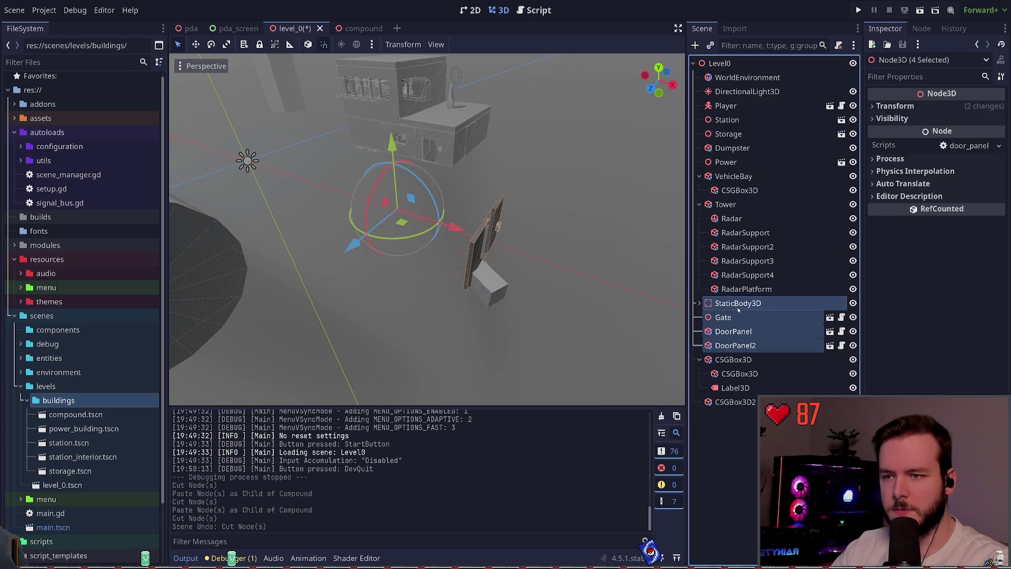
pyautogui.click(736, 402)
pyautogui.click(737, 317)
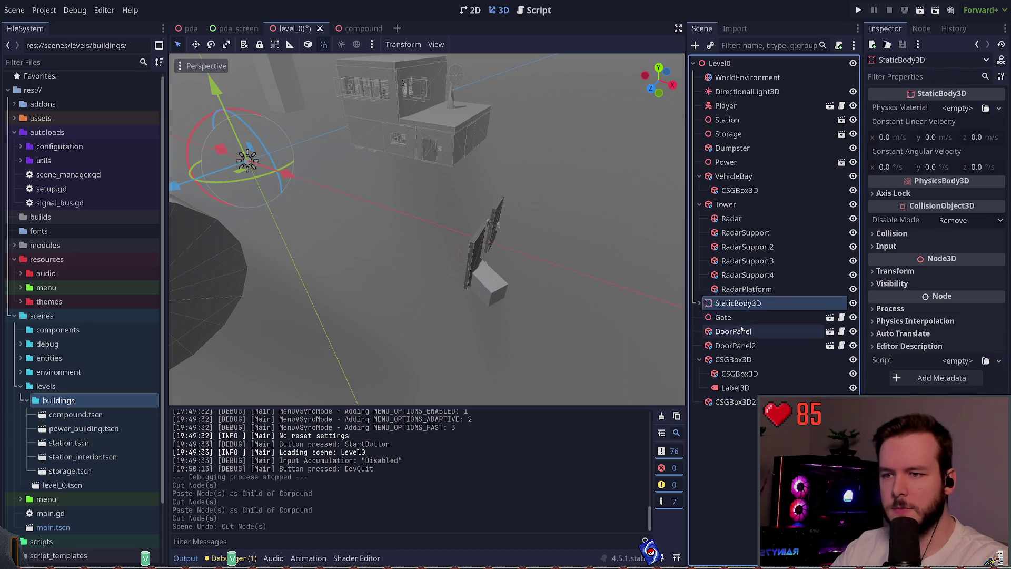
pyautogui.keyDown('shift'); pyautogui.click(737, 331); pyautogui.keyUp('shift')
pyautogui.keyDown('shift'); pyautogui.click(738, 345); pyautogui.keyUp('shift')
# Cut the three gate nodes and paste them under the compound scene's Compound root
pyautogui.hotkey('ctrl', 'x')
pyautogui.click(350, 28)
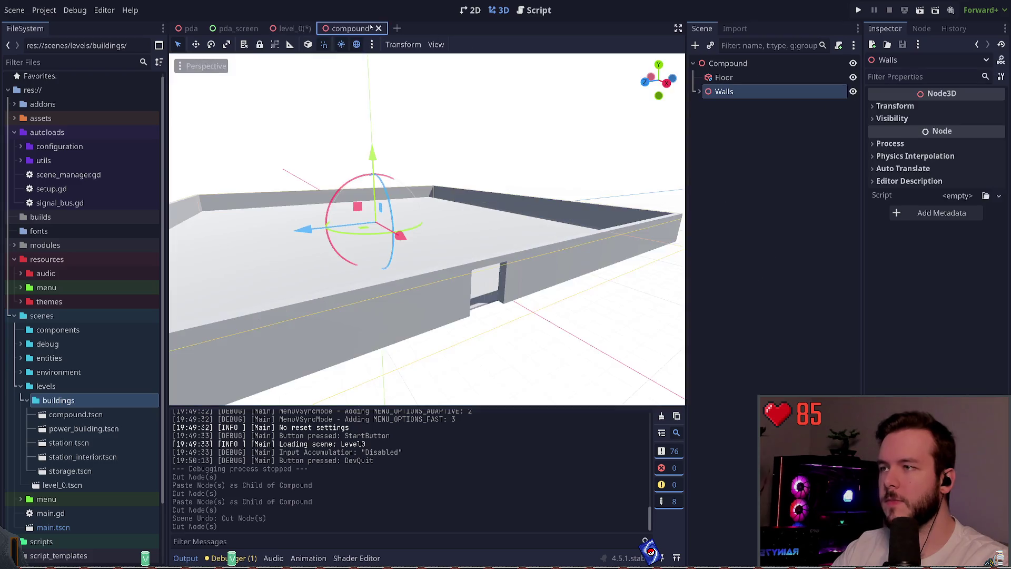
pyautogui.click(719, 64)
pyautogui.hotkey('ctrl', 'v')
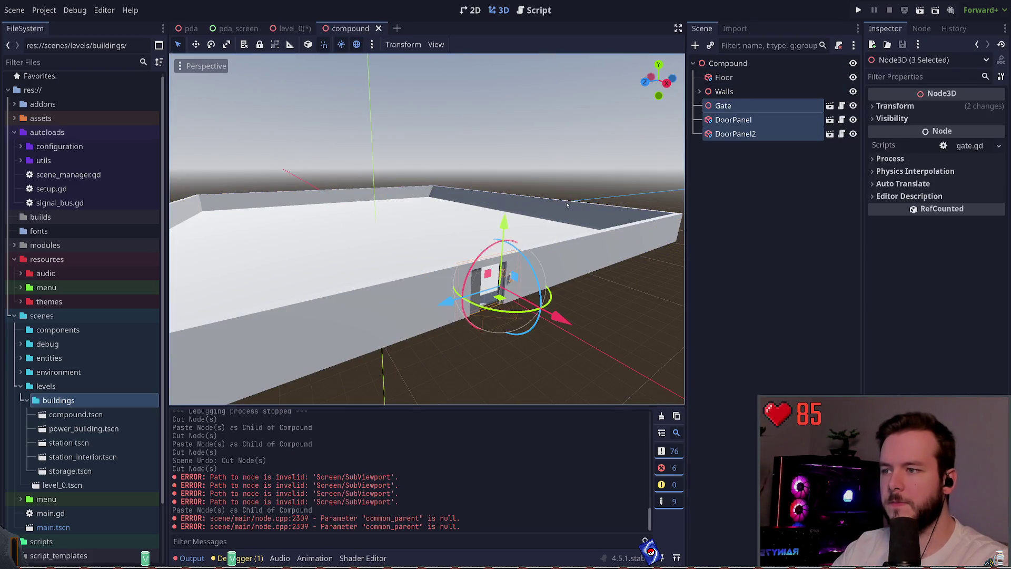
pyautogui.click(567, 201)
# Fly closer to confirm the Gate sits in the wall opening
pyautogui.press('w')
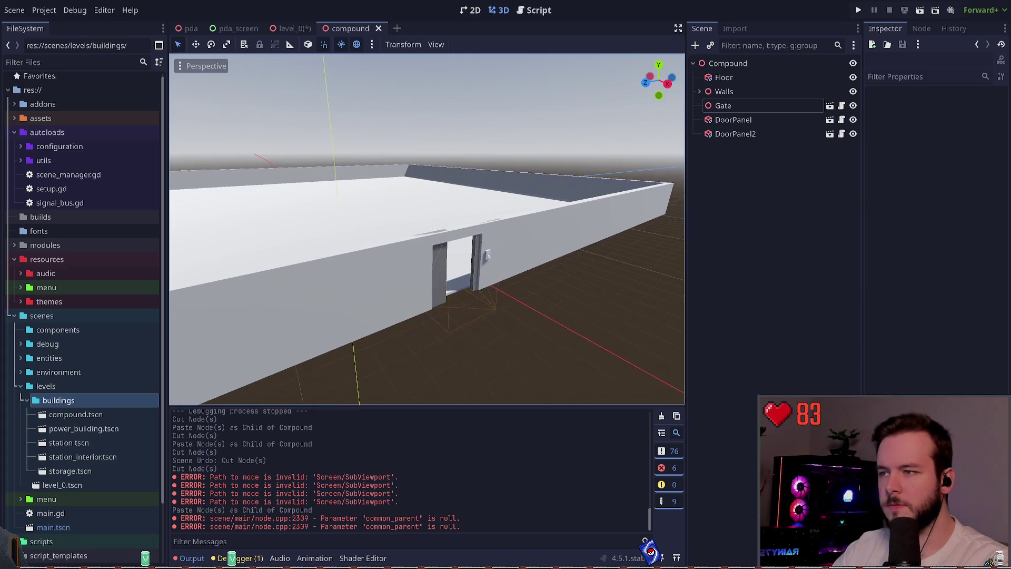
pyautogui.click(723, 105)
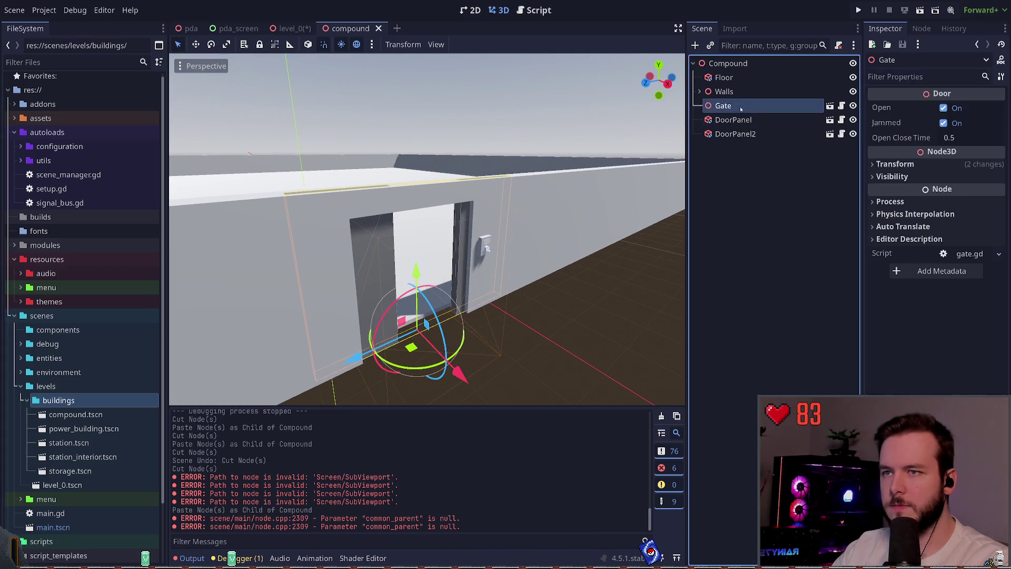
pyautogui.click(743, 171)
pyautogui.press('w')
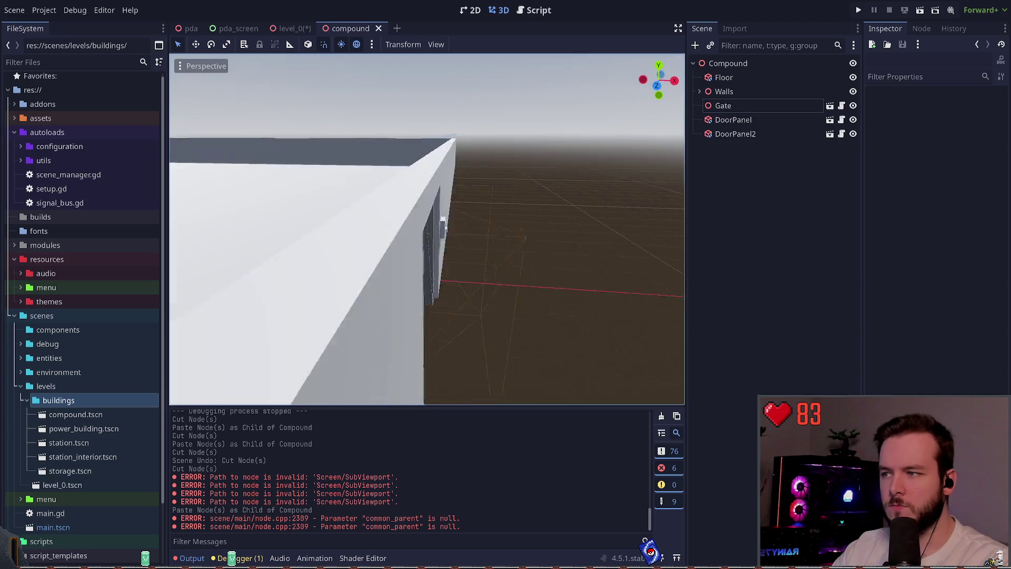
pyautogui.press('s')
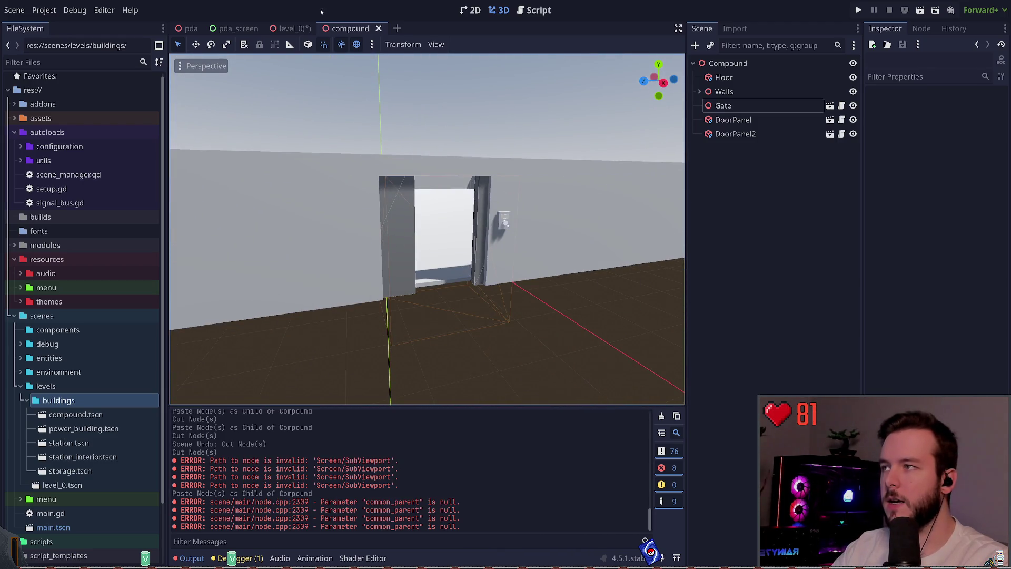
# In level_0, inspect the CSGBox3D nodes and select the Level0 root
pyautogui.click(291, 28)
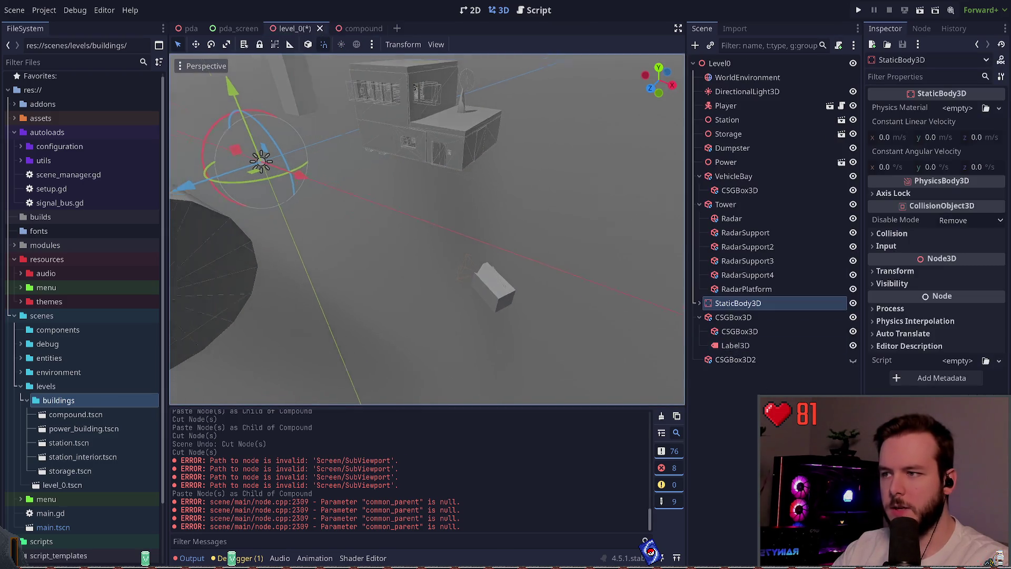
pyautogui.click(739, 332)
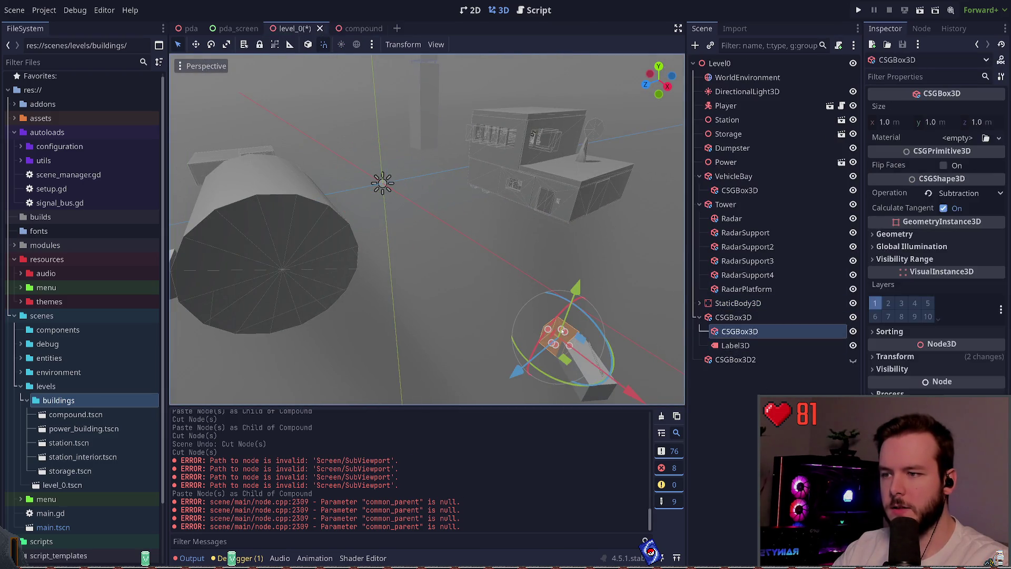
pyautogui.keyDown('ctrl'); pyautogui.click(755, 332); pyautogui.keyUp('ctrl')
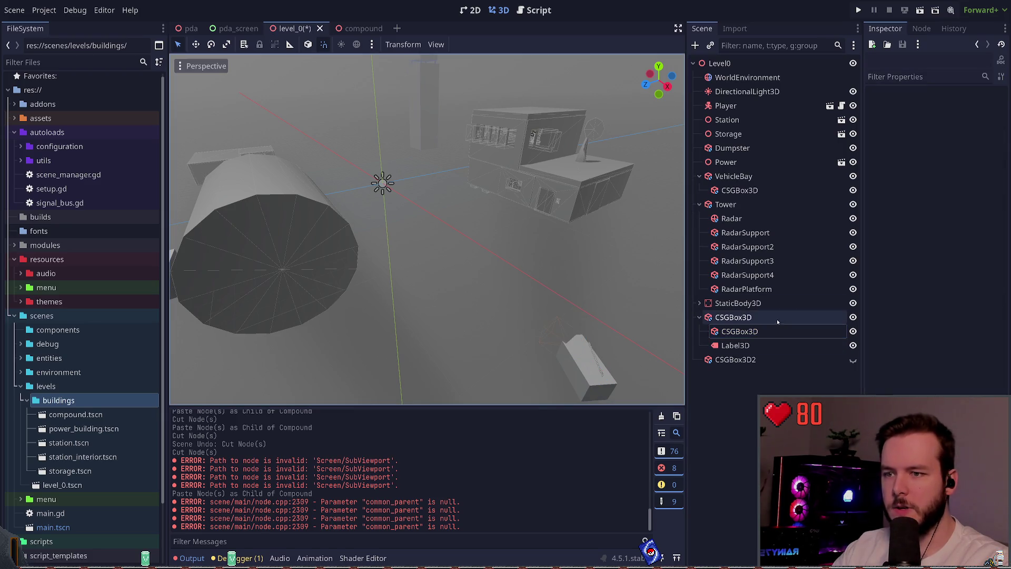
pyautogui.click(734, 317)
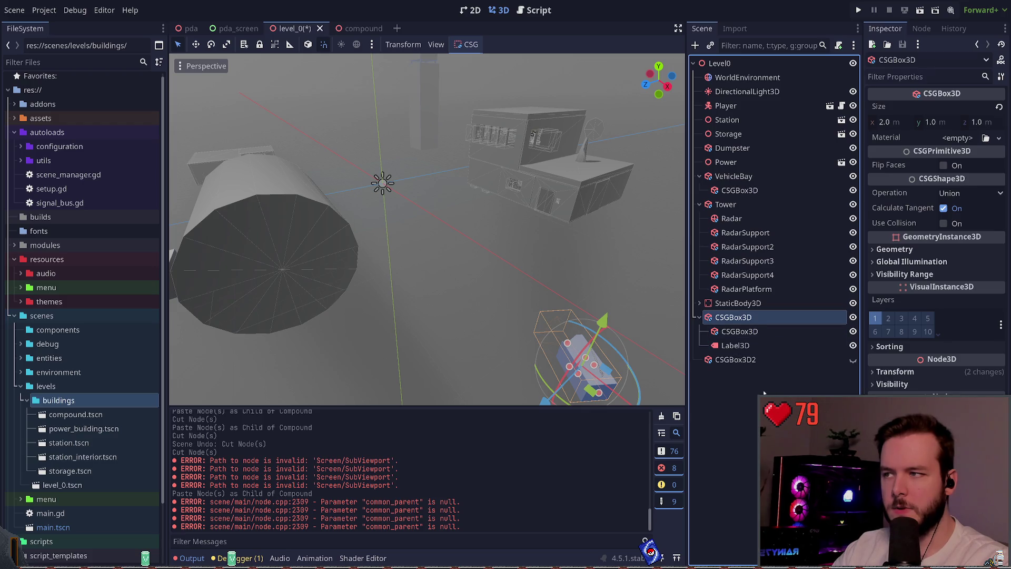
pyautogui.click(720, 63)
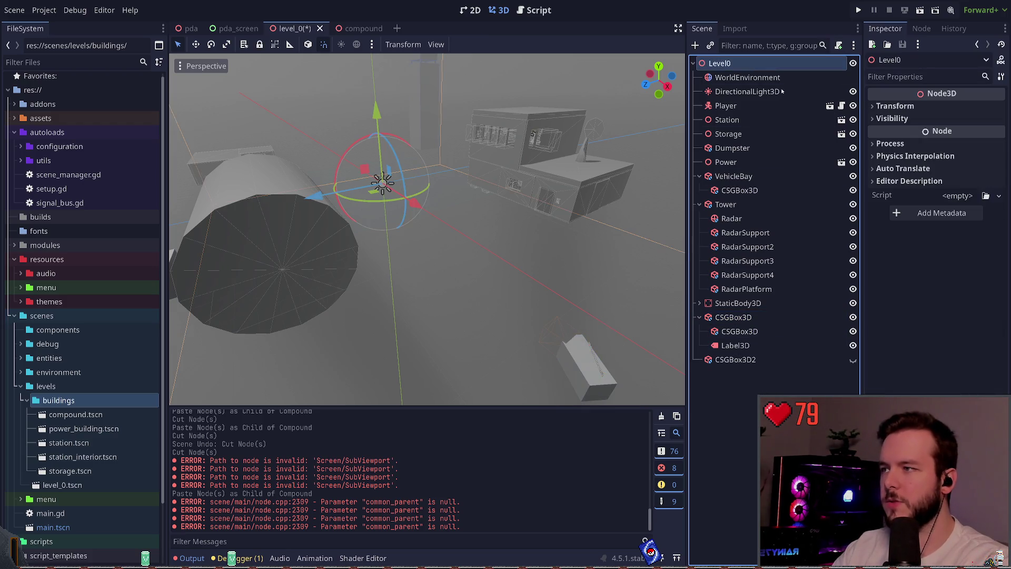
# Instance compound.tscn into Level0 and move the Compound node up below DirectionalLight3D
pyautogui.moveTo(781, 91); pyautogui.dragTo(769, 65)
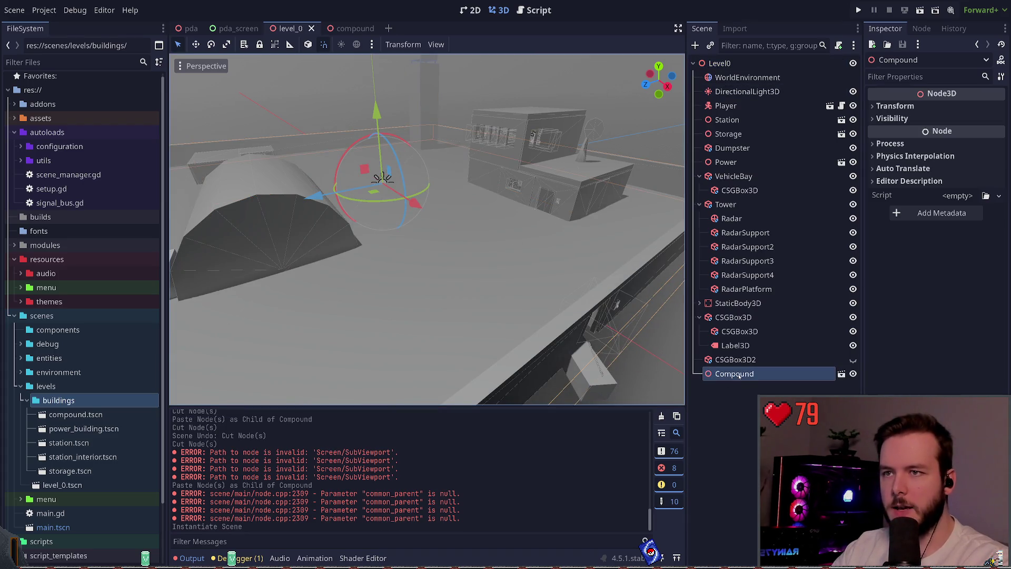
pyautogui.moveTo(739, 375)
pyautogui.mouseDown()
pyautogui.moveTo(748, 79)
pyautogui.moveTo(742, 101)
pyautogui.mouseUp()
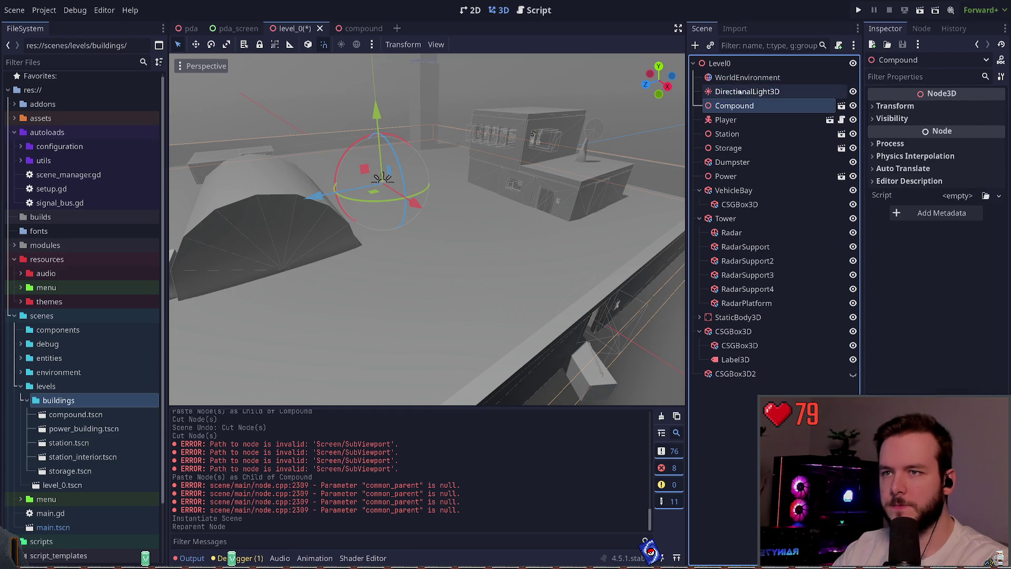
pyautogui.click(758, 373)
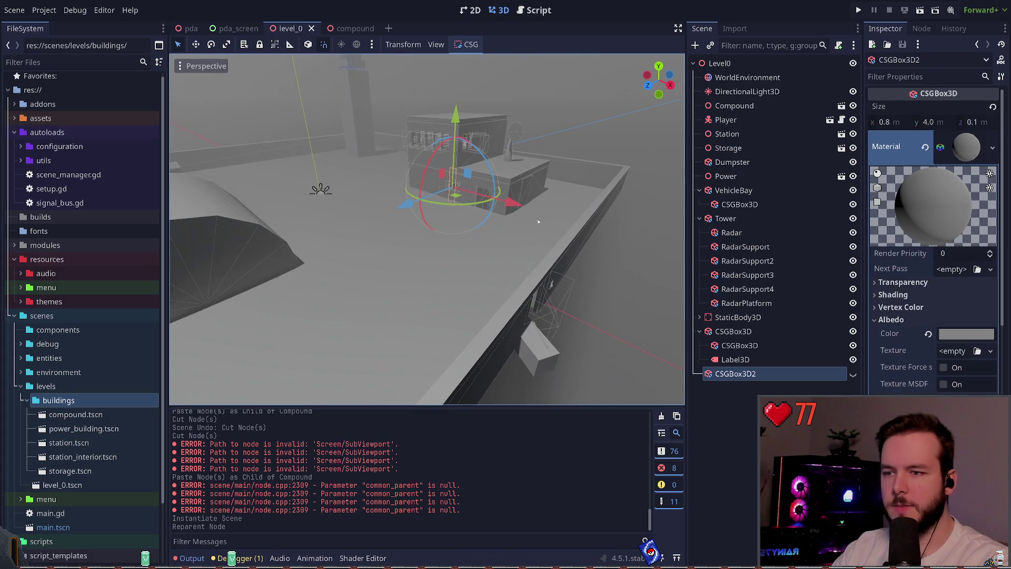
pyautogui.click(585, 118)
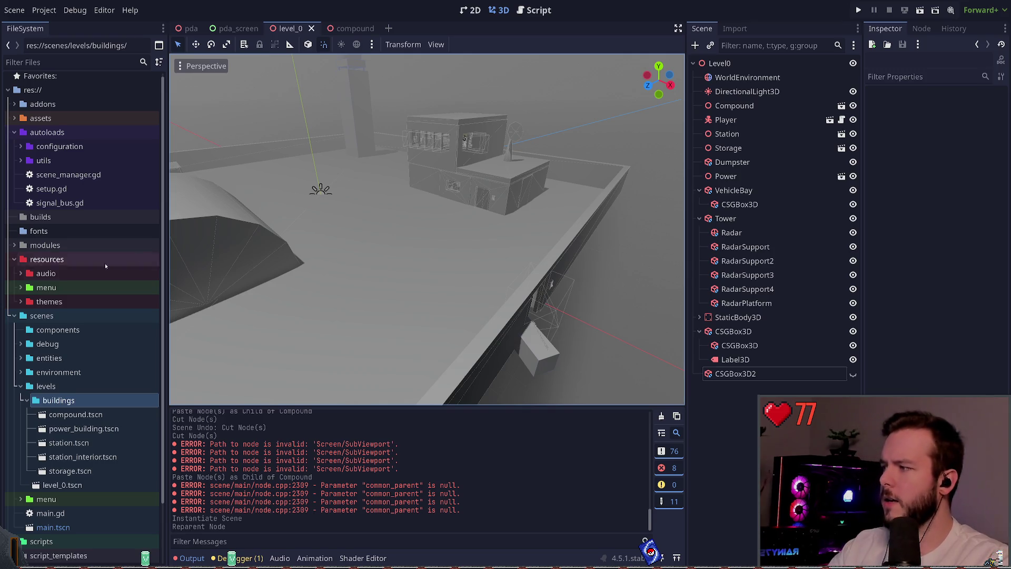
pyautogui.click(53, 91)
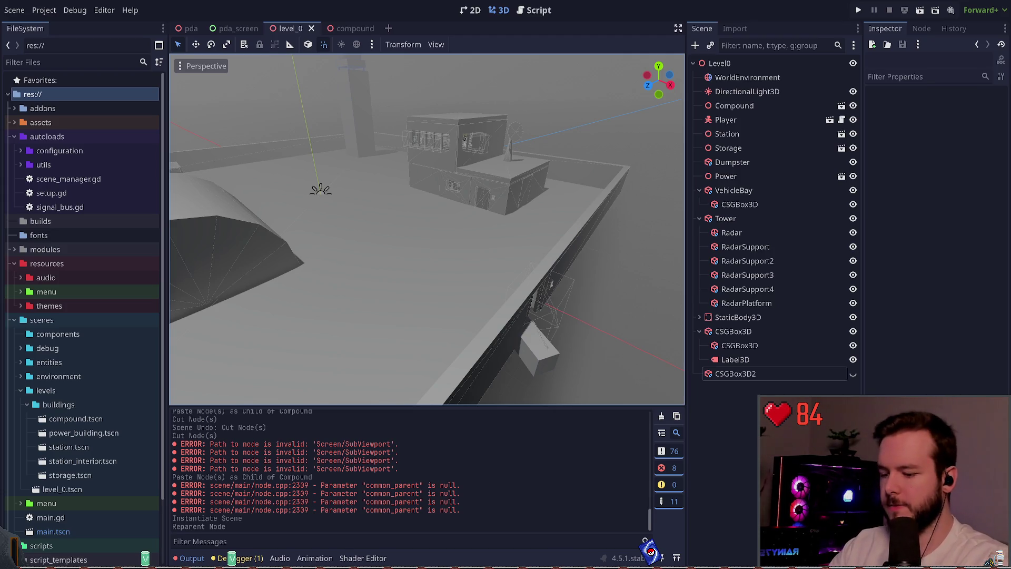
# Check git status in the terminal and view the diff for scenes/entities/pda/pda.tscn
pyautogui.press('super+grave')
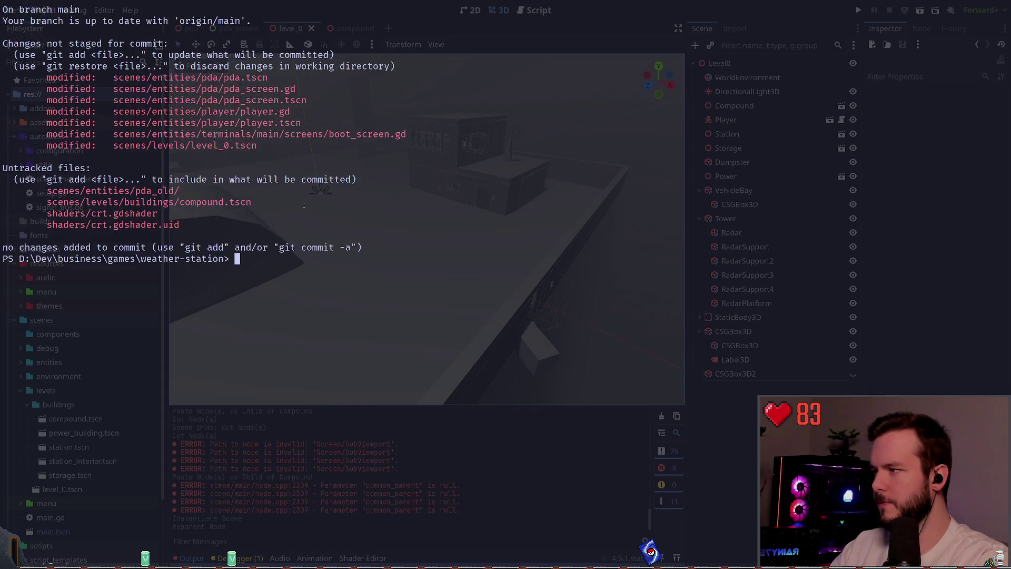
pyautogui.write('git status')
pyautogui.press('Return')
pyautogui.write('git di')
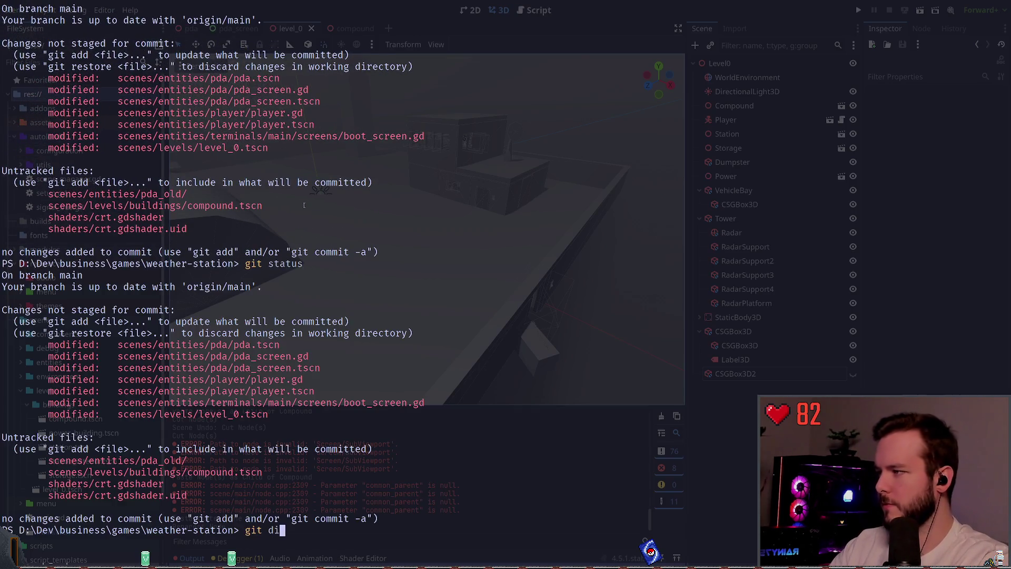
pyautogui.write('ff')
pyautogui.hotkey('ctrl', 'c')
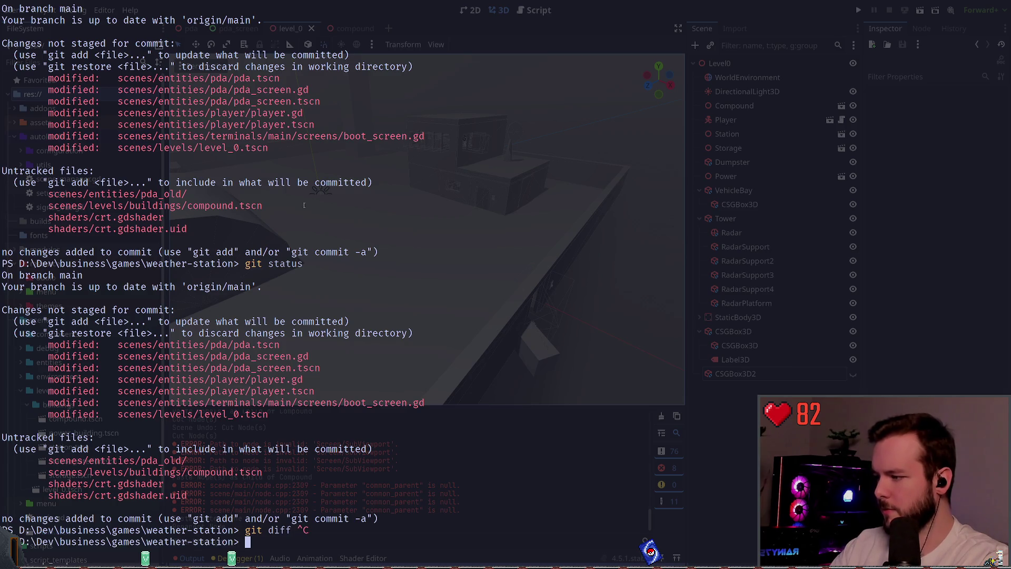
pyautogui.write('git ')
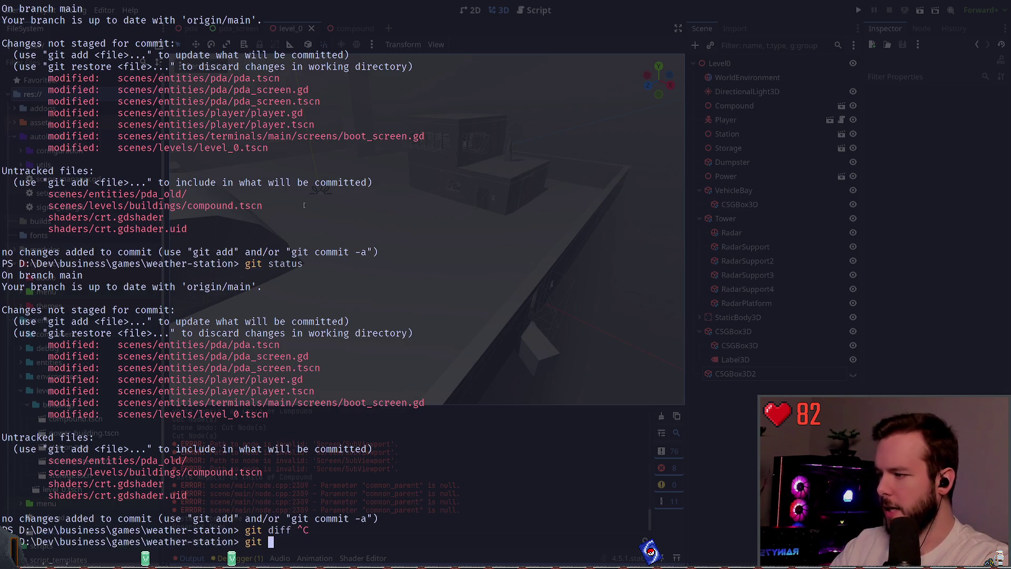
pyautogui.write('diff .\\sc')
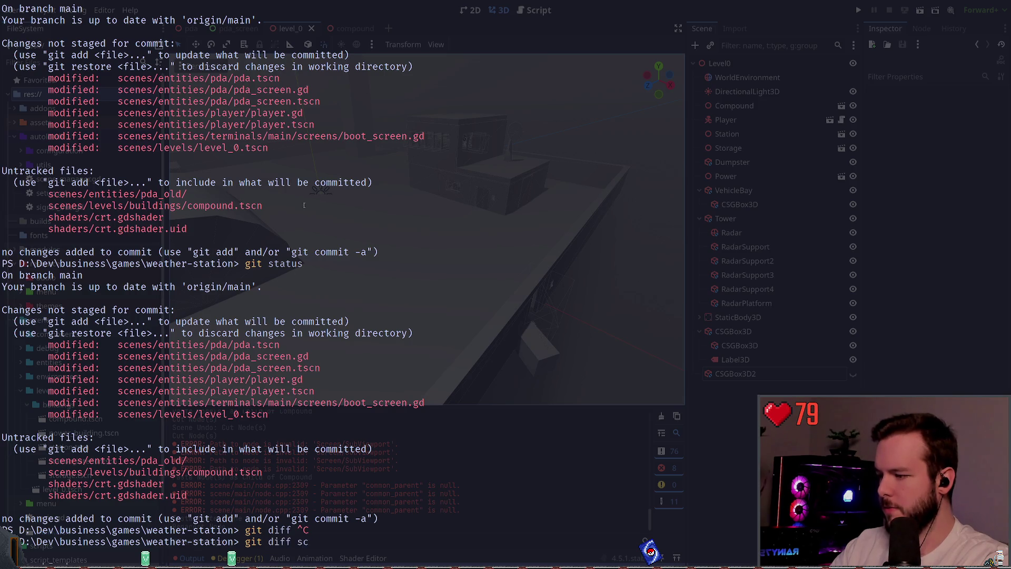
pyautogui.press('Tab')
pyautogui.write('entities\\pda\\pda.gd')
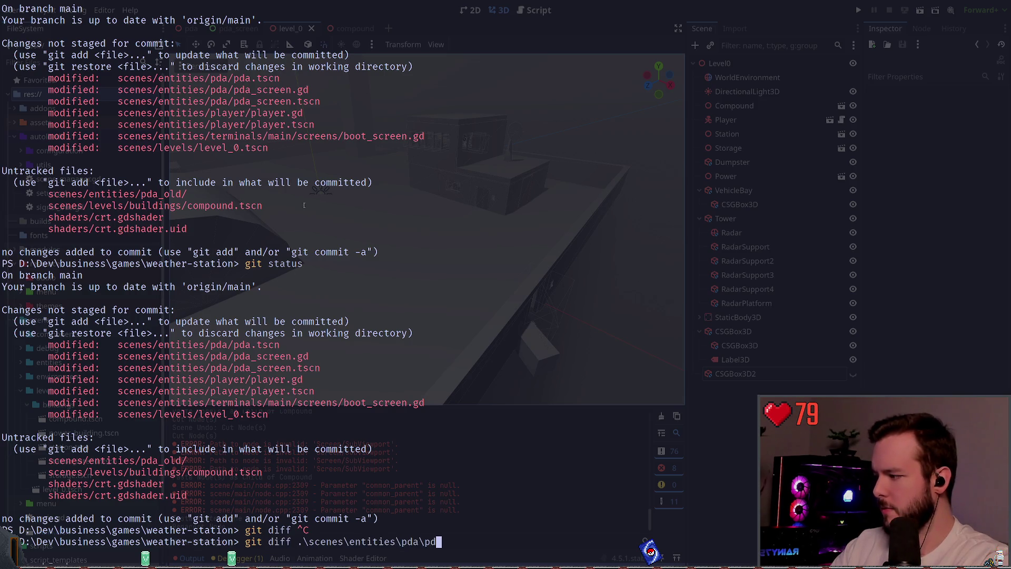
pyautogui.press('BackSpace')
pyautogui.press('BackSpace')
pyautogui.write('tscn')
pyautogui.press('Return')
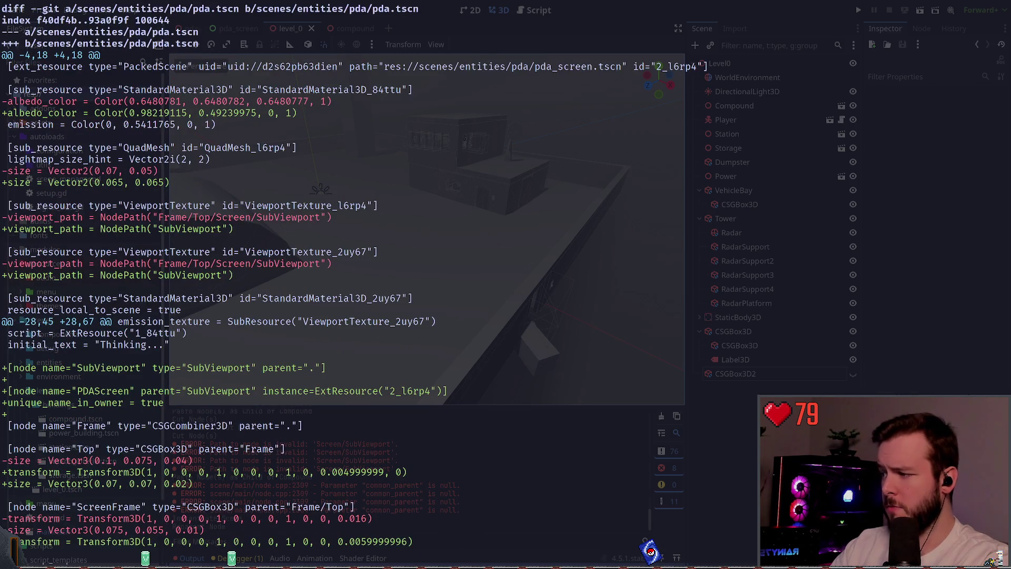
# Recheck git status and view the diff for scenes/entities/player/player.gd
pyautogui.write('qgit status')
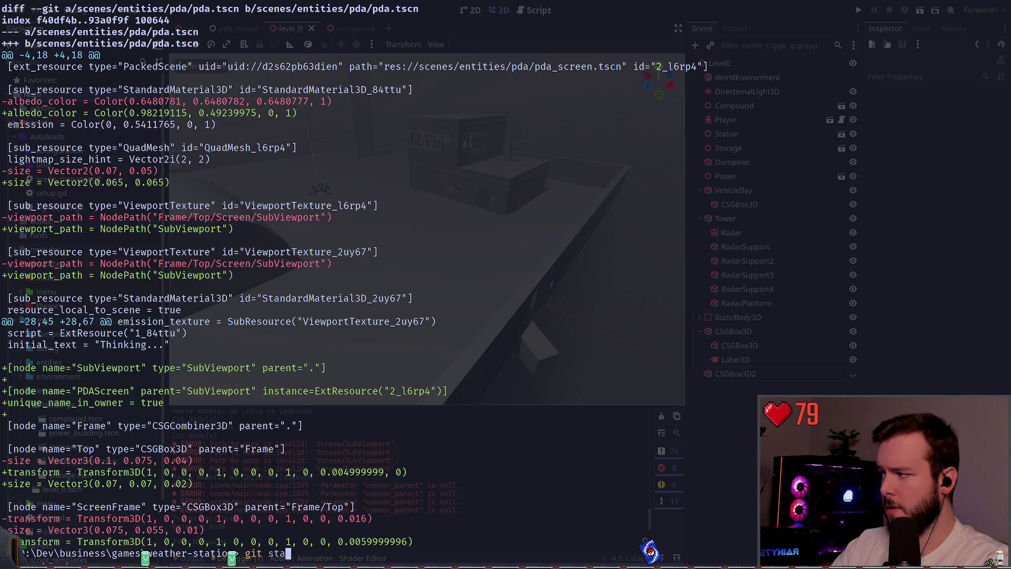
pyautogui.press('Return')
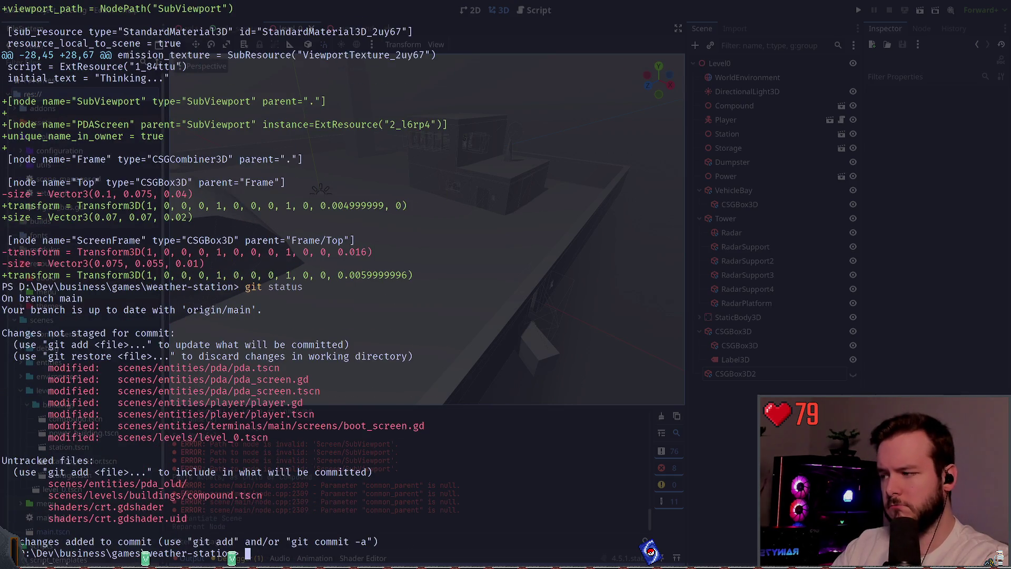
pyautogui.write('git diff sec')
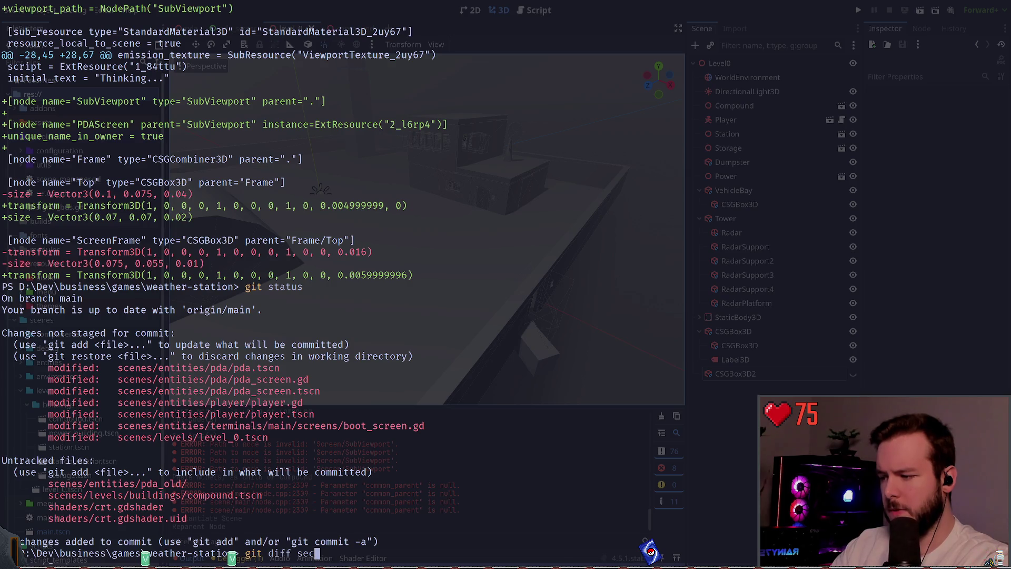
pyautogui.press('BackSpace')
pyautogui.press('BackSpace')
pyautogui.write('c')
pyautogui.press('Tab')
pyautogui.write('en')
pyautogui.press('Tab')
pyautogui.write('pl')
pyautogui.press('Tab')
pyautogui.write('p')
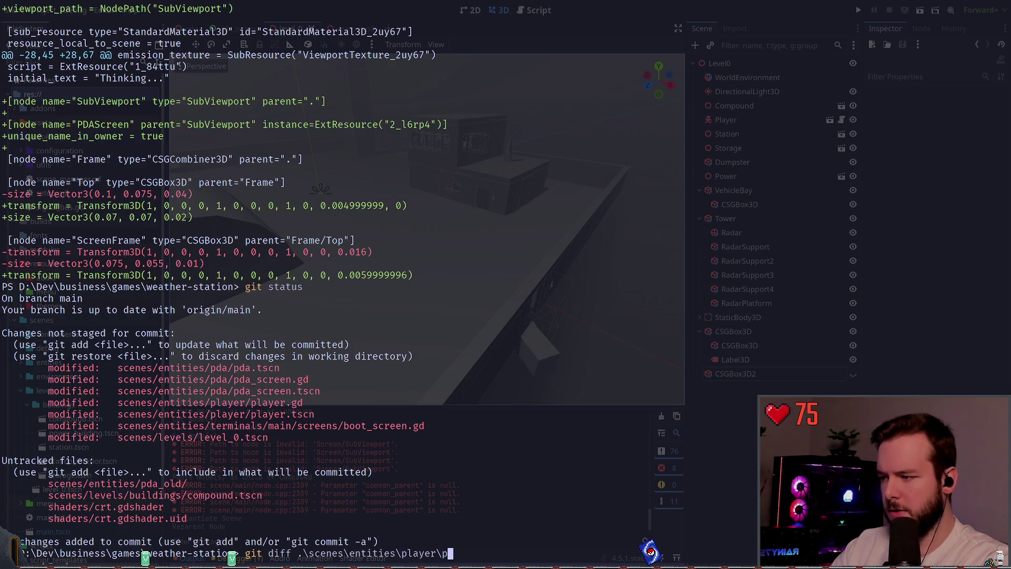
pyautogui.press('Tab')
pyautogui.press('Return')
# Run git status again, abandoning two half-typed git diff commands
pyautogui.write('git')
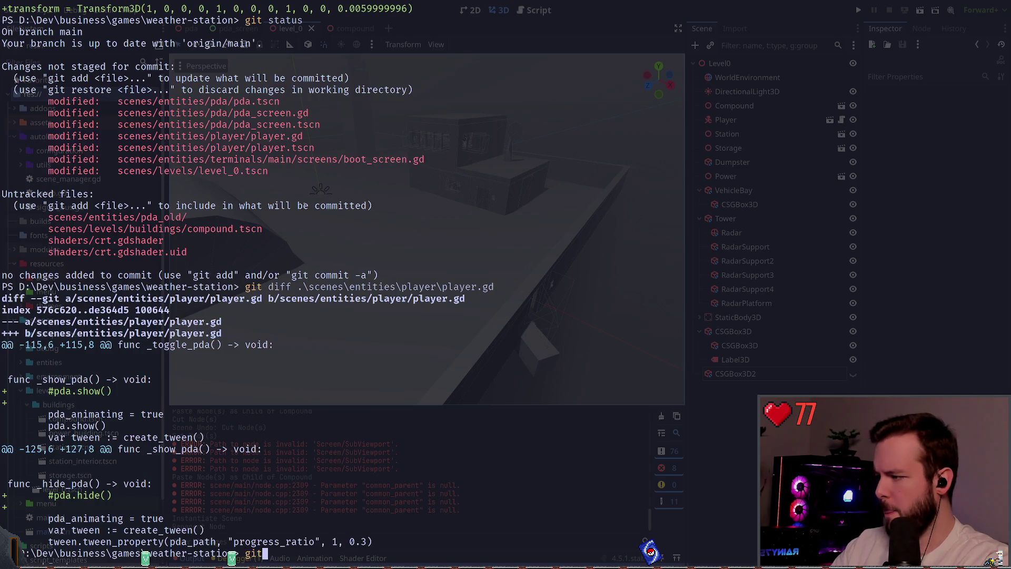
pyautogui.write(' status')
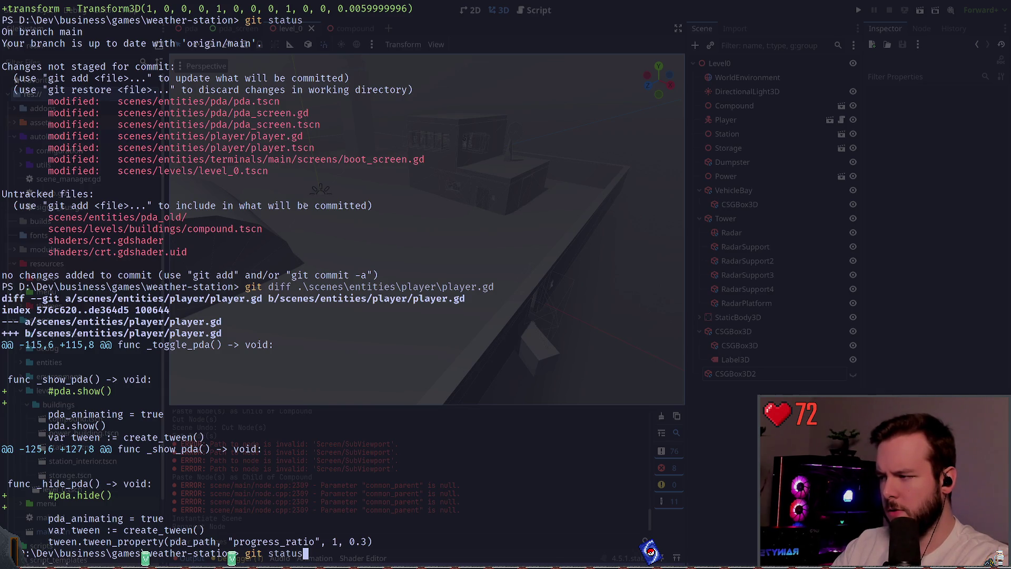
pyautogui.press('Return')
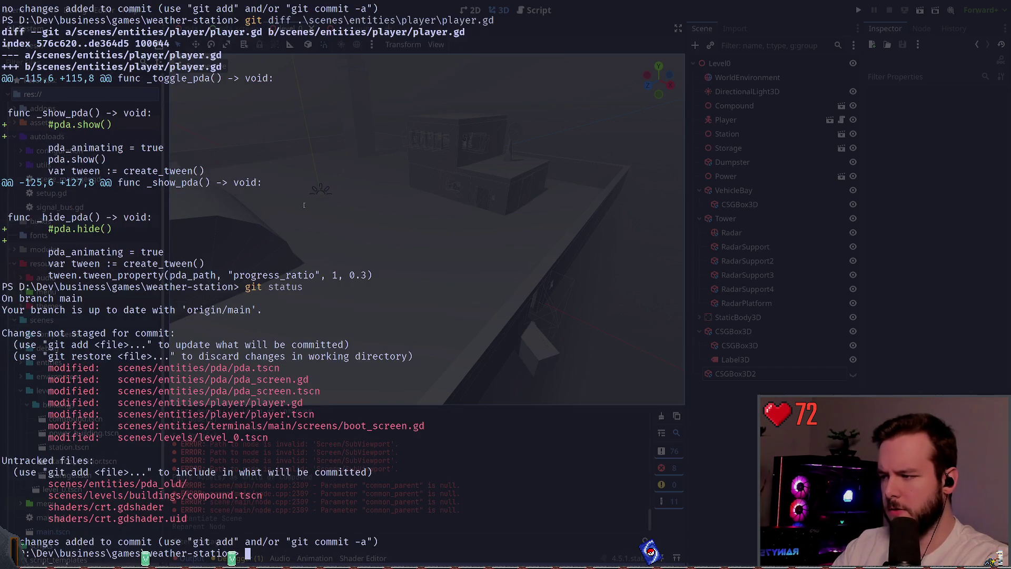
pyautogui.write('git diff')
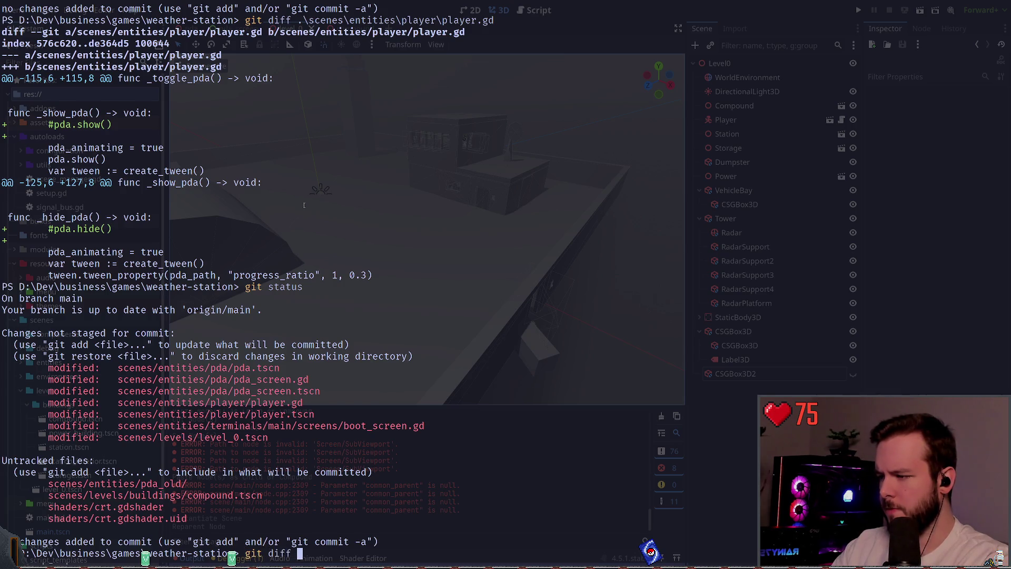
pyautogui.hotkey('ctrl', 'c')
pyautogui.write('git dif')
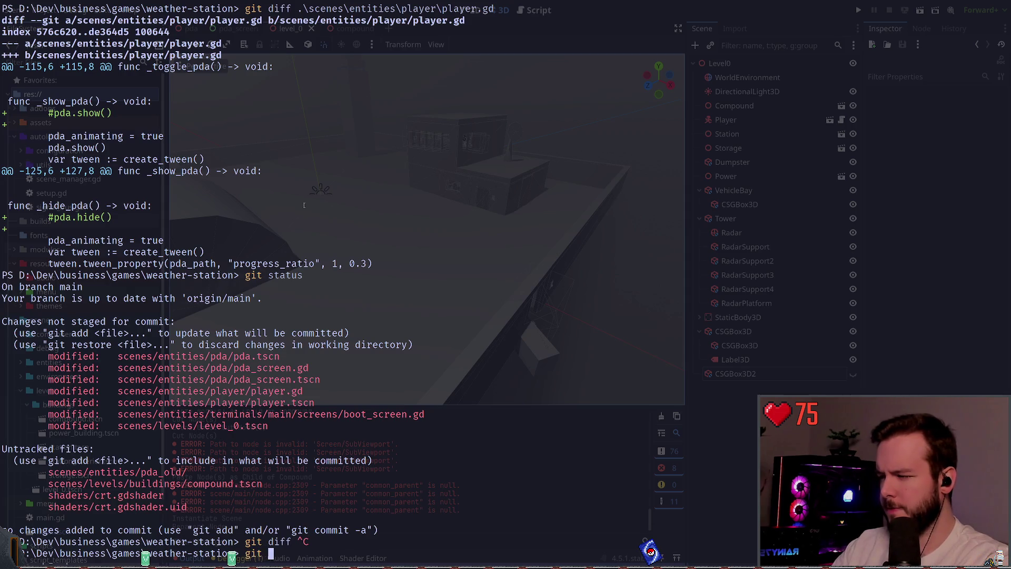
pyautogui.hotkey('ctrl', 'c')
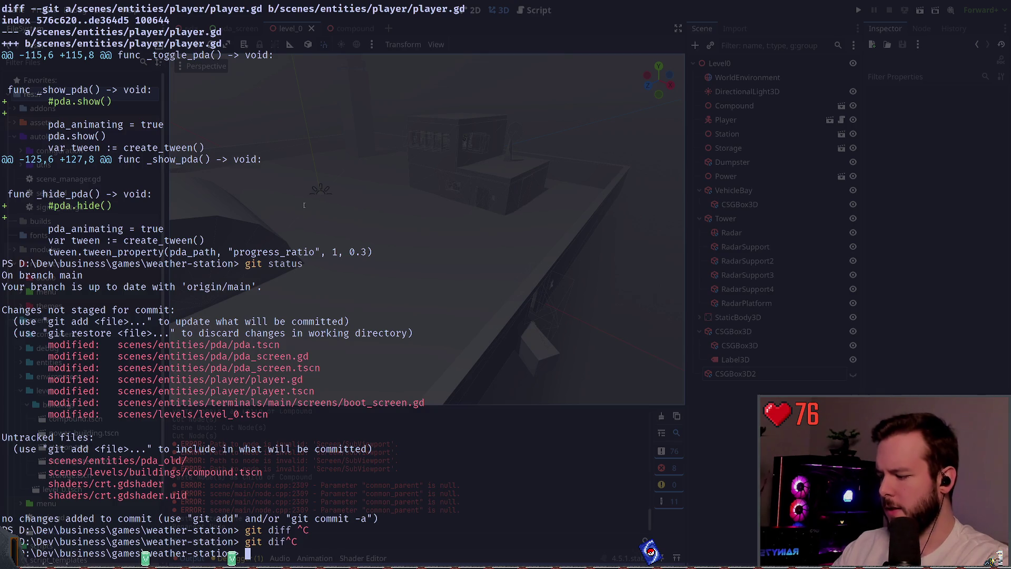
pyautogui.press('super+grave')
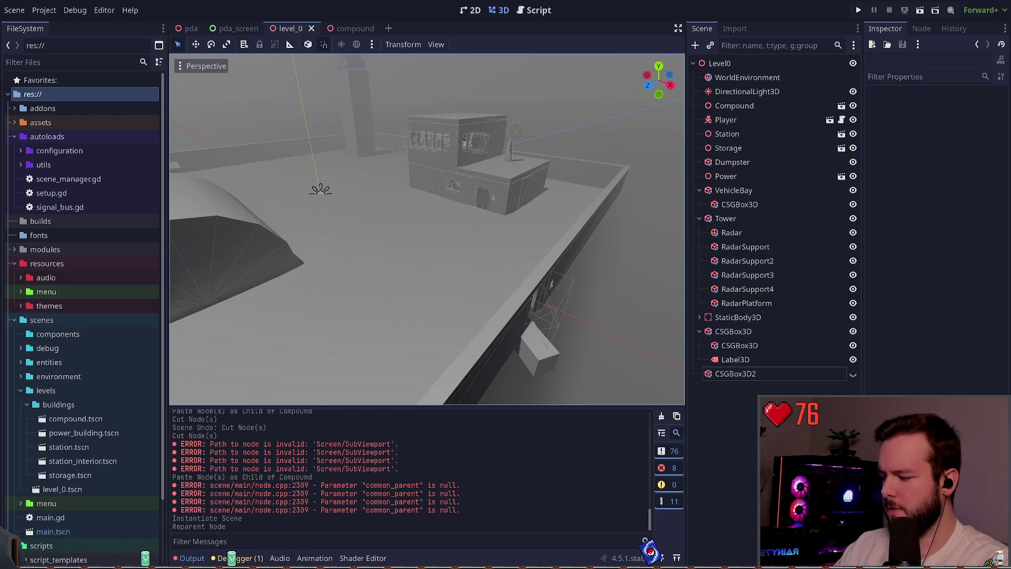
pyautogui.press('super+grave')
# Run git stash push on .\scenes\entities\* and confirm only level_0.tscn remains modified
pyautogui.write('git add')
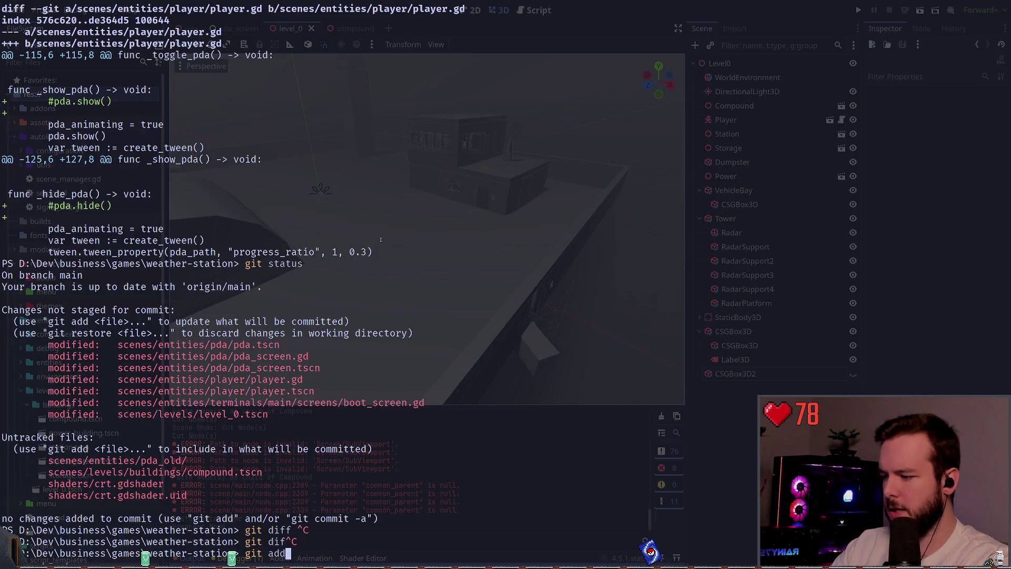
pyautogui.press('BackSpace')
pyautogui.press('BackSpace')
pyautogui.press('BackSpace')
pyautogui.write('stash ')
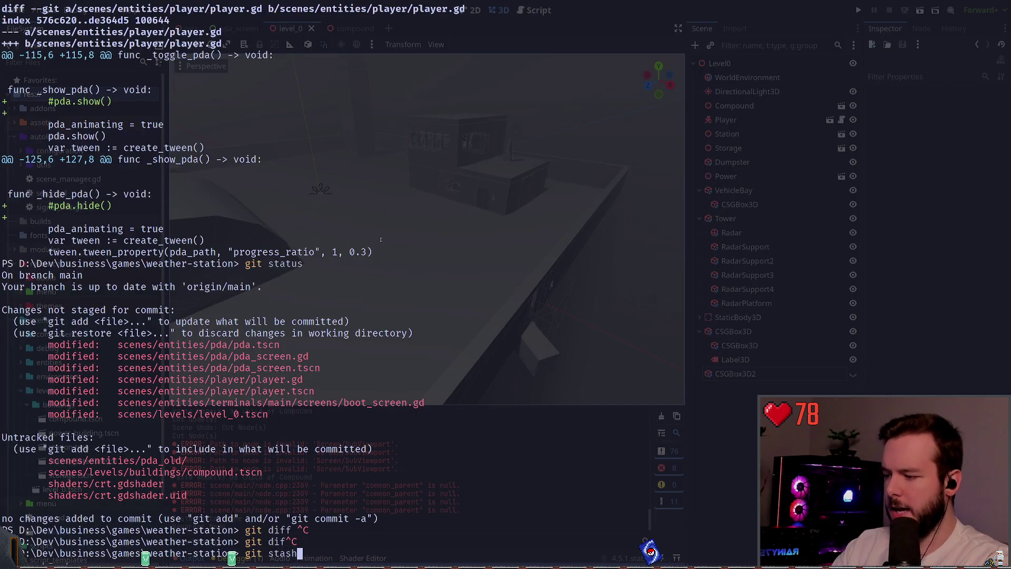
pyautogui.write('.\\scenes\\ent')
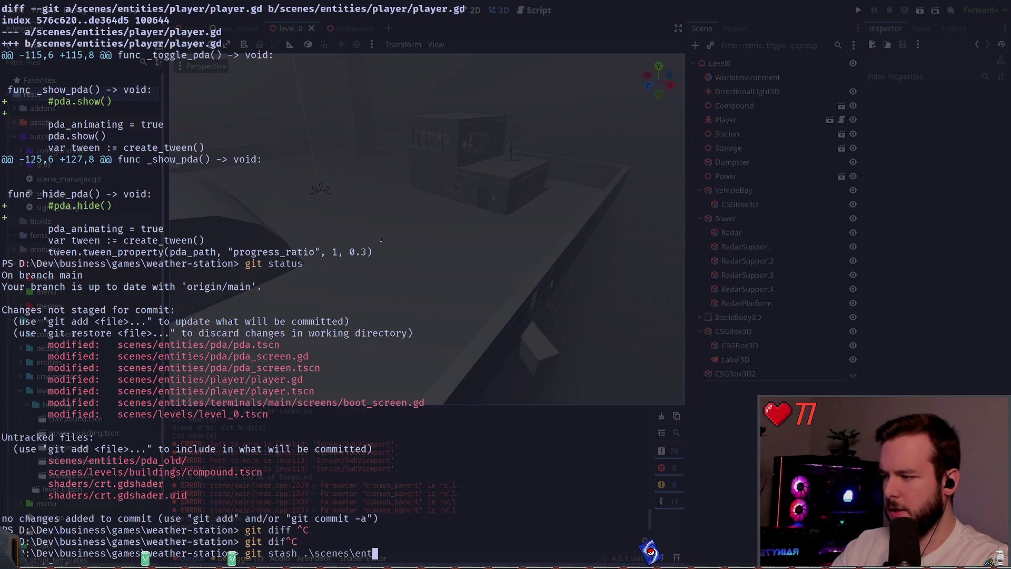
pyautogui.press('Tab')
pyautogui.press('Return')
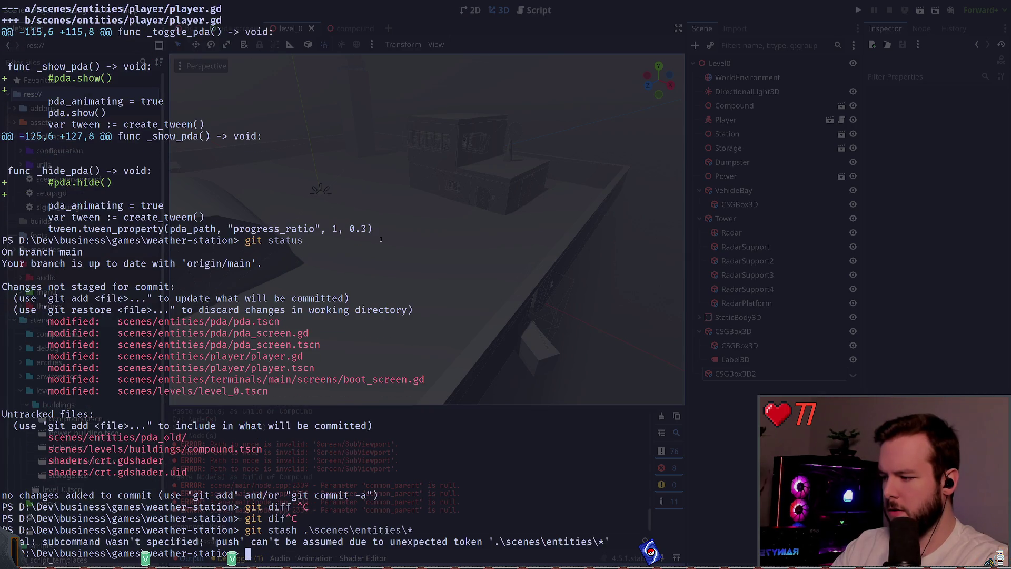
pyautogui.press('Up')
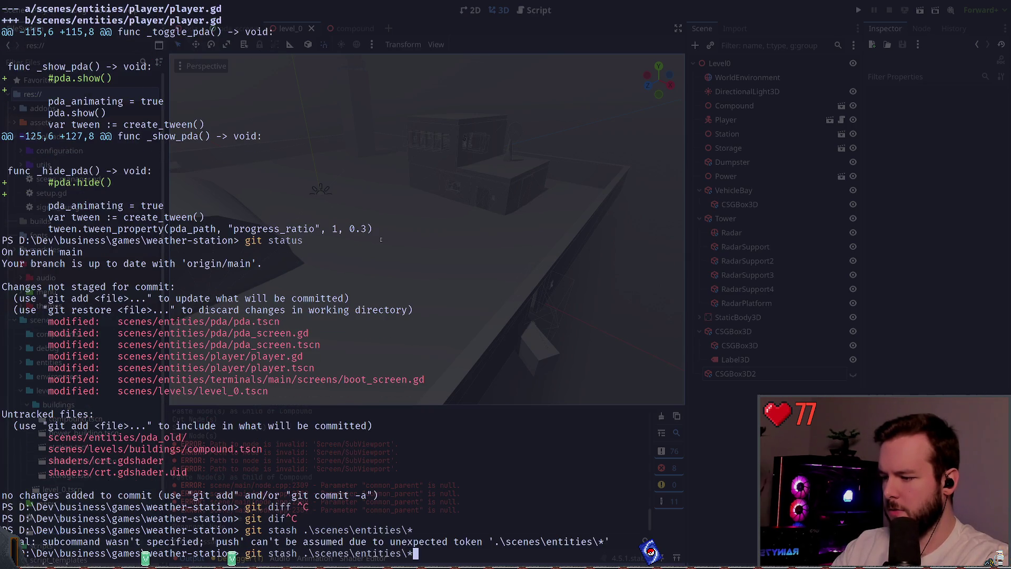
pyautogui.press('Left')
pyautogui.press('Left')
pyautogui.press('Left')
pyautogui.write('push')
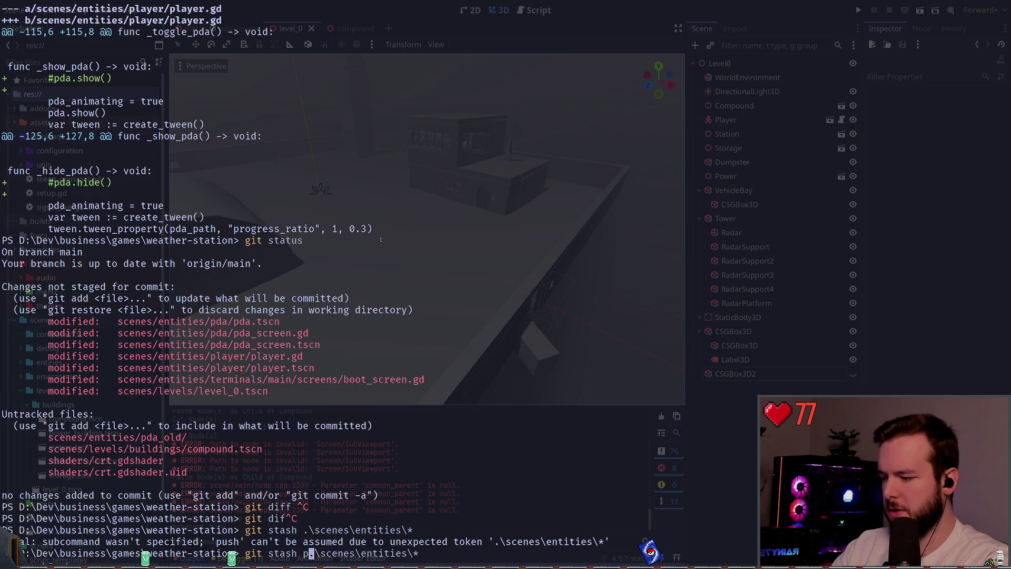
pyautogui.press('Return')
pyautogui.write('git status')
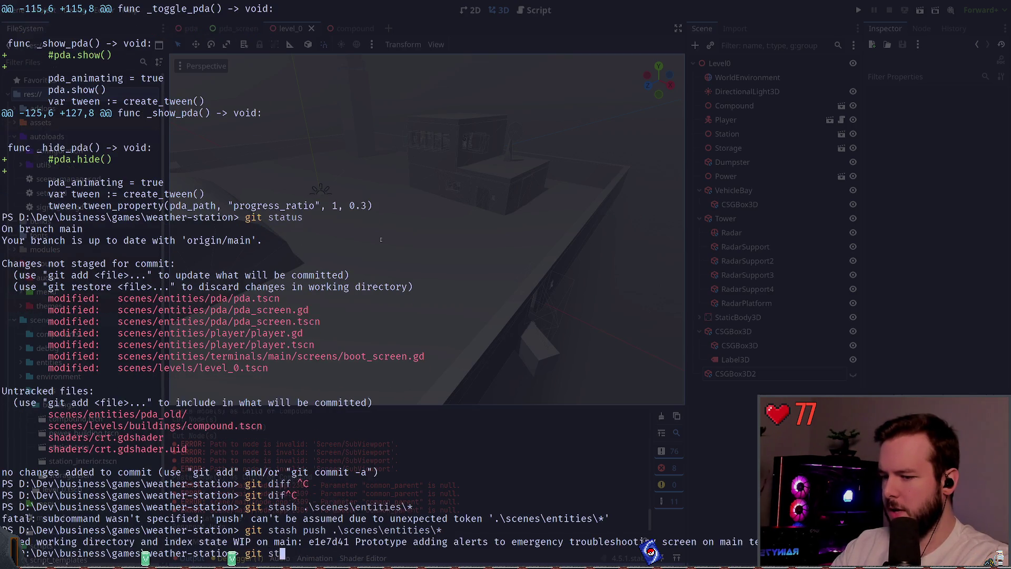
pyautogui.press('Return')
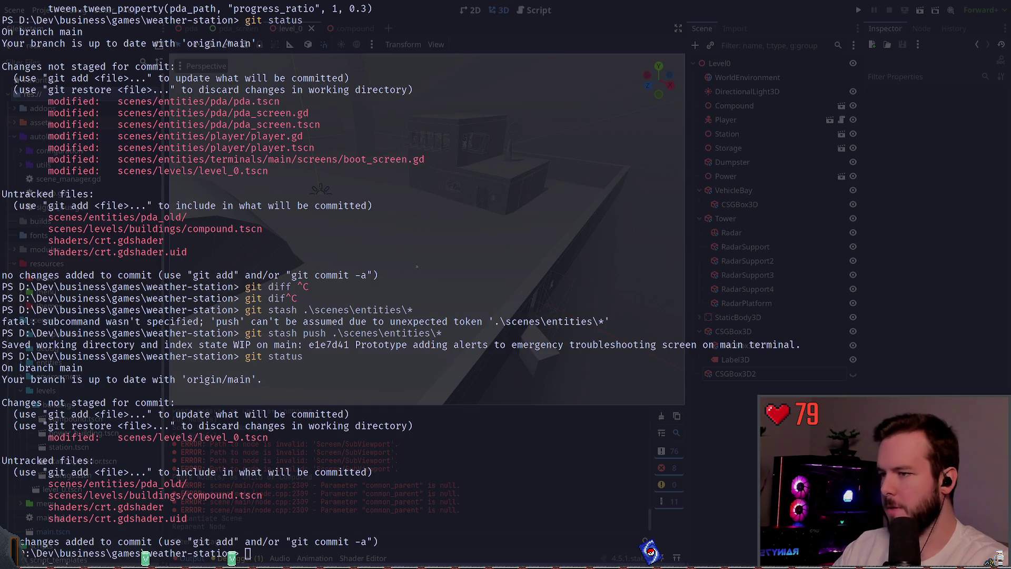
# Play-test Level0 with F5, then quit through the pause menu's Dev Quit
pyautogui.press('super+grave')
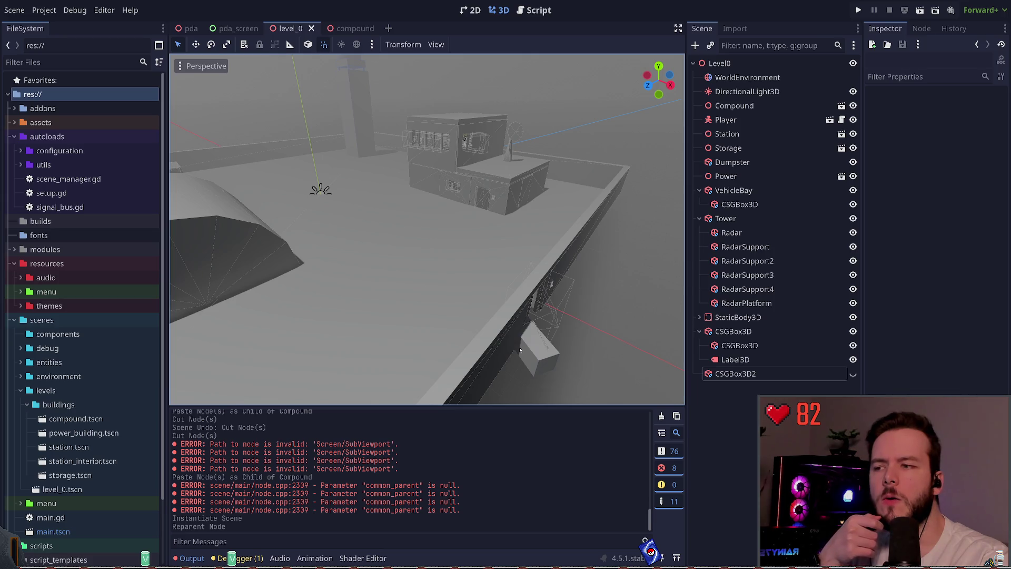
pyautogui.scroll(2, 519, 349)
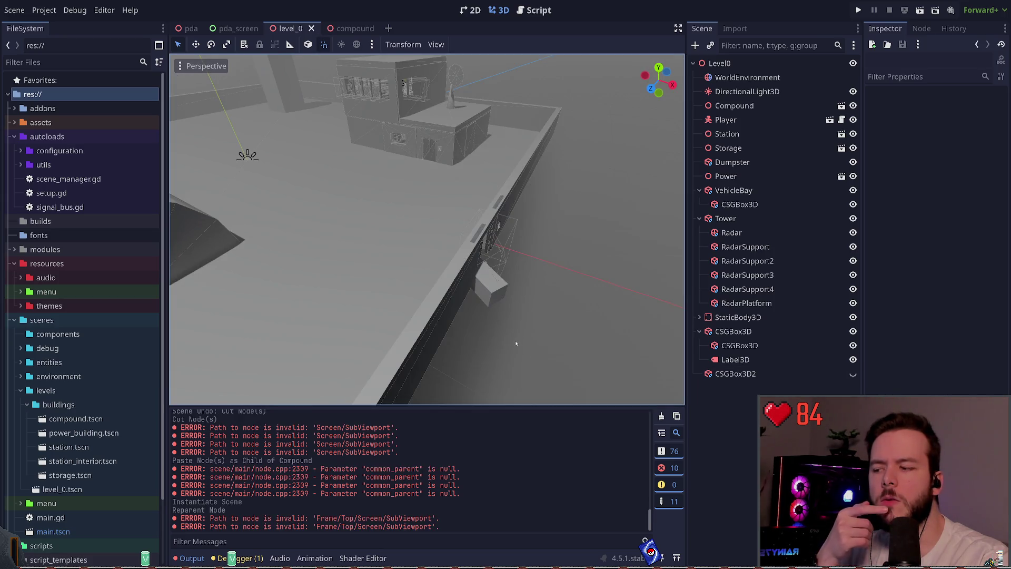
pyautogui.press('F5')
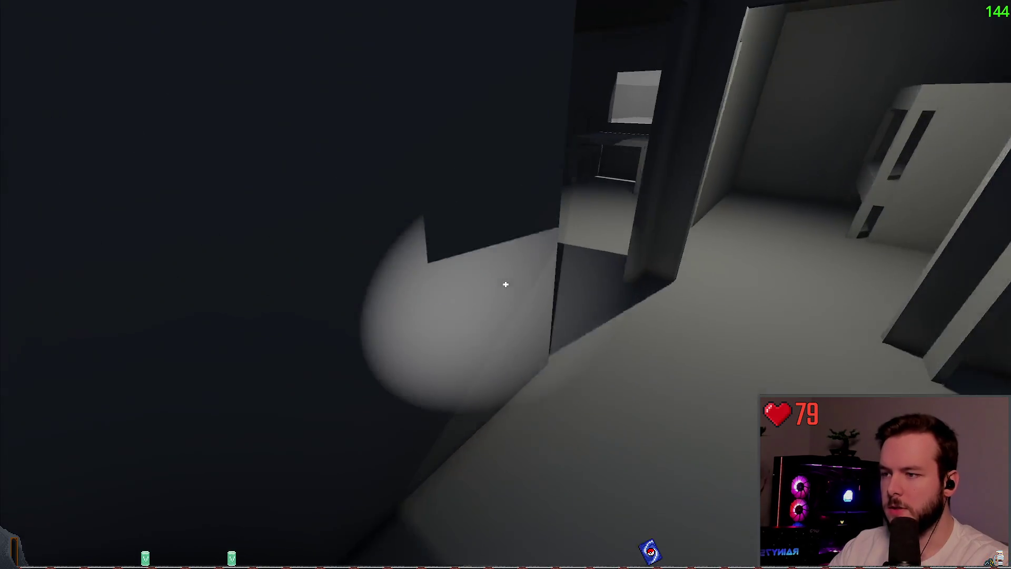
pyautogui.press('Escape')
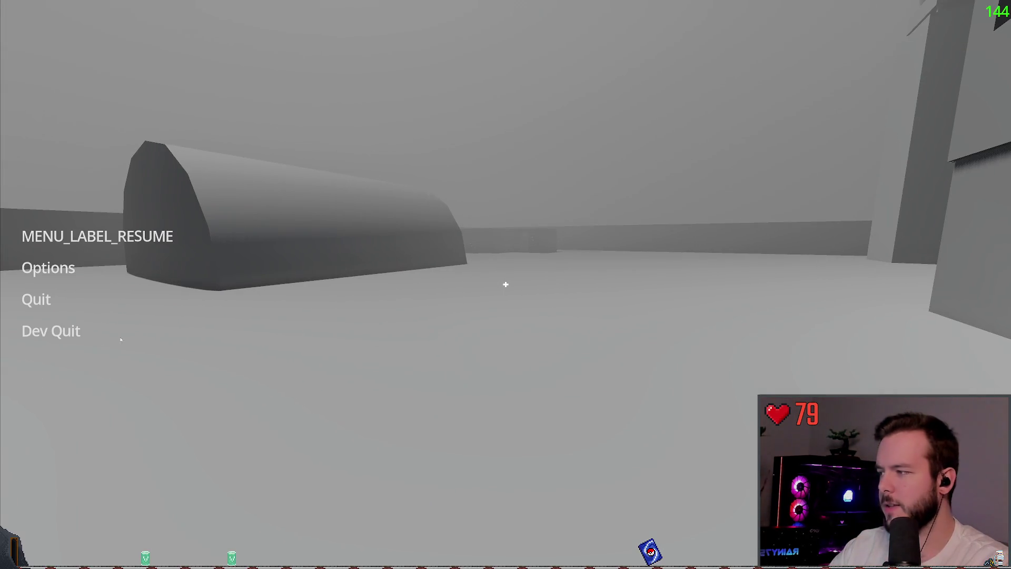
pyautogui.click(52, 330)
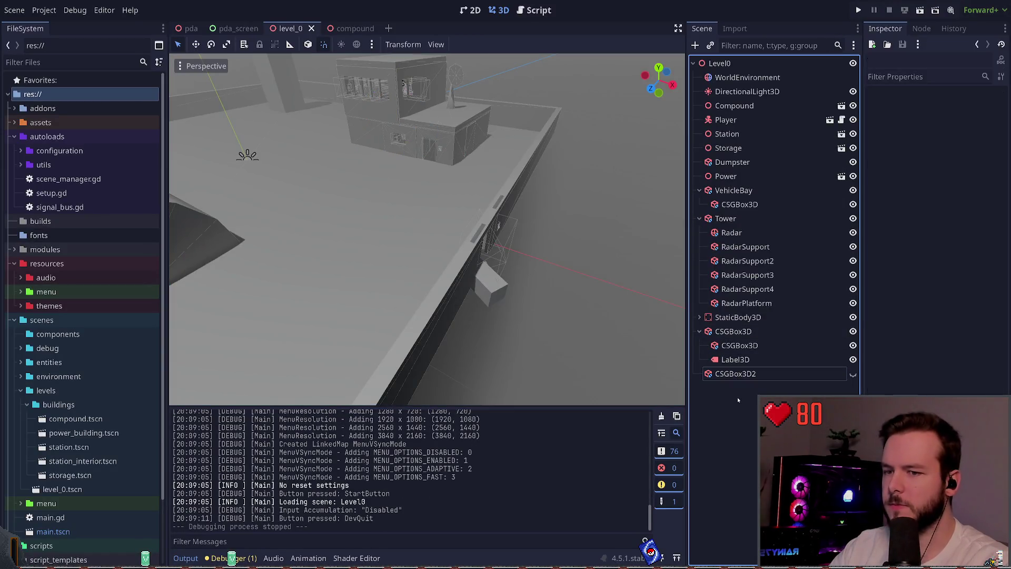
# Look over the hangar and buildings, browse Node3D in the Add Node dialog, and cancel it
pyautogui.click(545, 362)
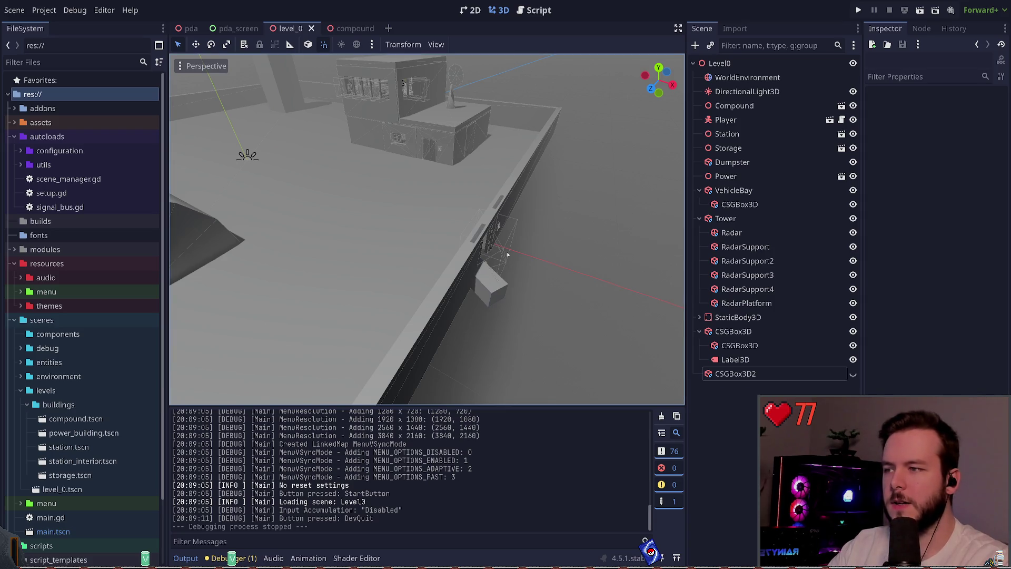
pyautogui.moveTo(508, 255)
pyautogui.mouseDown()
pyautogui.moveTo(442, 261)
pyautogui.moveTo(395, 251)
pyautogui.mouseUp()
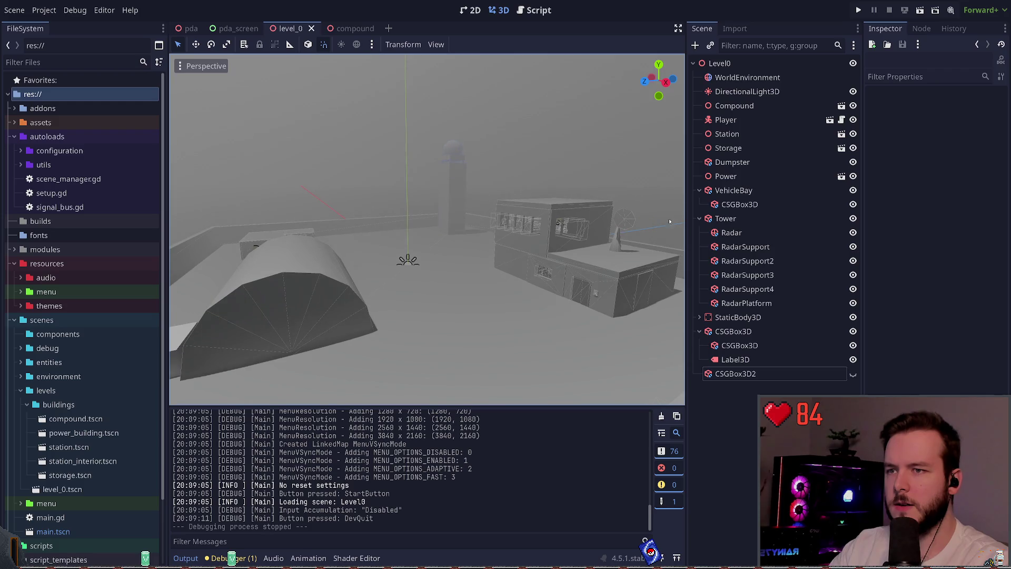
pyautogui.click(745, 176)
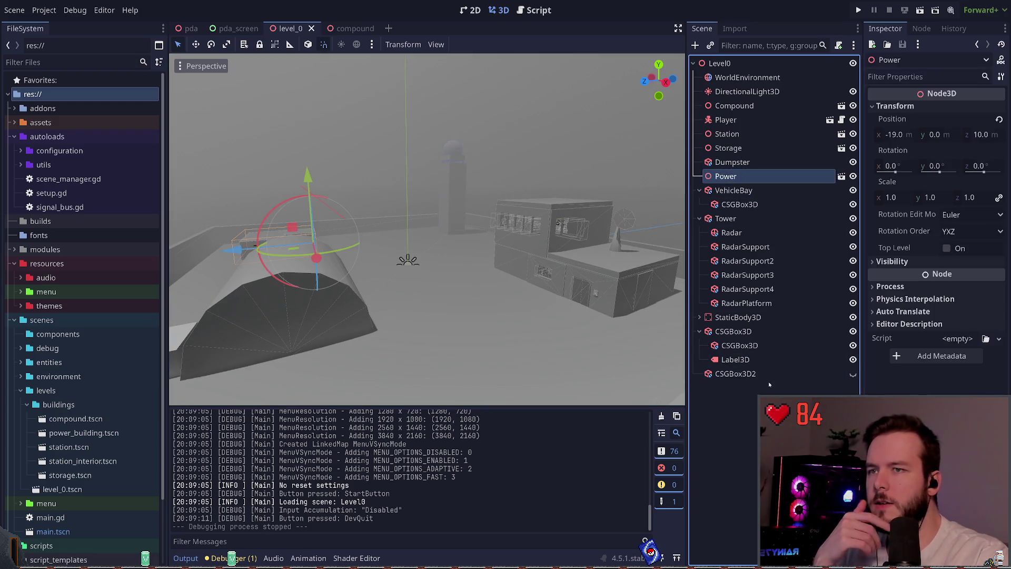
pyautogui.click(743, 406)
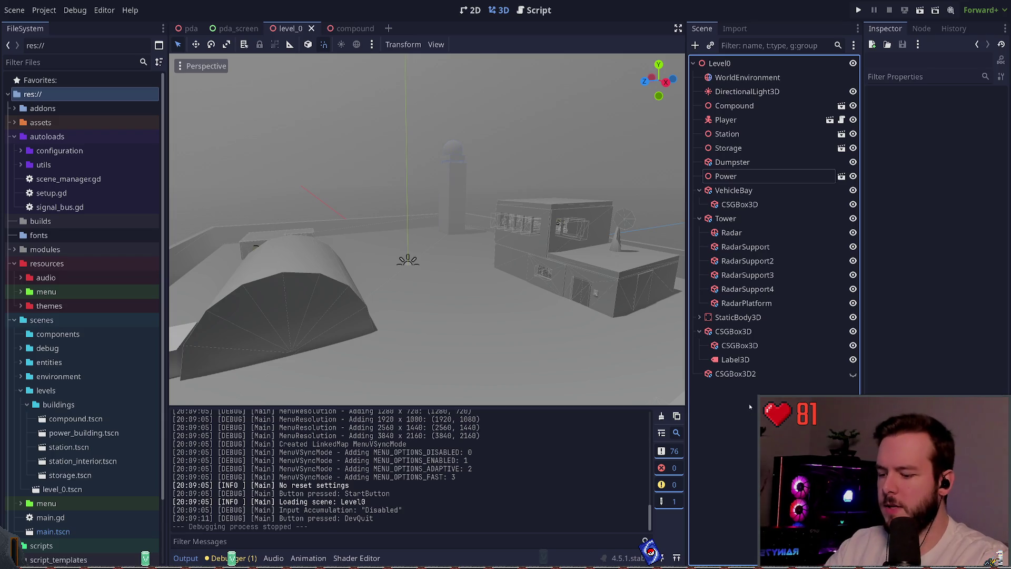
pyautogui.hotkey('ctrl', 'a')
pyautogui.write('node3')
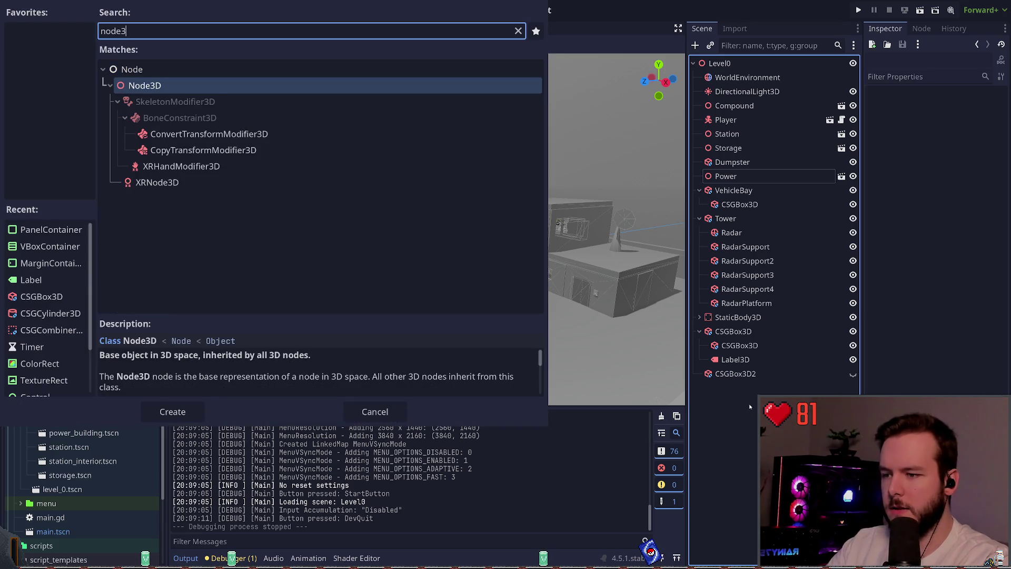
pyautogui.press('Up')
pyautogui.press('Down')
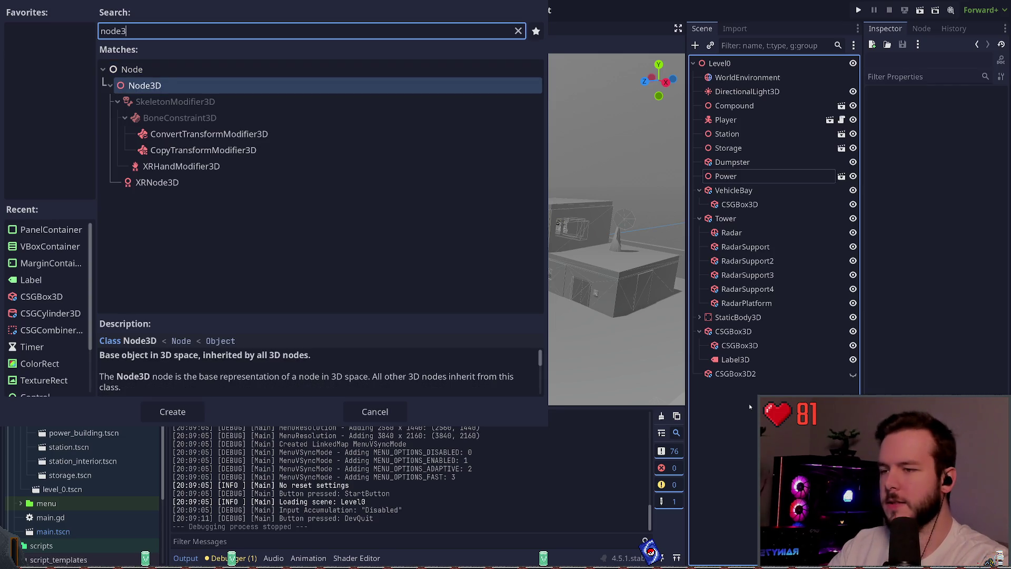
pyautogui.press('Escape')
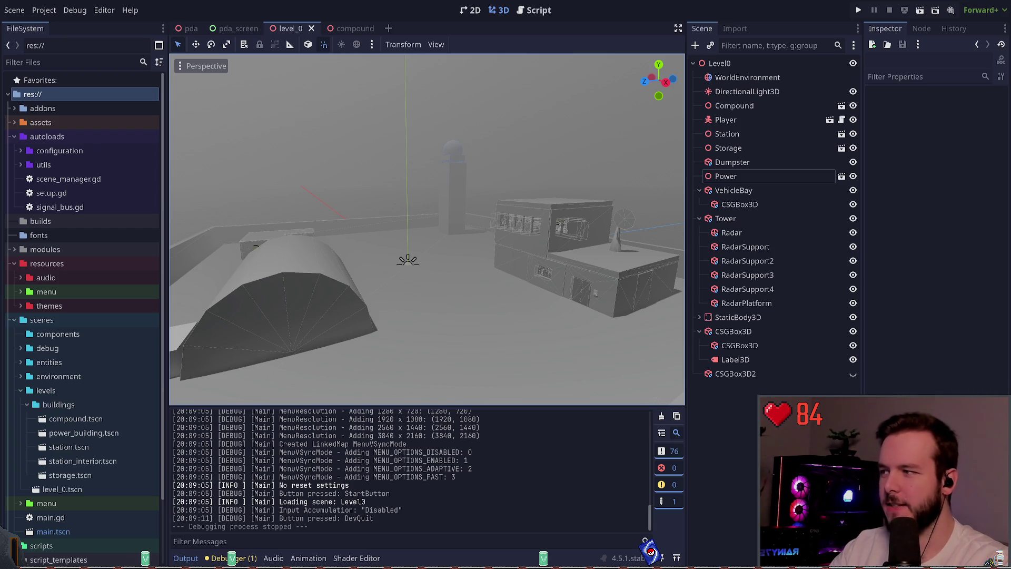
# Drag the Dumpster node below Power in the Scene tree and save level_0
pyautogui.click(729, 175)
pyautogui.click(733, 163)
pyautogui.press('f')
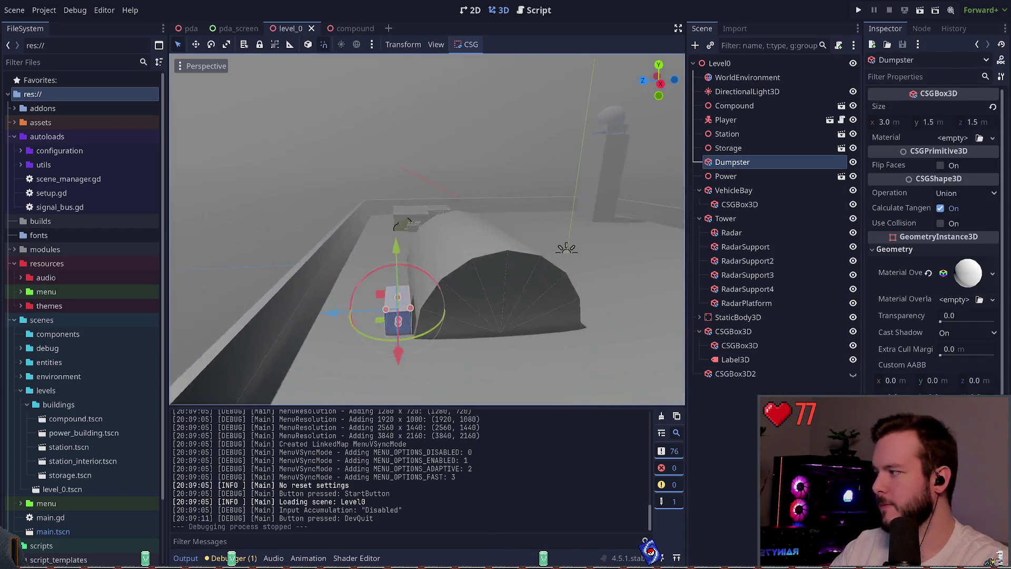
pyautogui.moveTo(733, 162)
pyautogui.mouseDown()
pyautogui.moveTo(787, 178)
pyautogui.moveTo(780, 181)
pyautogui.mouseUp()
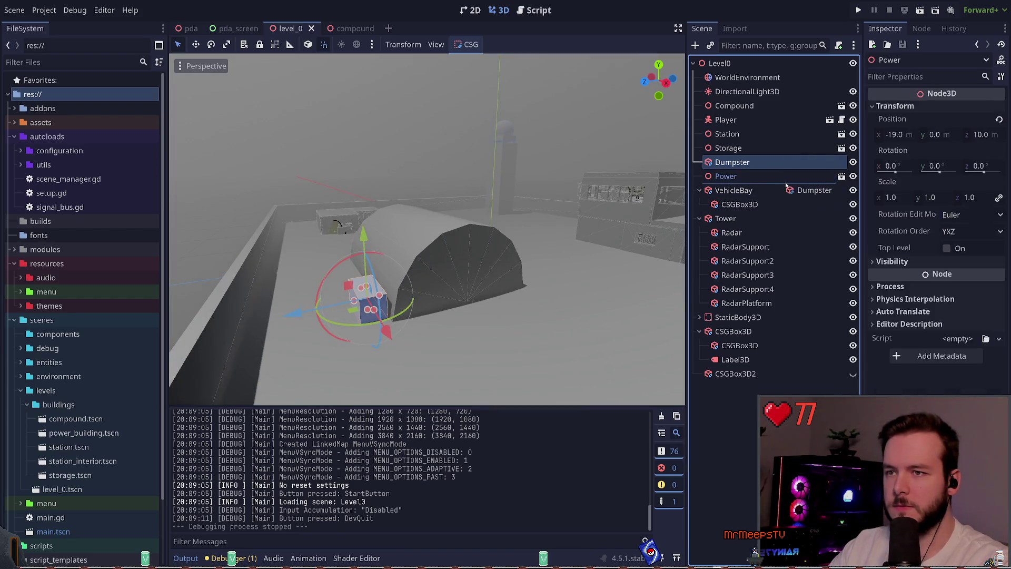
pyautogui.click(675, 156)
pyautogui.hotkey('ctrl', 's')
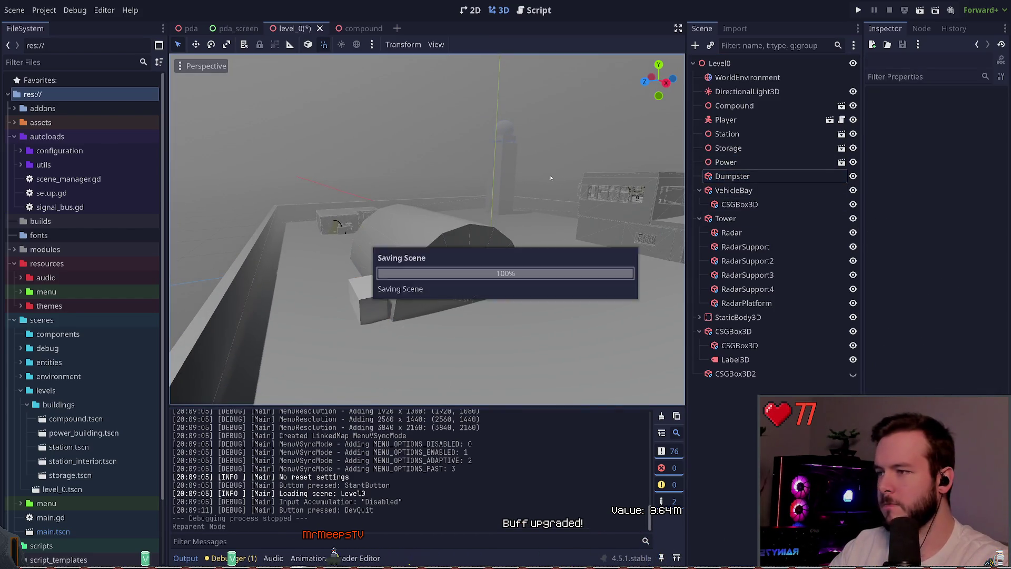
pyautogui.press('w')
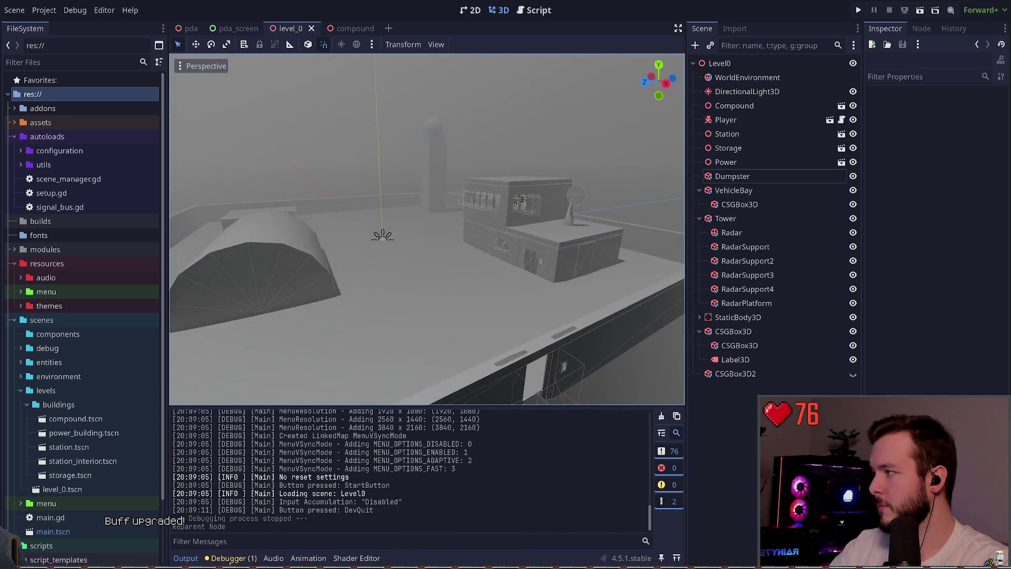
pyautogui.press('s')
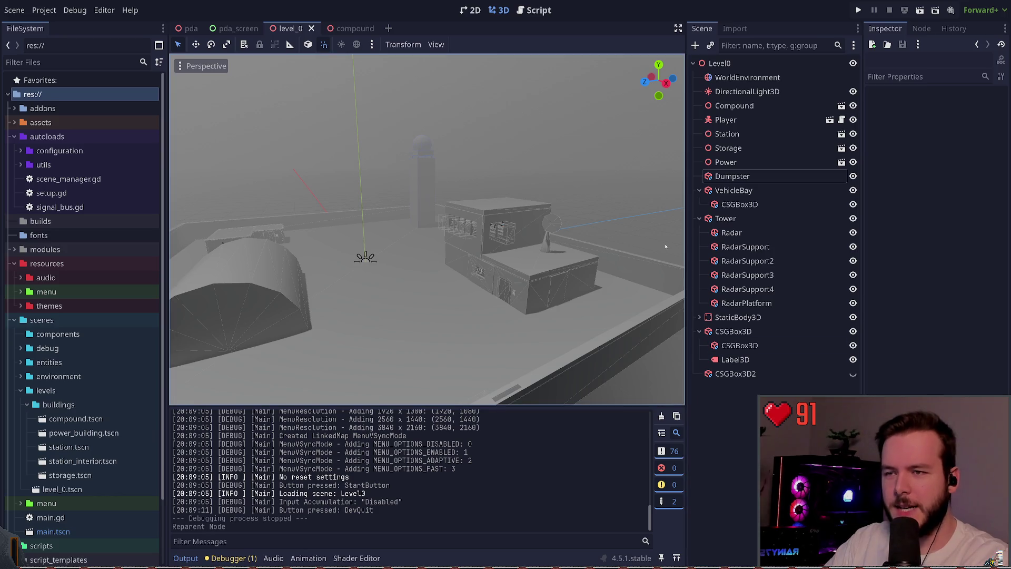
pyautogui.press('a')
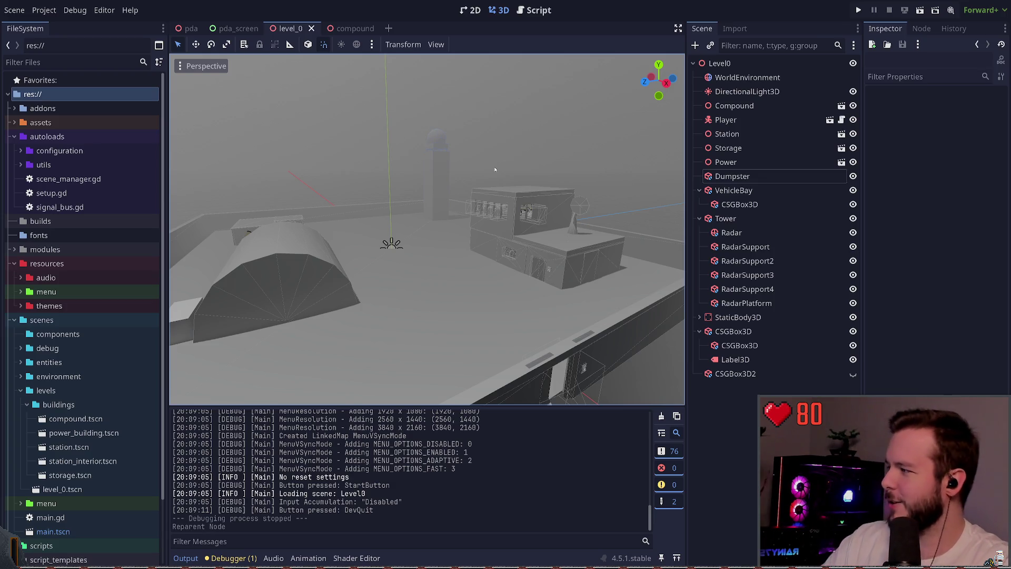
# Save the Tower branch with its radar parts as tower.tscn, then save level_0
pyautogui.click(767, 176)
pyautogui.click(550, 166)
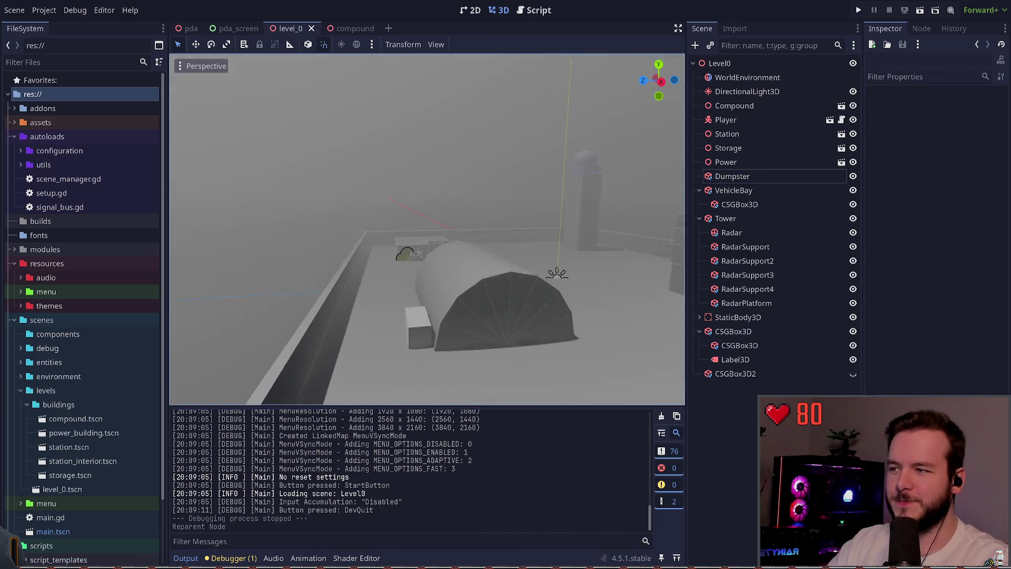
pyautogui.click(747, 303)
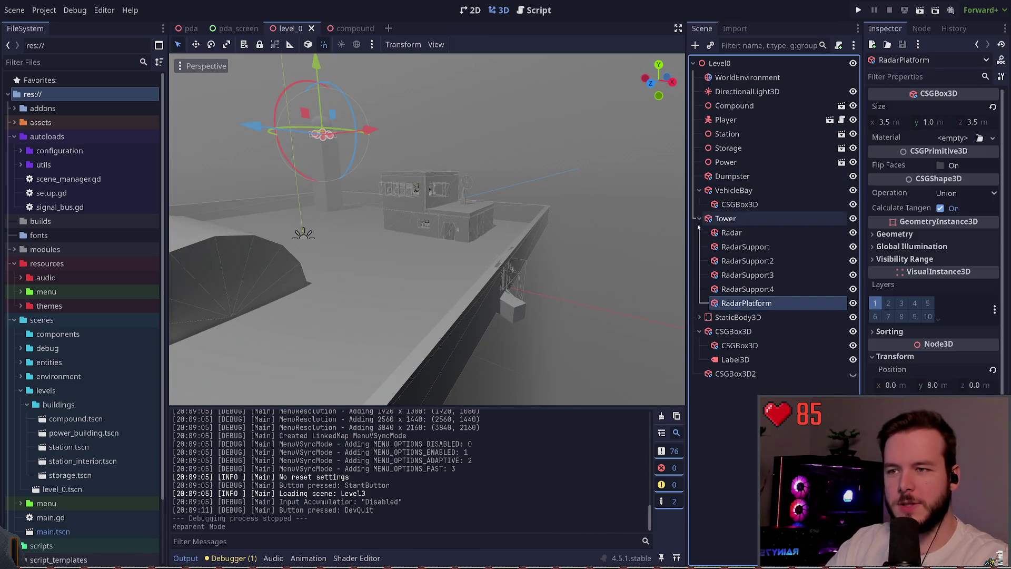
pyautogui.press('f')
pyautogui.click(740, 220)
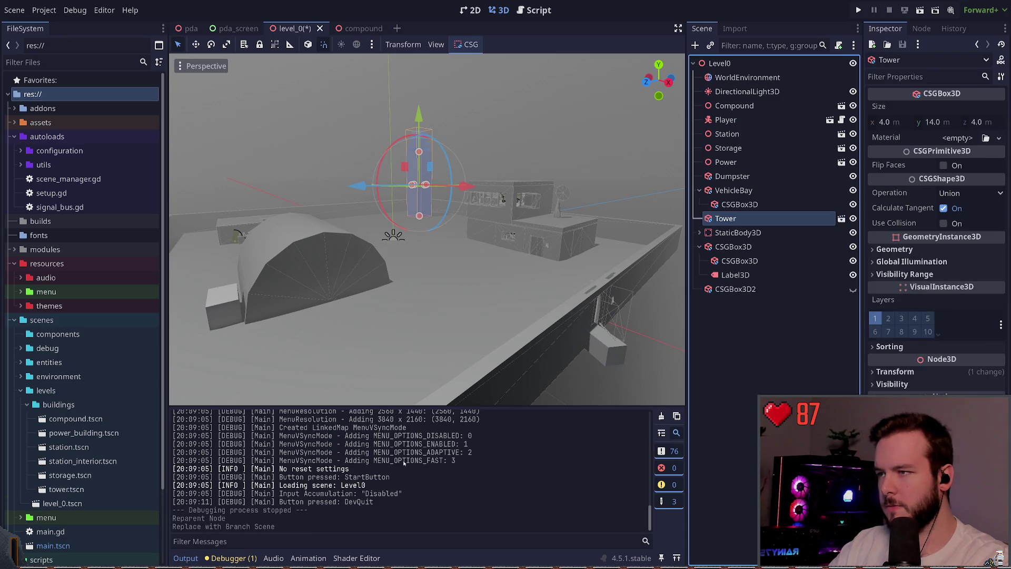
pyautogui.click(704, 332)
pyautogui.hotkey('ctrl', 's')
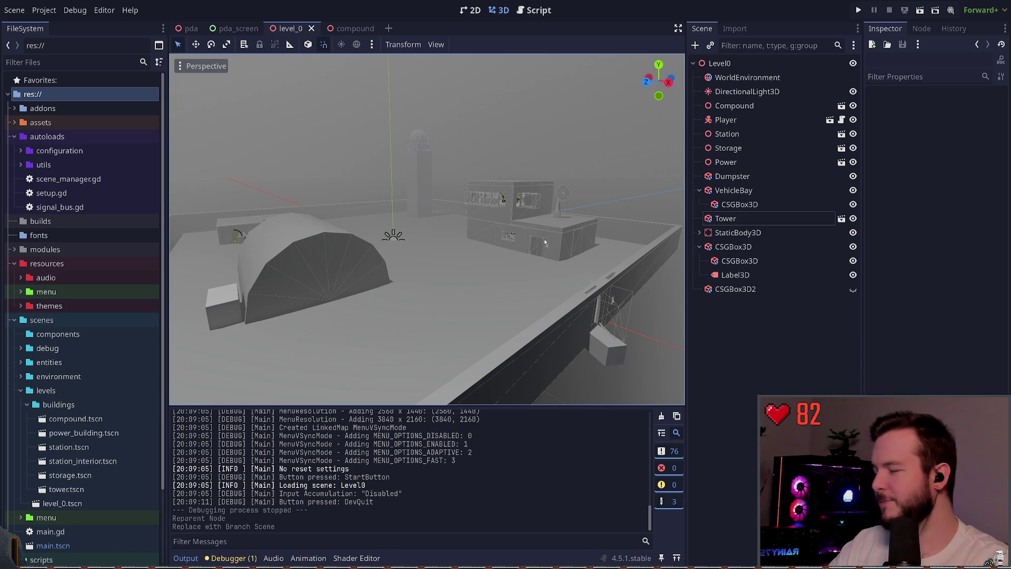
pyautogui.moveTo(516, 256); pyautogui.dragTo(453, 232)
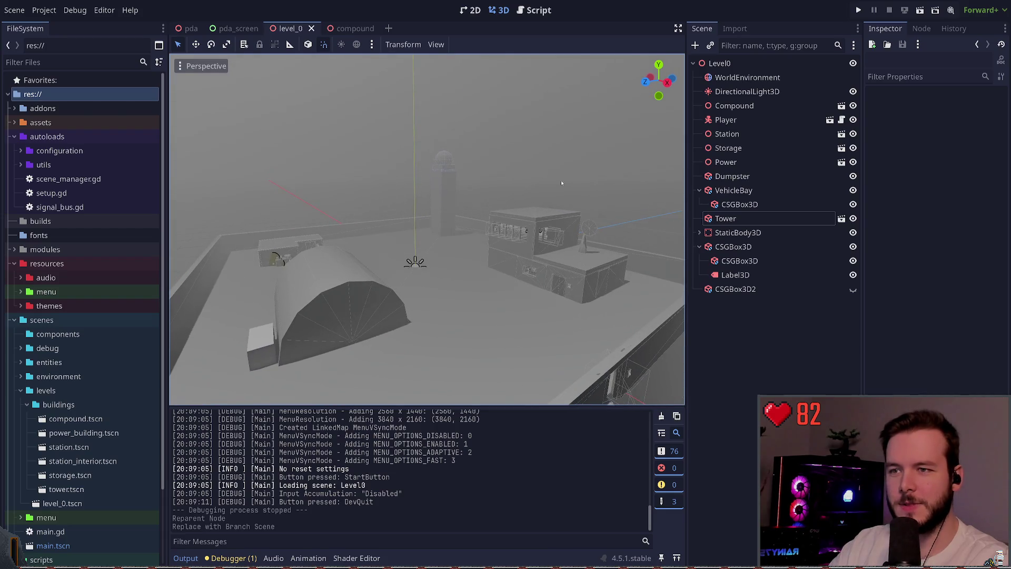
# Inspect the VehicleBay box by expanding, toggling and framing it, then save the level
pyautogui.click(734, 190)
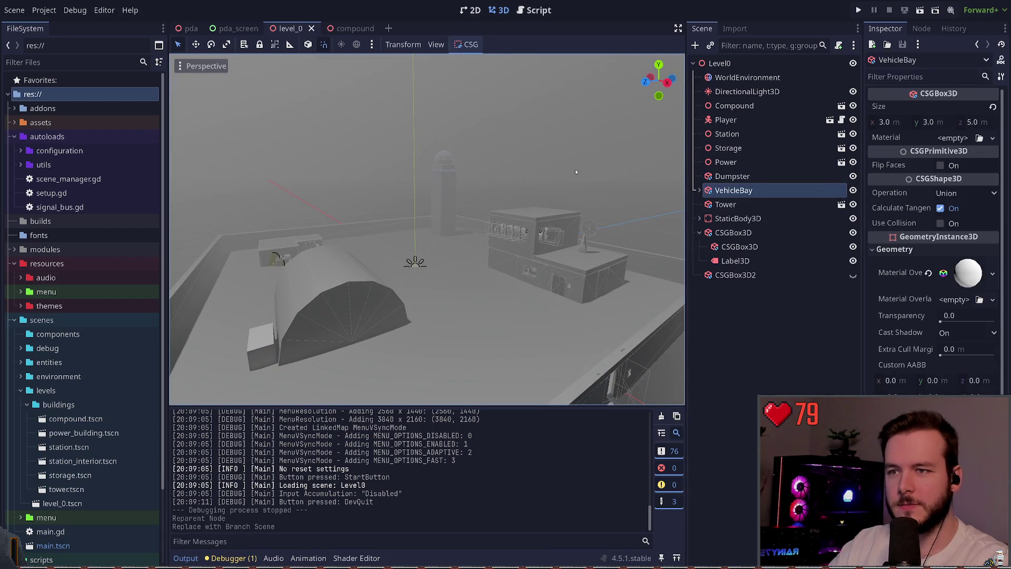
pyautogui.click(700, 190)
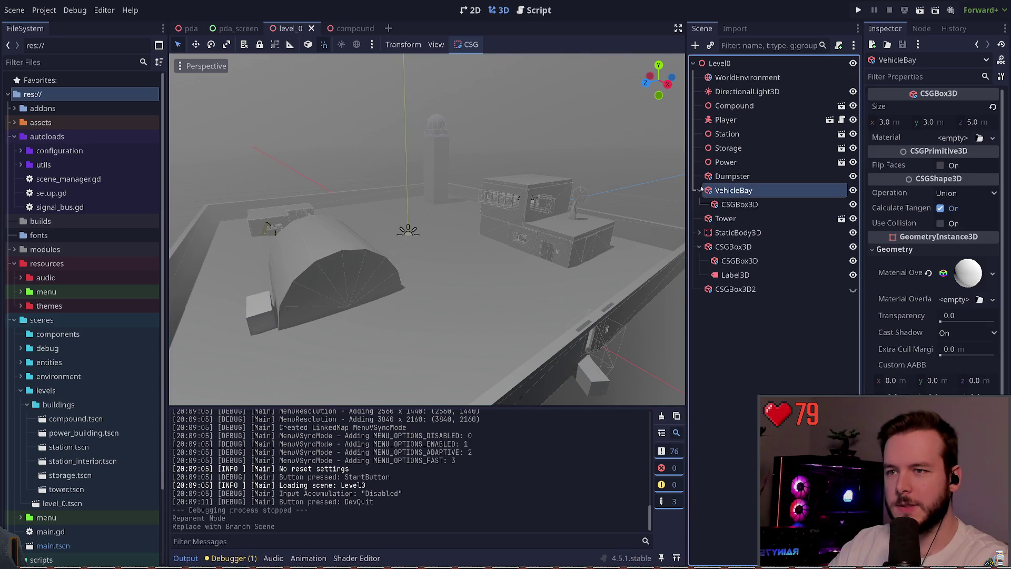
pyautogui.click(853, 190)
pyautogui.click(853, 190)
pyautogui.press('f')
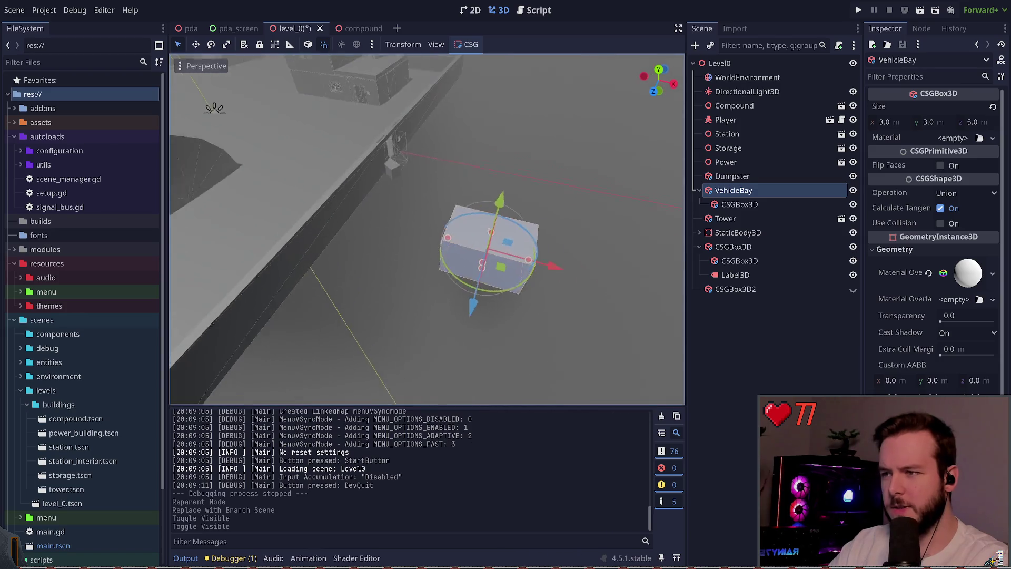
pyautogui.moveTo(426, 226); pyautogui.dragTo(775, 187)
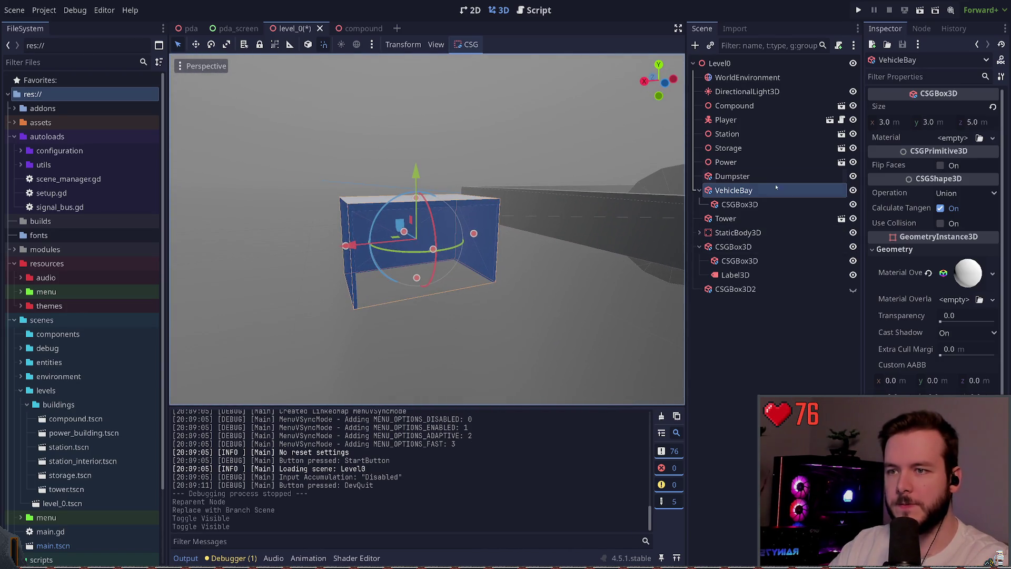
pyautogui.click(543, 233)
pyautogui.hotkey('ctrl', 's')
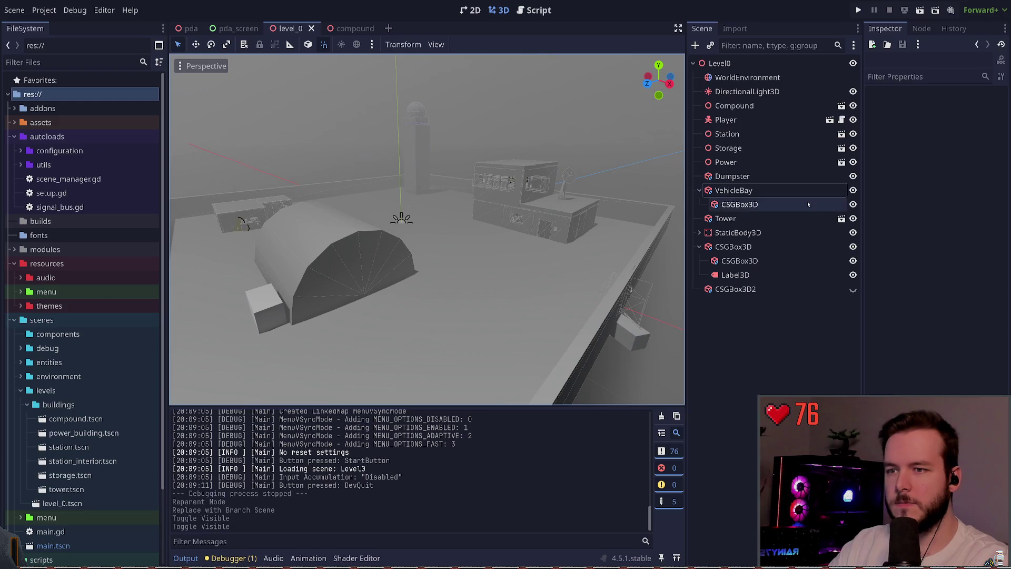
# Move Tower above VehicleBay and Dumpster above Power, toggling eye icons to check
pyautogui.click(853, 148)
pyautogui.click(854, 148)
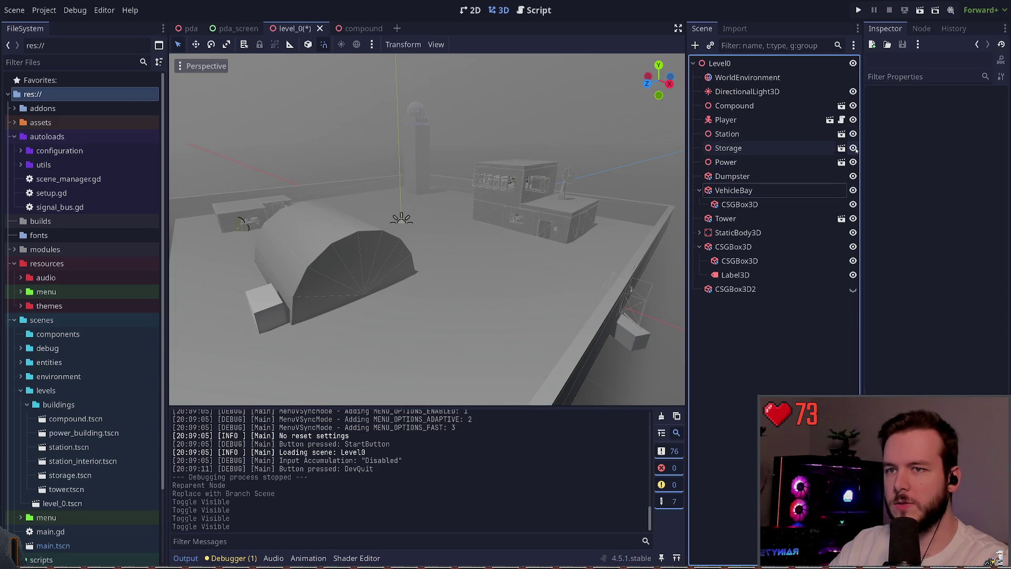
pyautogui.click(853, 148)
pyautogui.click(853, 148)
pyautogui.click(853, 162)
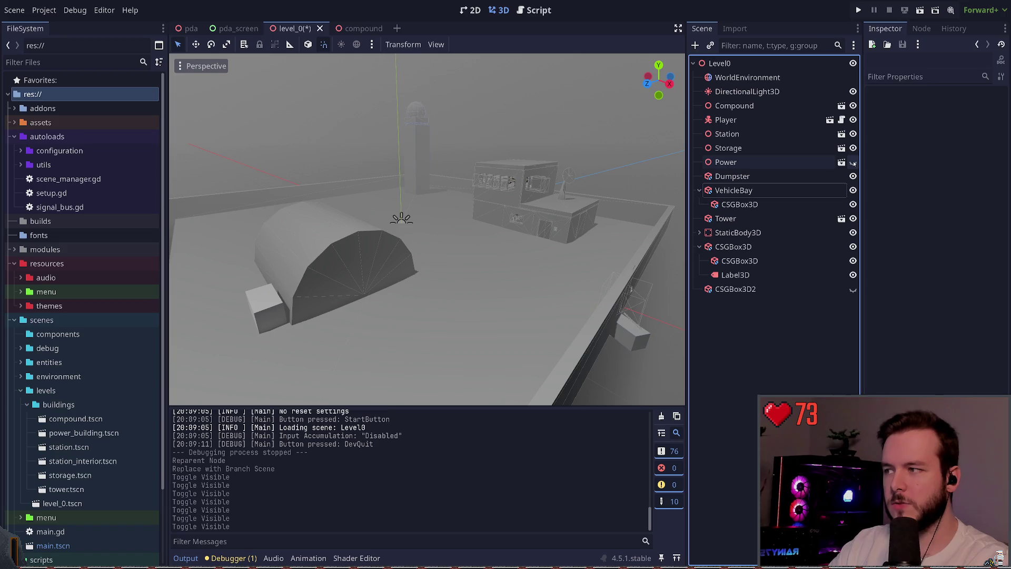
pyautogui.click(853, 162)
pyautogui.click(726, 218)
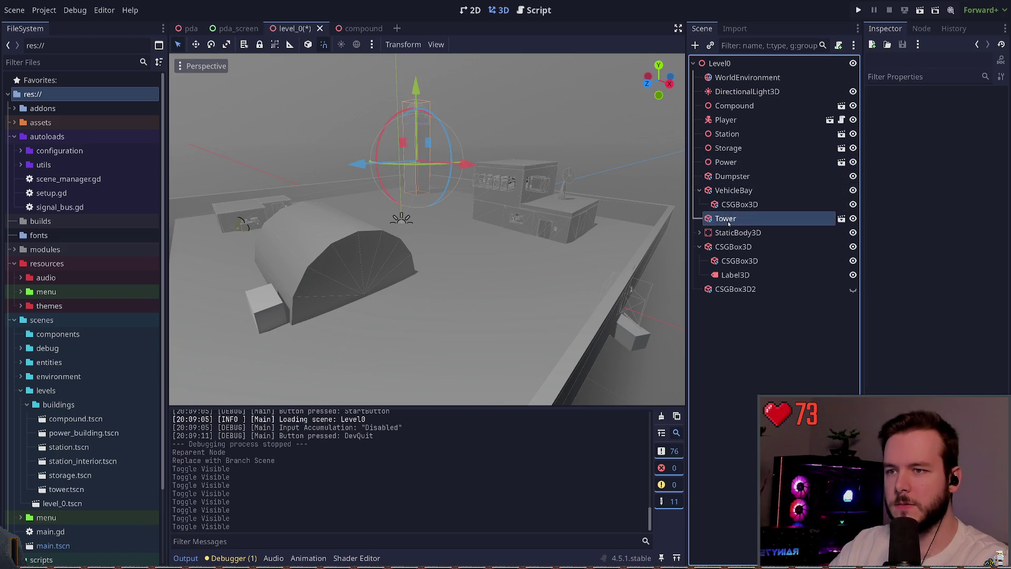
pyautogui.moveTo(729, 223); pyautogui.dragTo(730, 186)
pyautogui.click(853, 190)
pyautogui.click(854, 190)
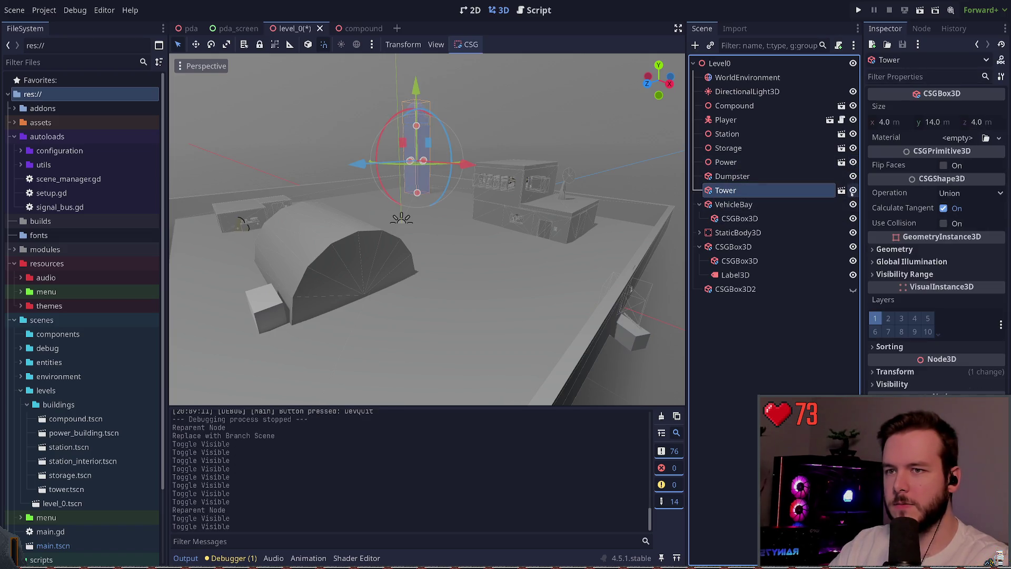
pyautogui.click(786, 334)
pyautogui.moveTo(746, 177)
pyautogui.mouseDown()
pyautogui.moveTo(741, 195)
pyautogui.moveTo(744, 160)
pyautogui.mouseUp()
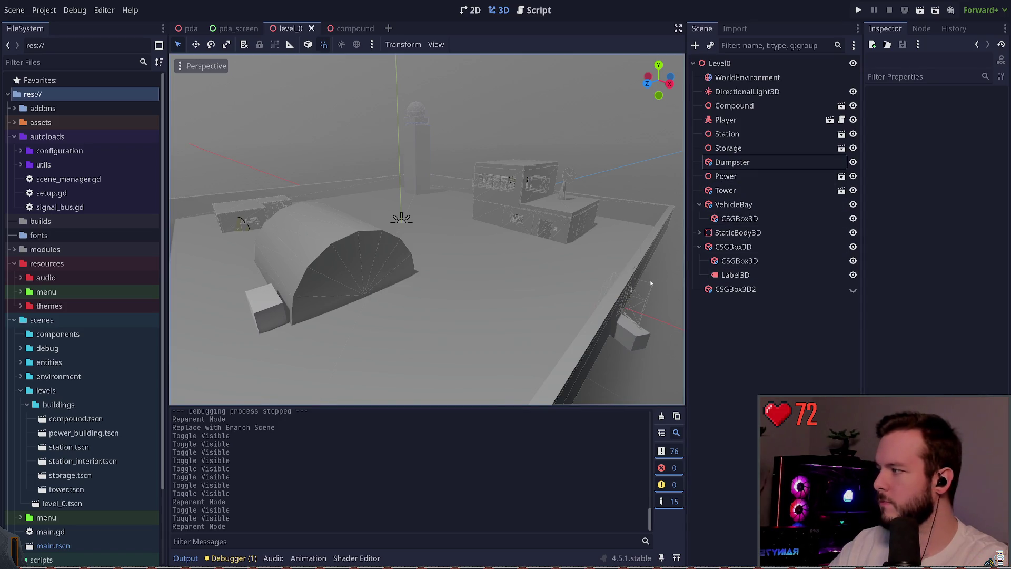
# Inspect the CSGBox3D, Label3D, Station, Compound and DirectionalLight3D nodes in the scene tree
pyautogui.click(635, 332)
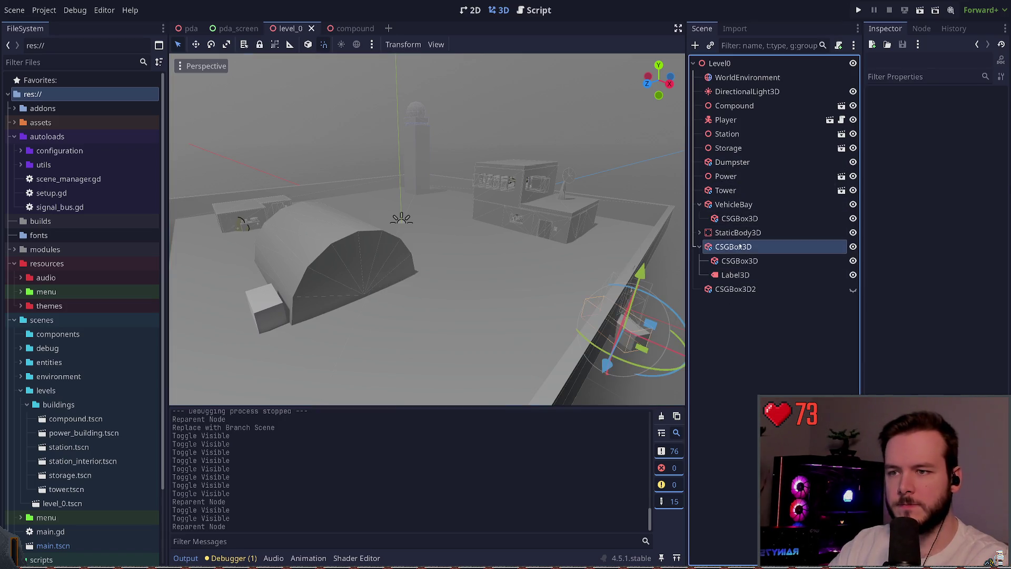
pyautogui.click(741, 262)
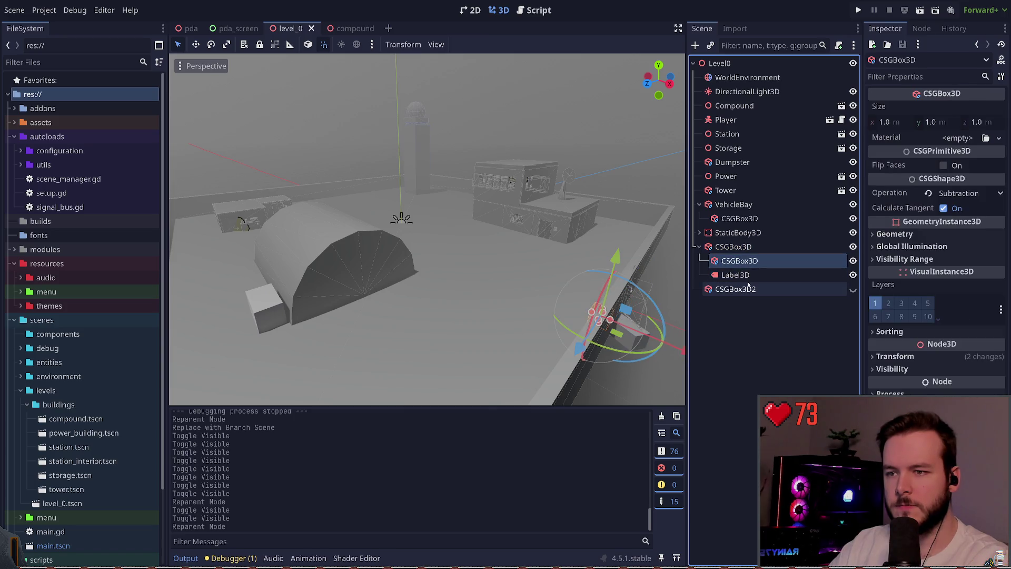
pyautogui.click(737, 275)
pyautogui.click(745, 289)
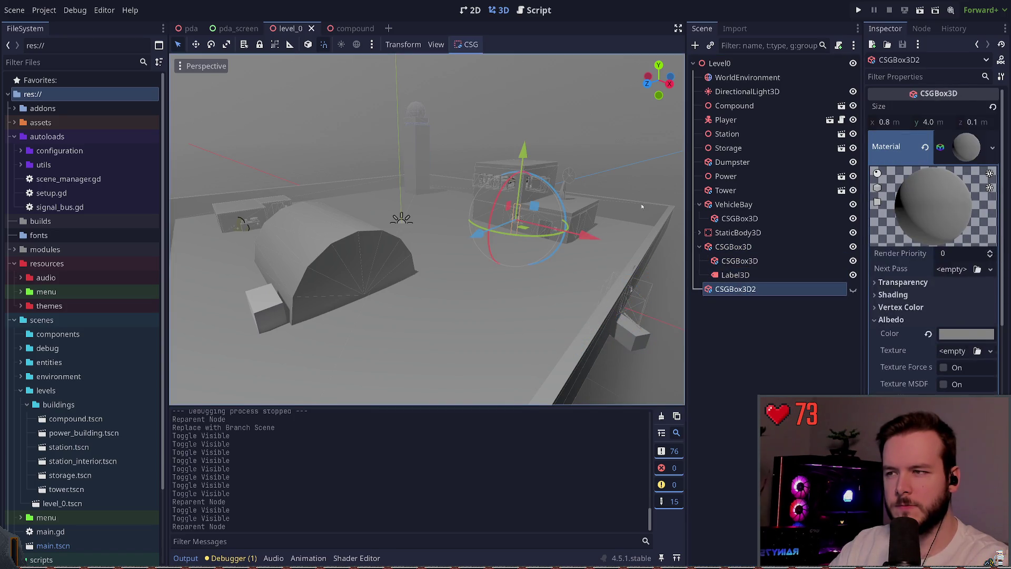
pyautogui.click(638, 166)
pyautogui.click(627, 115)
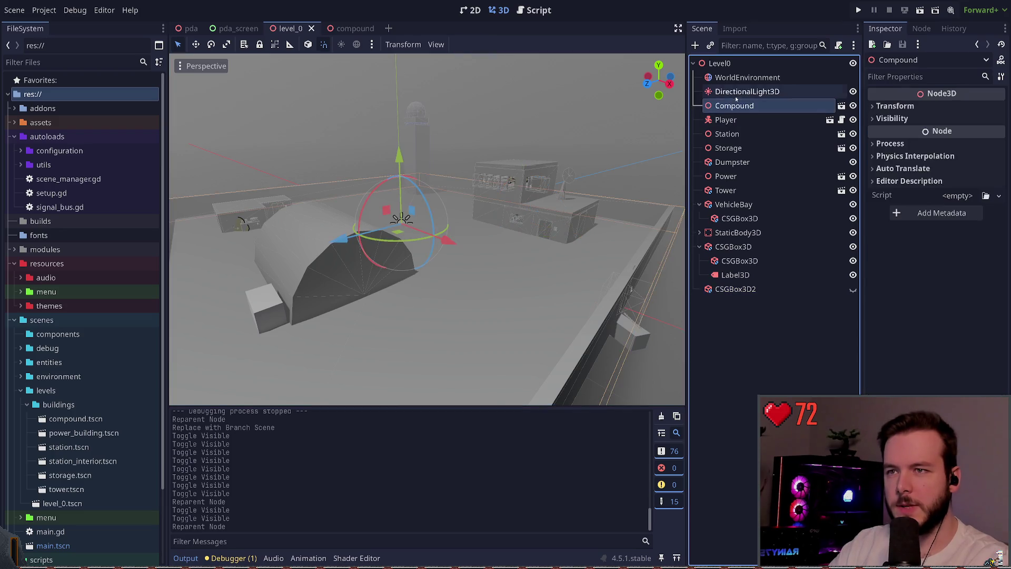
pyautogui.click(611, 133)
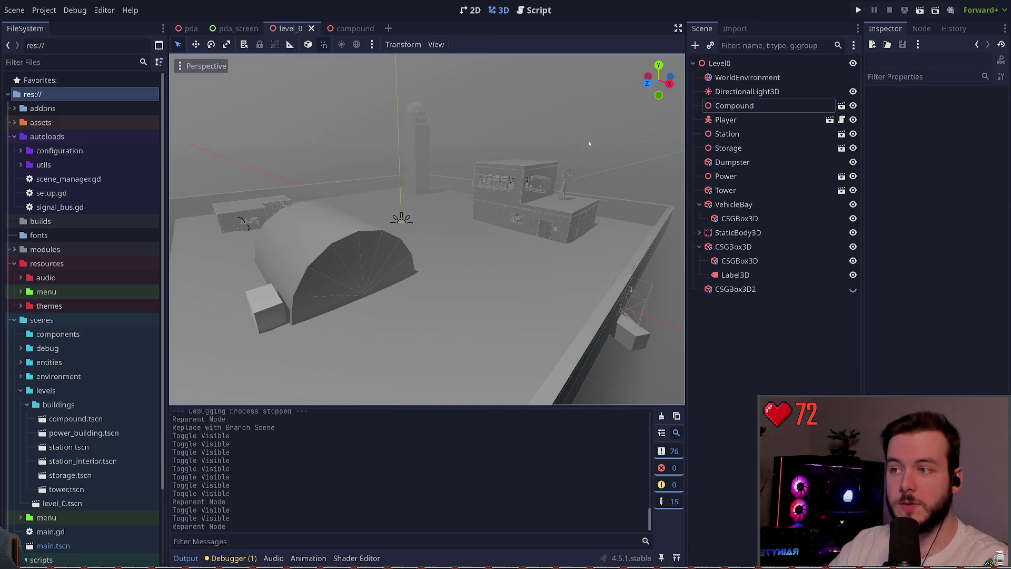
pyautogui.click(748, 91)
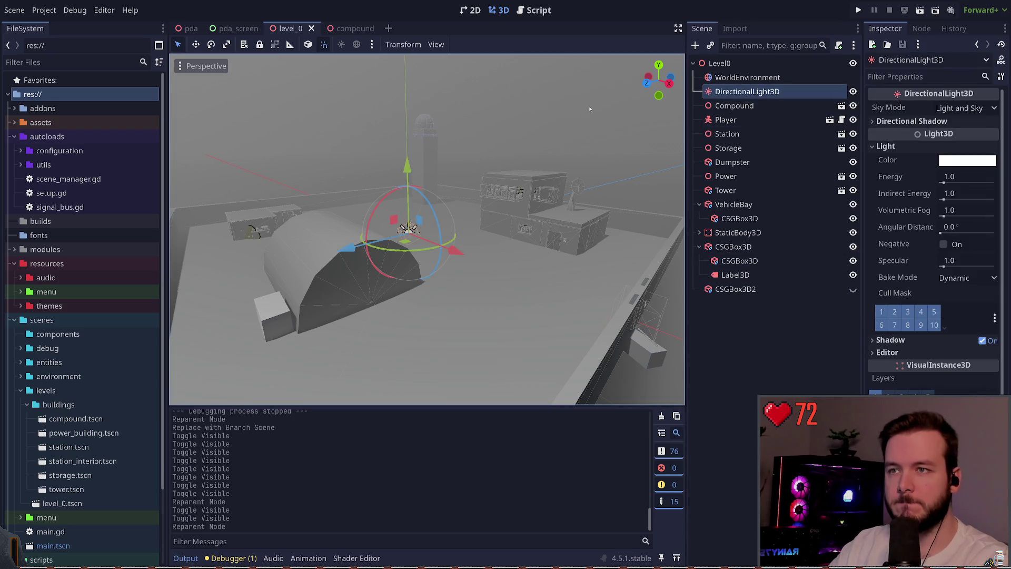
pyautogui.click(746, 316)
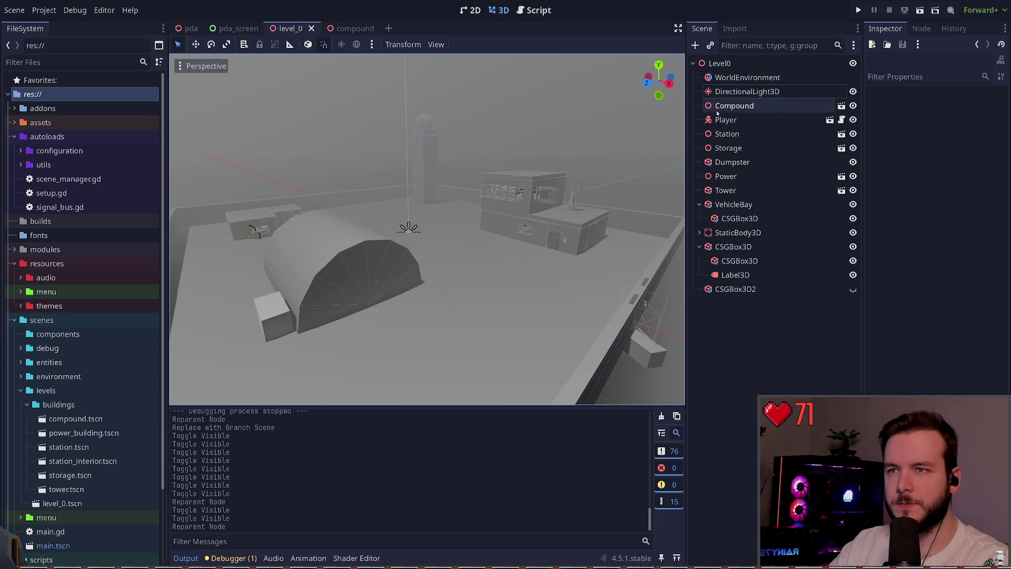
# Close the compound scene with Ctrl+Shift+W and switch to the pda_screen scene
pyautogui.click(345, 28)
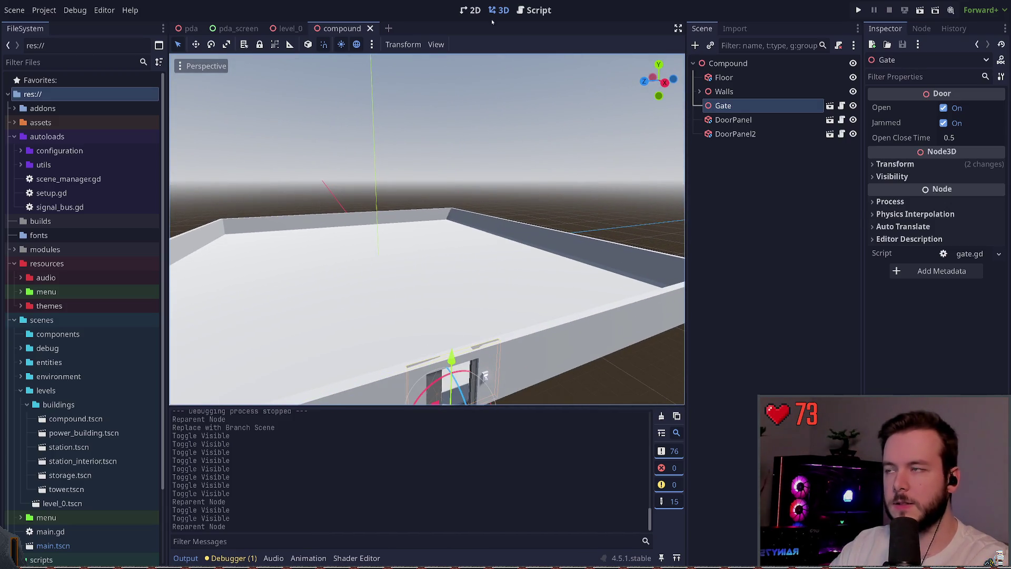
pyautogui.hotkey('ctrl', 'shift', 'w')
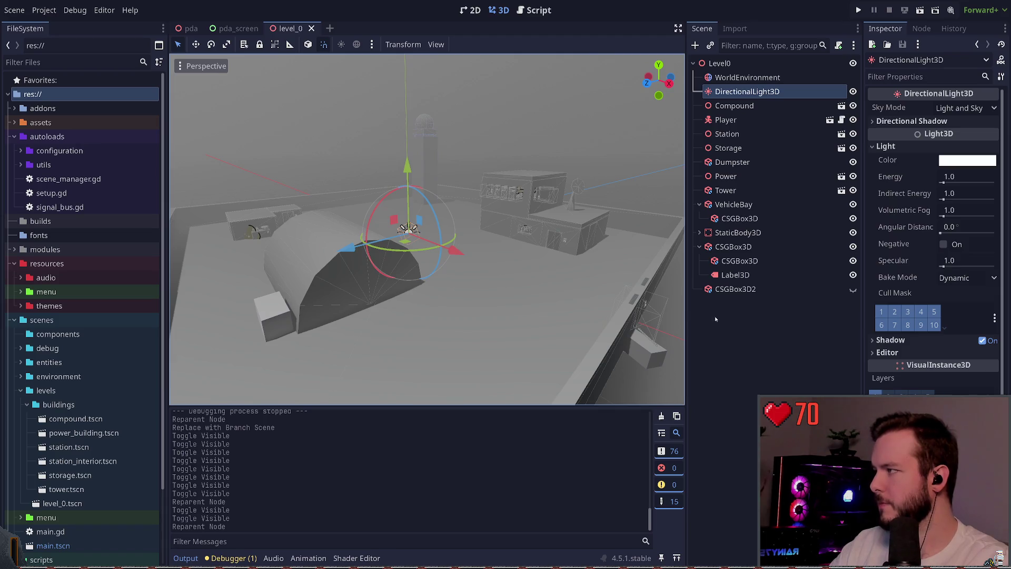
pyautogui.click(749, 326)
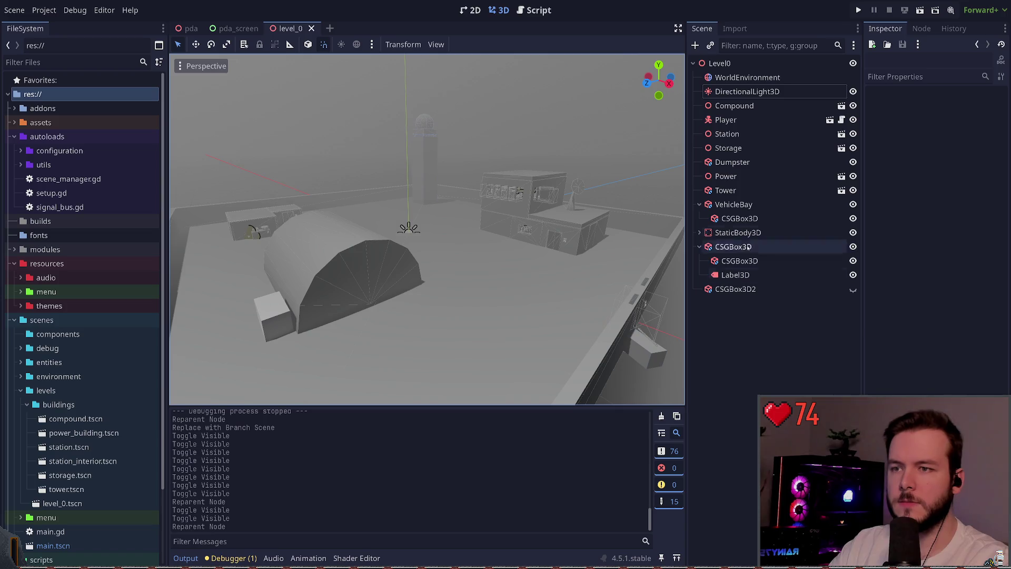
pyautogui.click(743, 204)
pyautogui.click(751, 326)
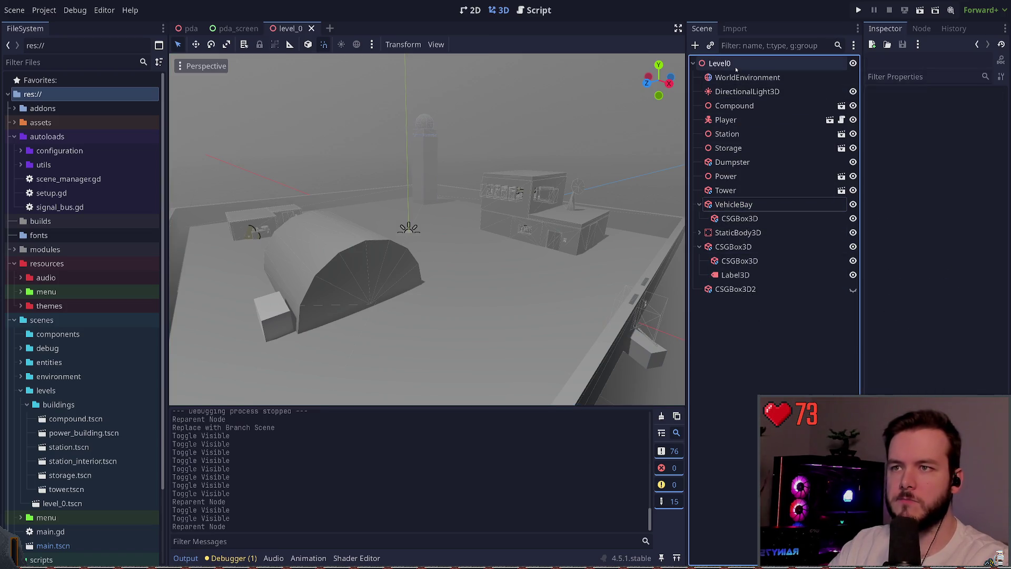
pyautogui.click(237, 29)
# Close the pda_screen and pda tabs, collapse the entities folders, and select station.tscn
pyautogui.click(267, 29)
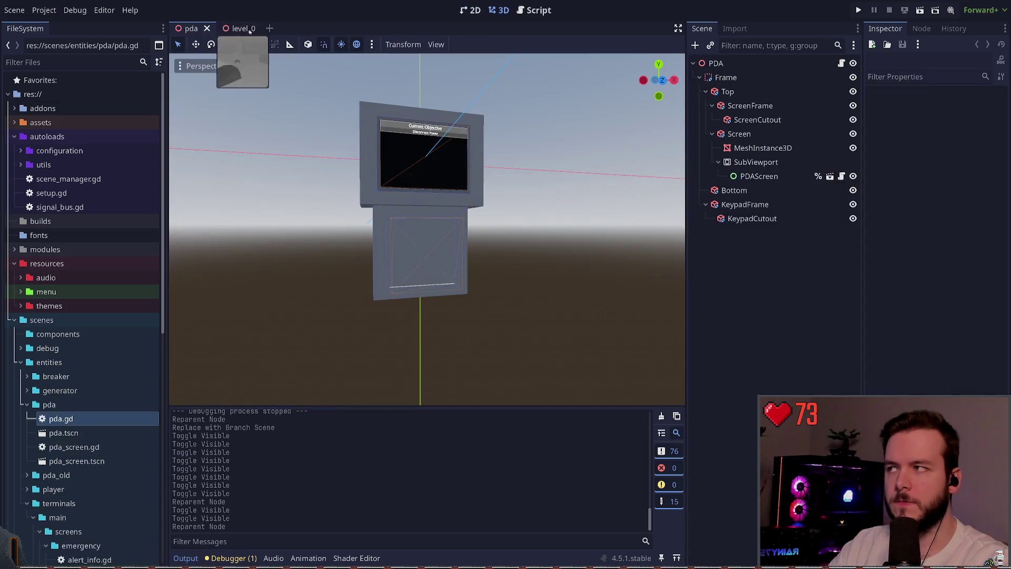
pyautogui.click(206, 28)
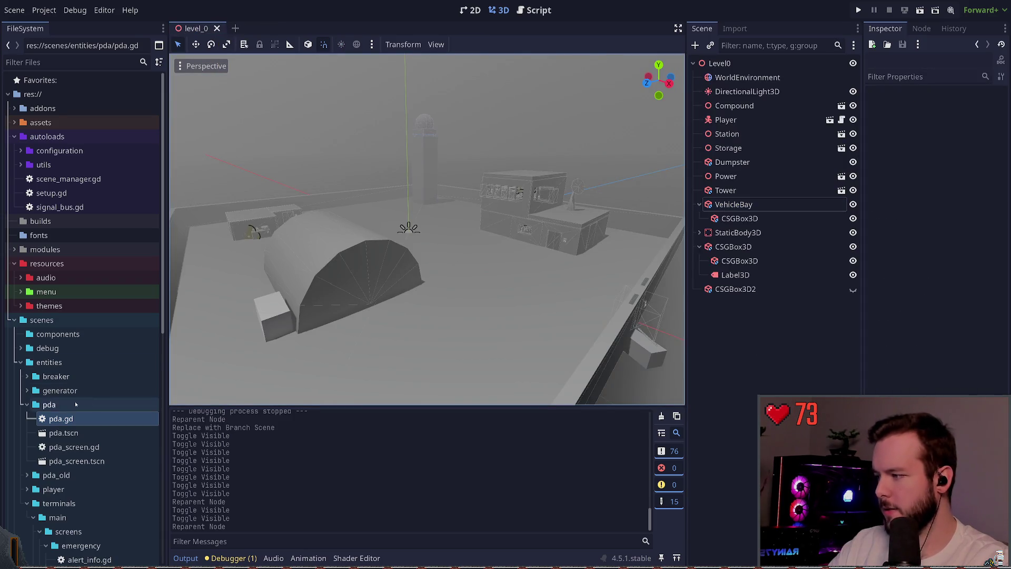
pyautogui.click(27, 405)
pyautogui.click(21, 362)
pyautogui.scroll(-3, 18, 357)
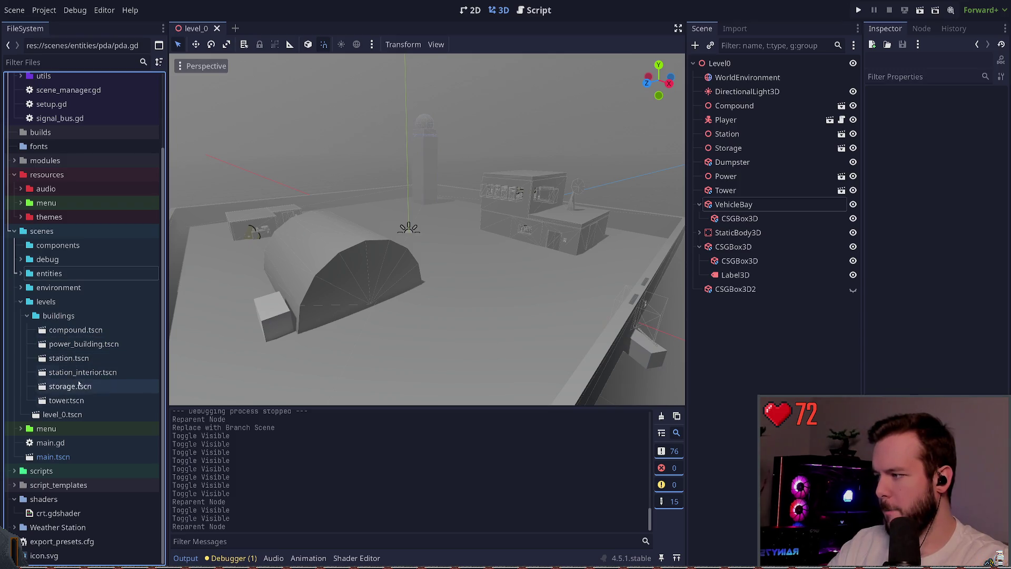
pyautogui.click(73, 359)
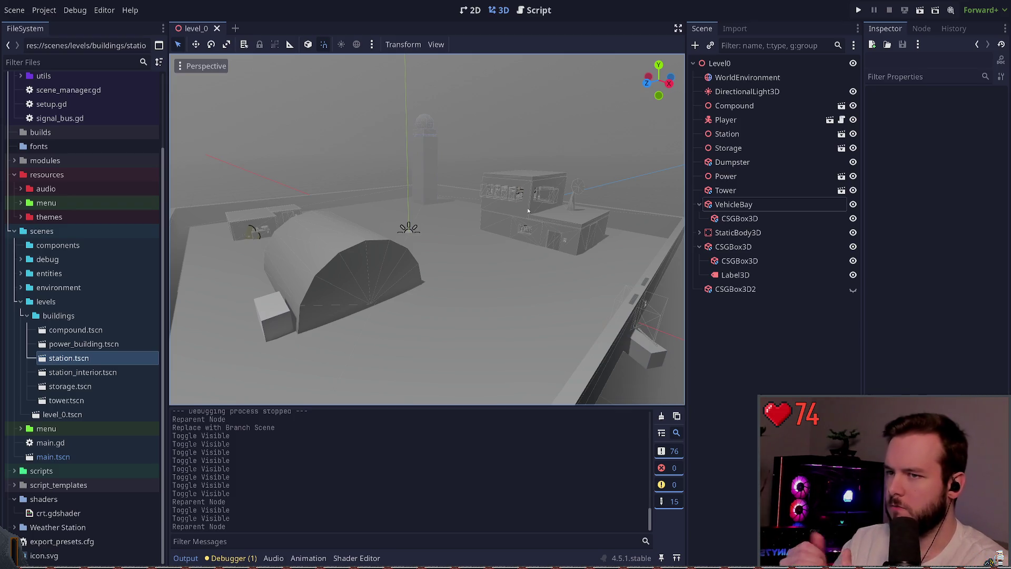
# Rename the Station node in level_0 to Research
pyautogui.click(753, 148)
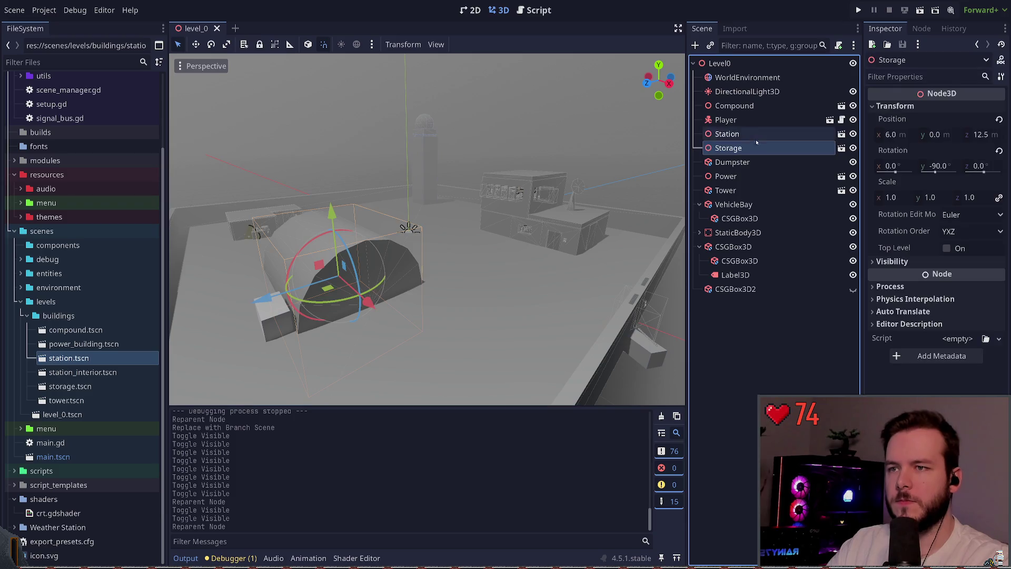
pyautogui.click(753, 134)
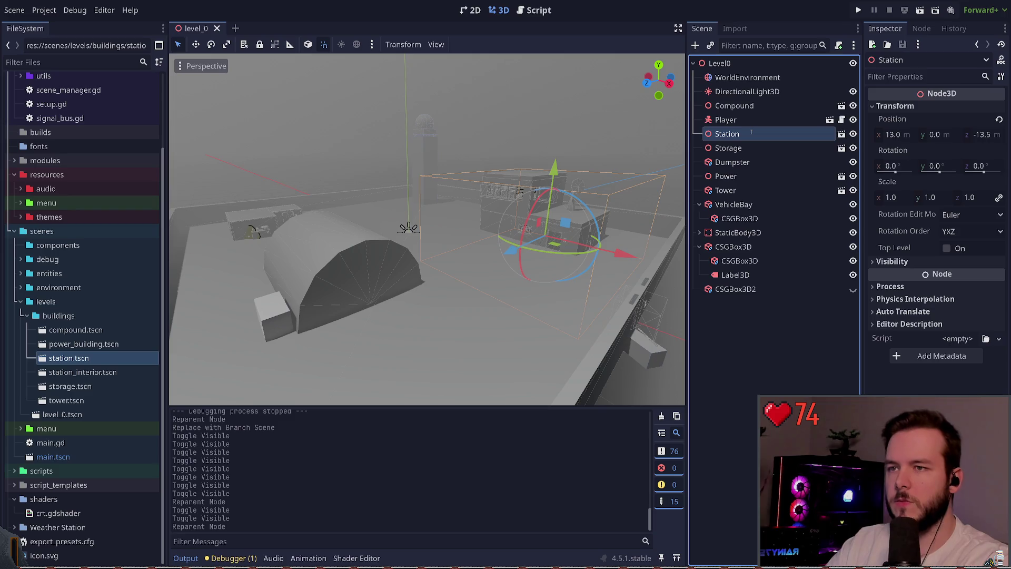
pyautogui.write('Research')
pyautogui.press('Return')
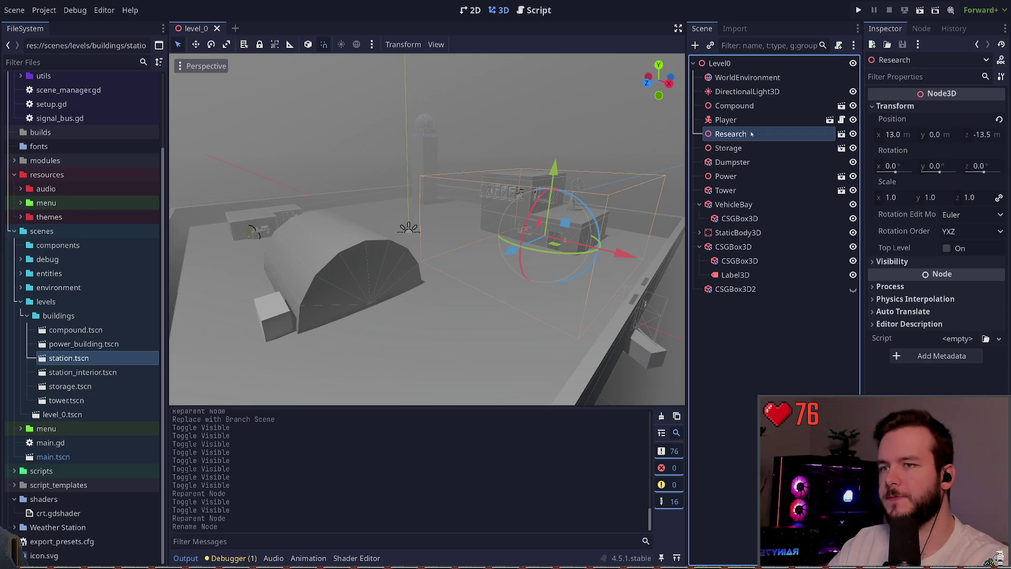
# Open the building's own scene, rename its root node to Research, and save it
pyautogui.click(842, 133)
pyautogui.scroll(10, 764, 177)
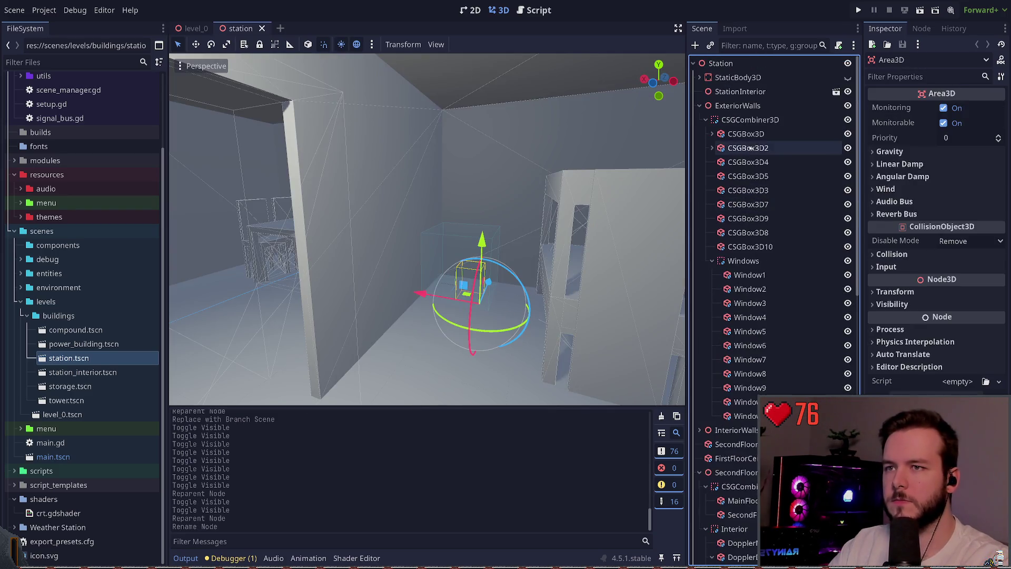
pyautogui.click(752, 62)
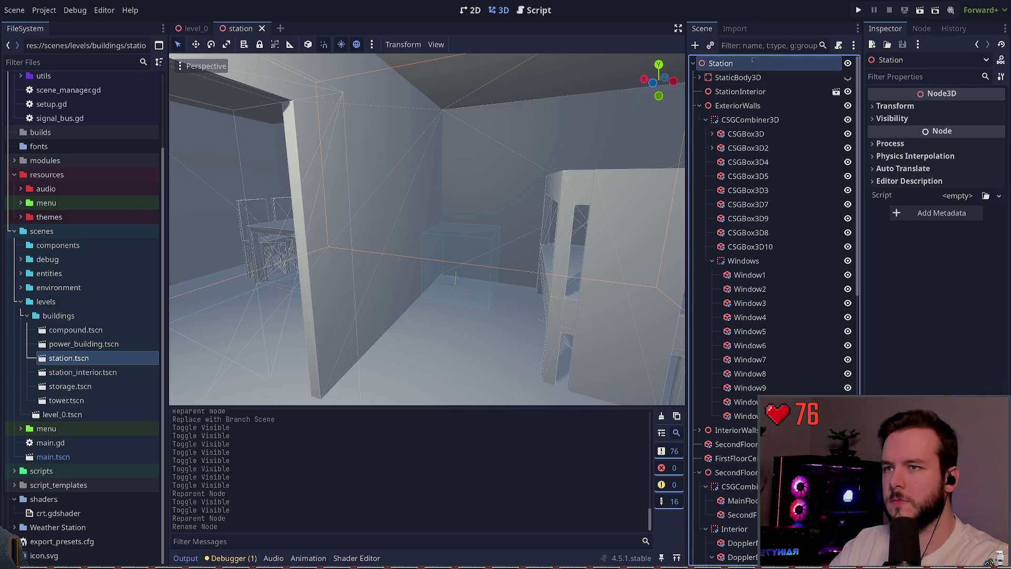
pyautogui.doubleClick(752, 62)
pyautogui.write('Research')
pyautogui.press('Return')
pyautogui.hotkey('ctrl', 's')
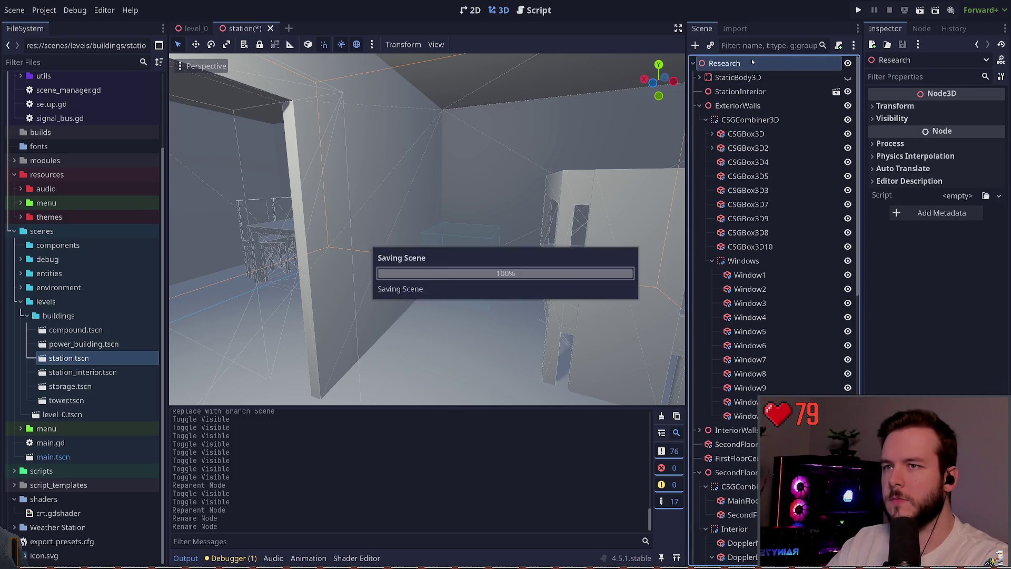
# Collapse the ExteriorWalls and SecondFloor groups and select station.tscn in FileSystem
pyautogui.scroll(5, 495, 201)
pyautogui.scroll(-5, 453, 229)
pyautogui.moveTo(453, 230)
pyautogui.mouseDown()
pyautogui.moveTo(368, 237)
pyautogui.moveTo(416, 231)
pyautogui.moveTo(387, 236)
pyautogui.mouseUp()
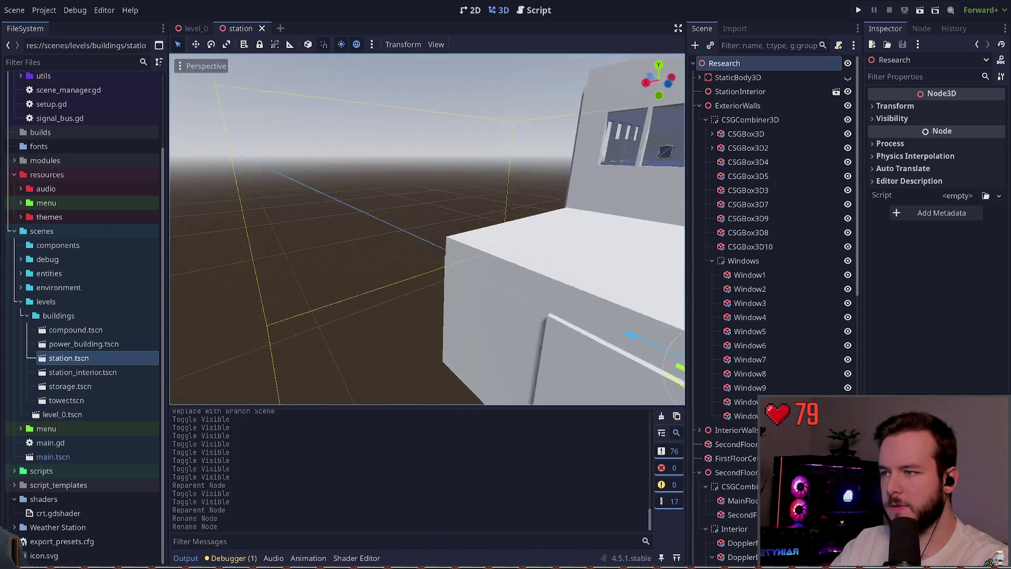
pyautogui.scroll(-5, 427, 230)
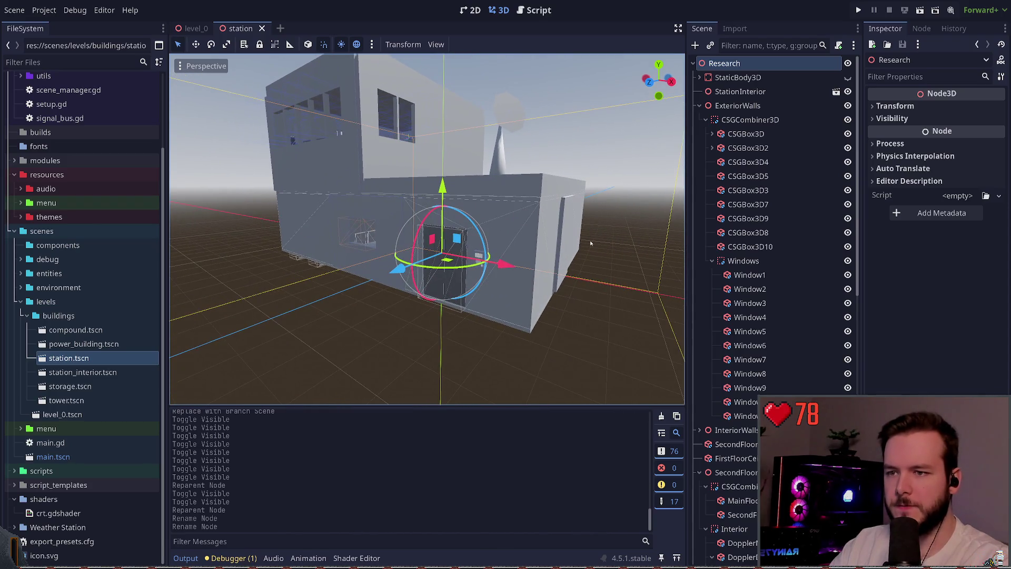
pyautogui.click(700, 106)
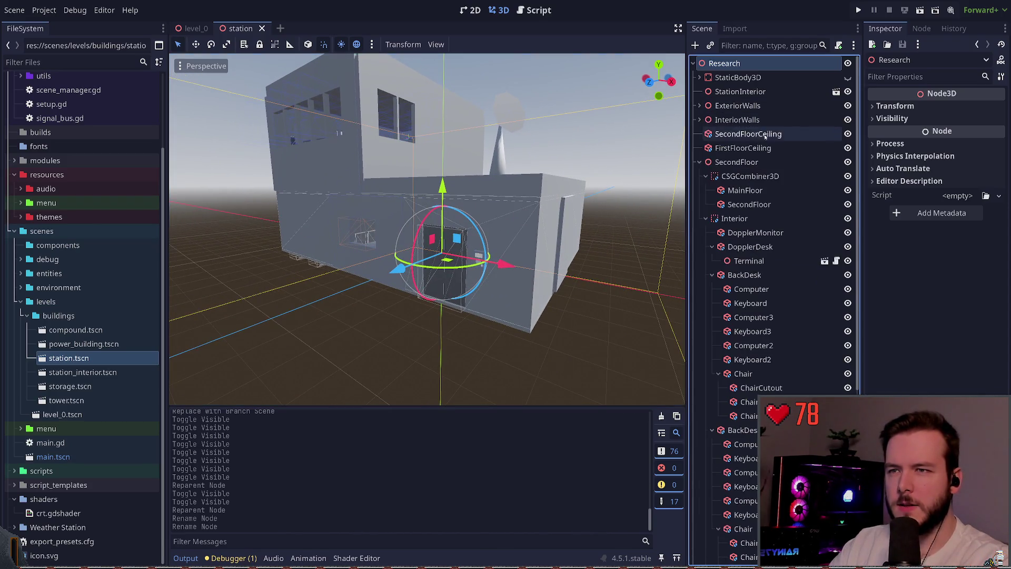
pyautogui.click(700, 106)
pyautogui.click(700, 105)
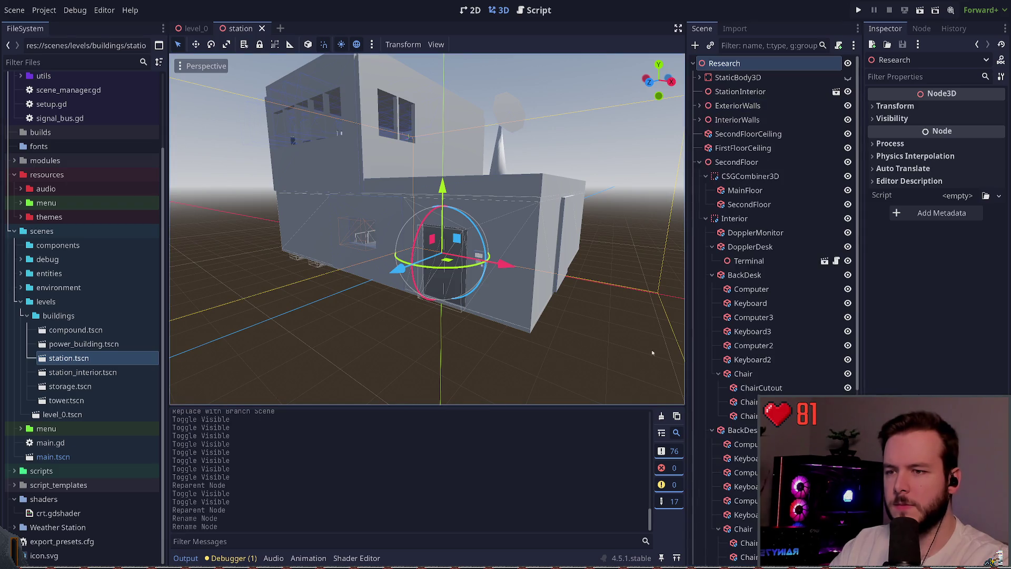
pyautogui.click(699, 162)
pyautogui.click(728, 386)
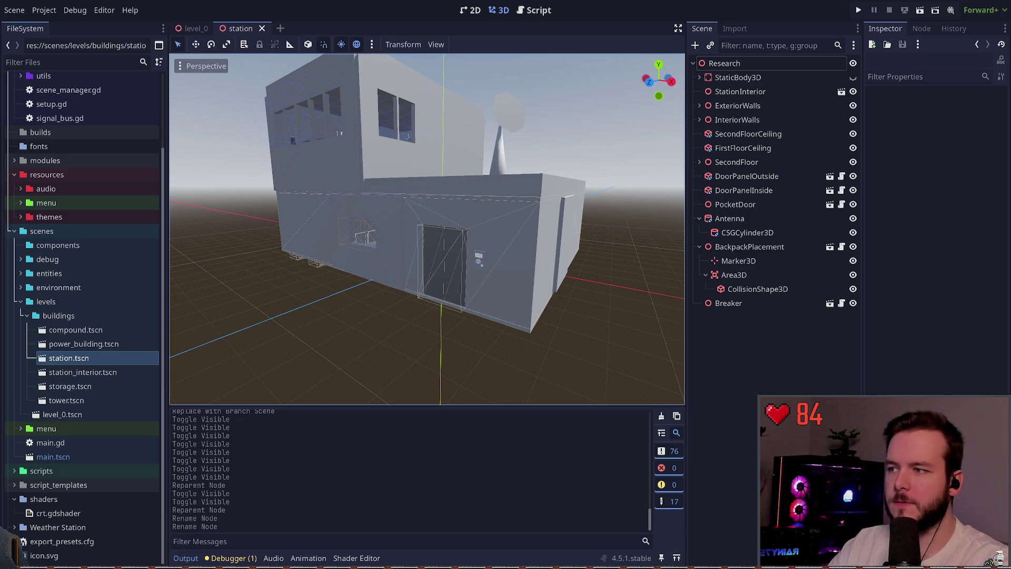
pyautogui.scroll(3, 599, 232)
pyautogui.scroll(1, 504, 284)
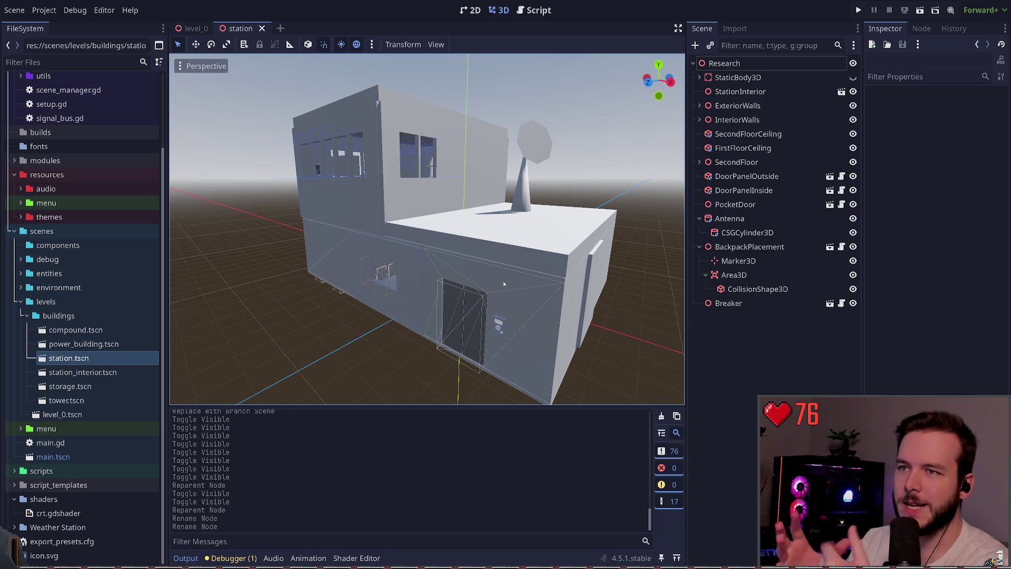
pyautogui.click(65, 356)
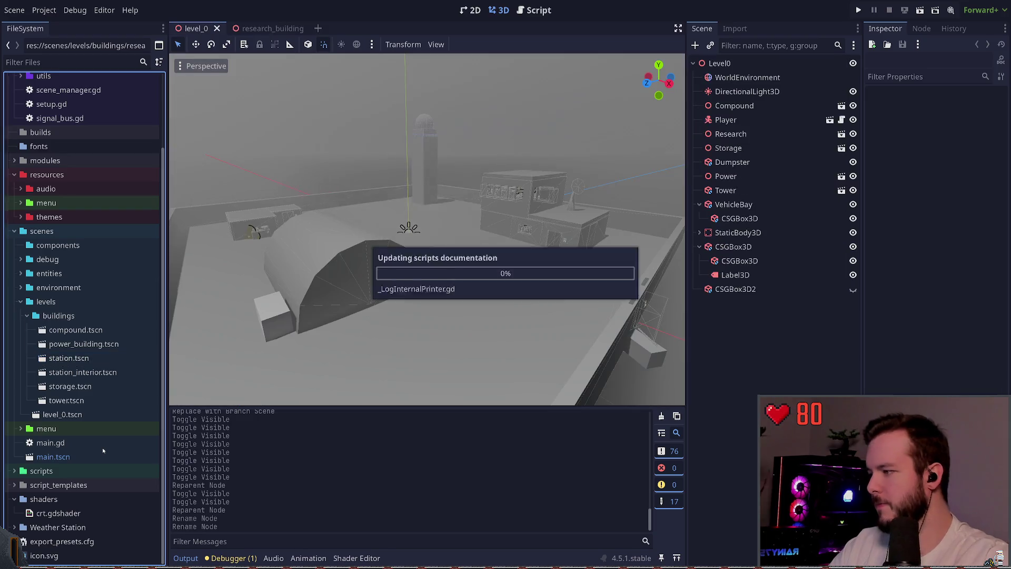
# Rename station_interior.tscn to research_building_interior
pyautogui.click(146, 377)
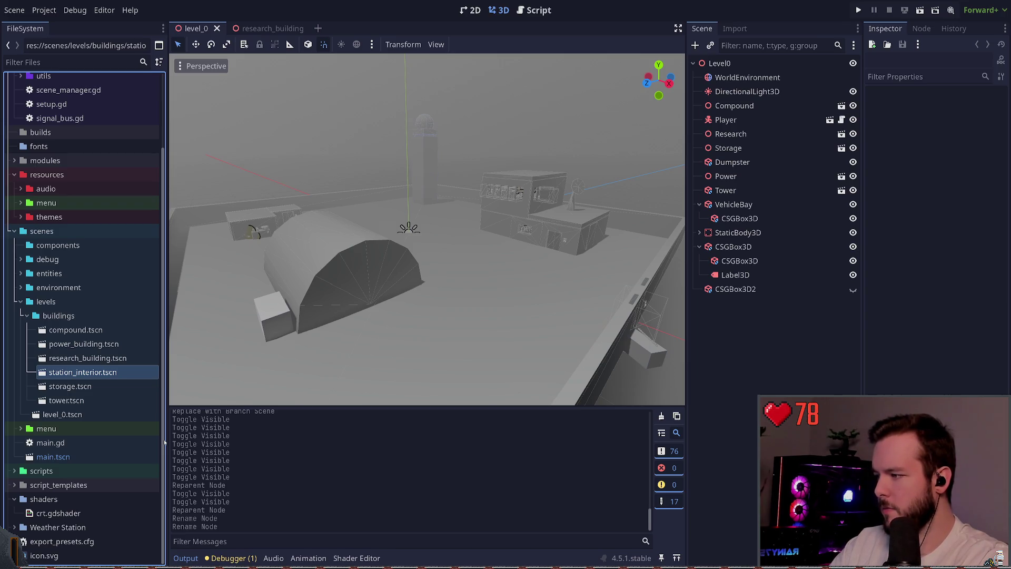
pyautogui.write('research_building_interior')
pyautogui.press('Return')
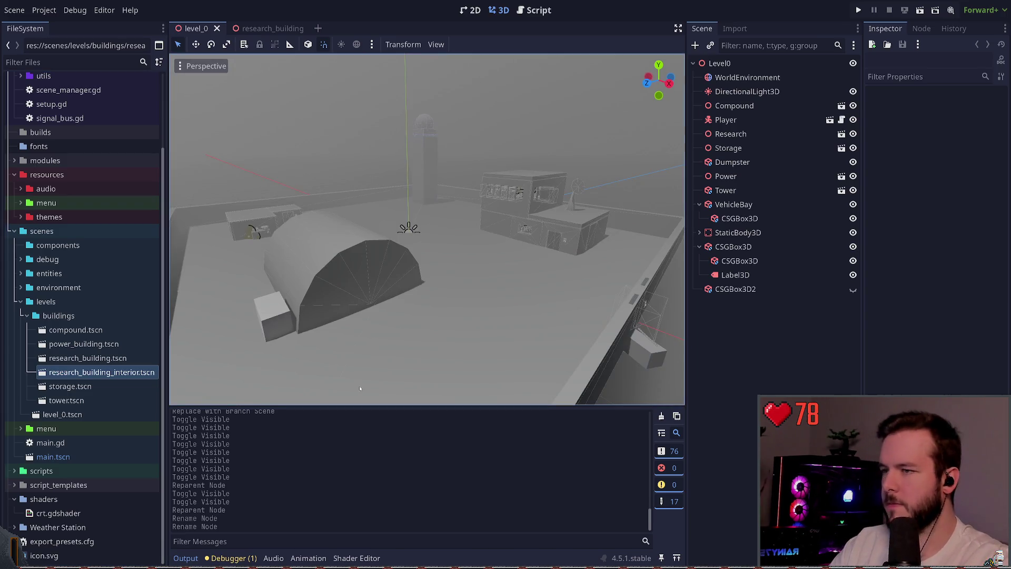
# Open research_building_interior to view the building at eye level, then return to research_building
pyautogui.doubleClick(123, 373)
pyautogui.scroll(-5, 485, 232)
pyautogui.moveTo(486, 232)
pyautogui.mouseDown()
pyautogui.moveTo(490, 172)
pyautogui.moveTo(503, 163)
pyautogui.mouseUp()
pyautogui.scroll(-15, 724, 315)
pyautogui.scroll(15, 724, 315)
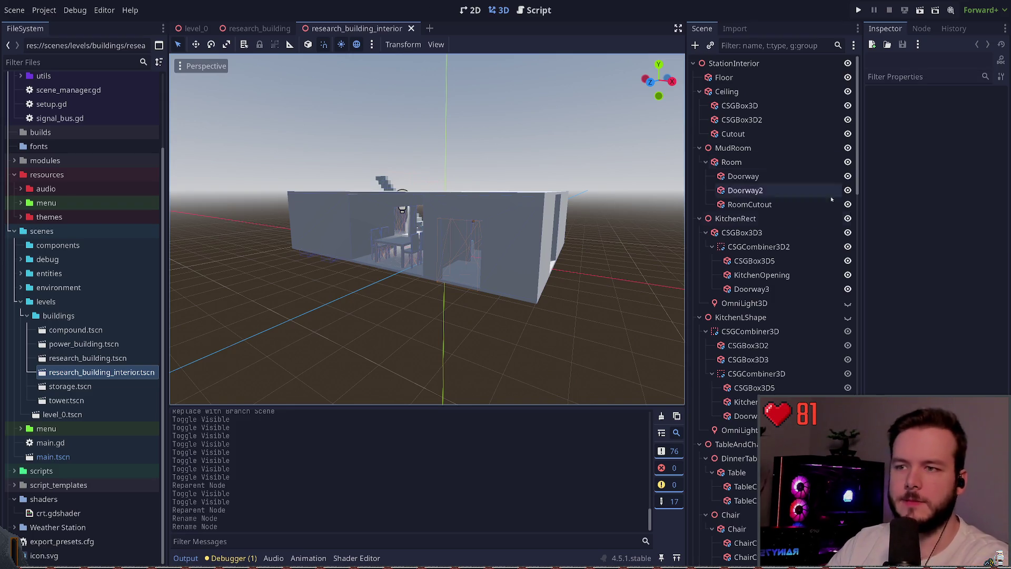
pyautogui.click(258, 29)
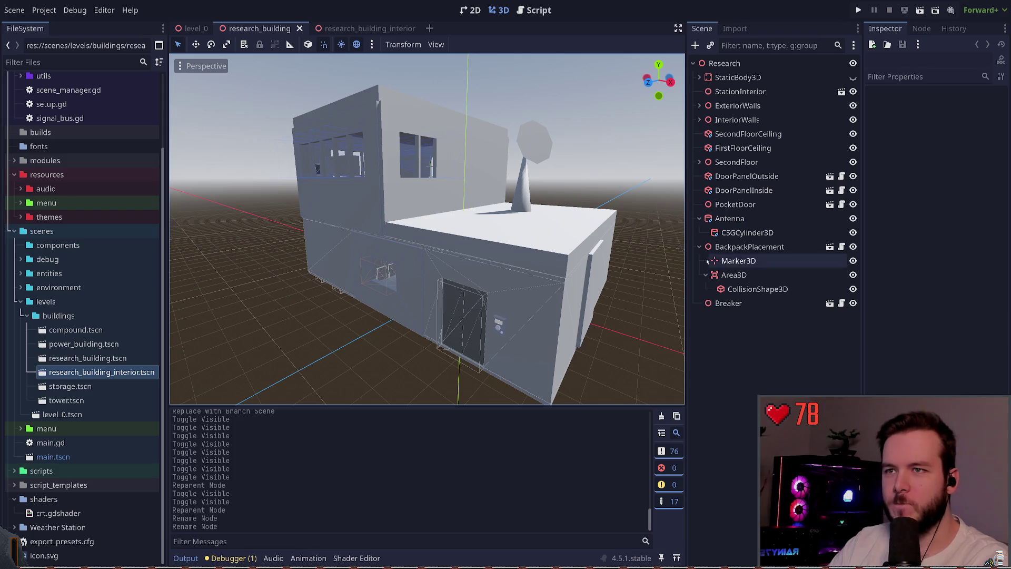
# Rename the root node to ResearchBuilding
pyautogui.click(758, 63)
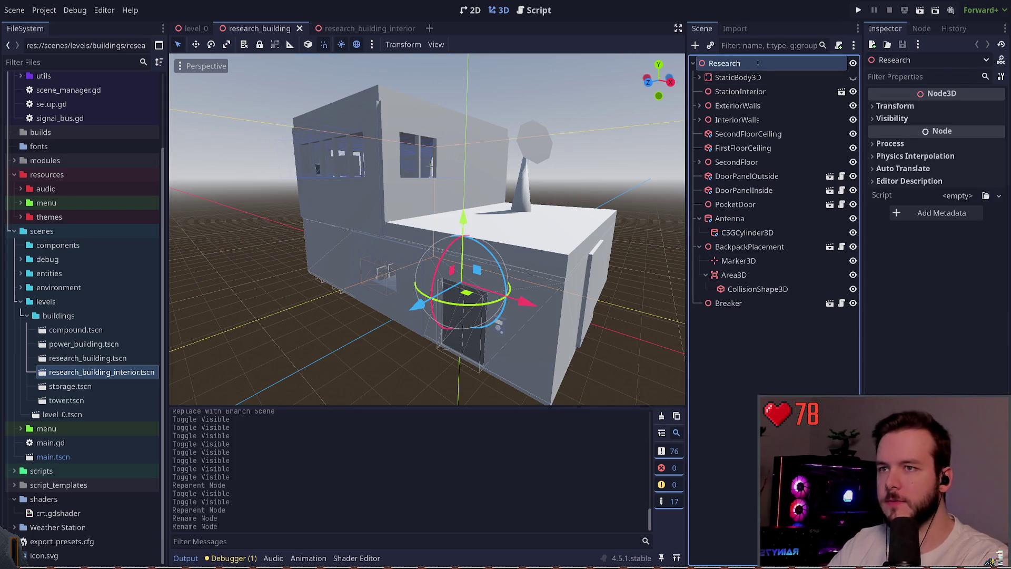
pyautogui.write('Building')
pyautogui.press('Return')
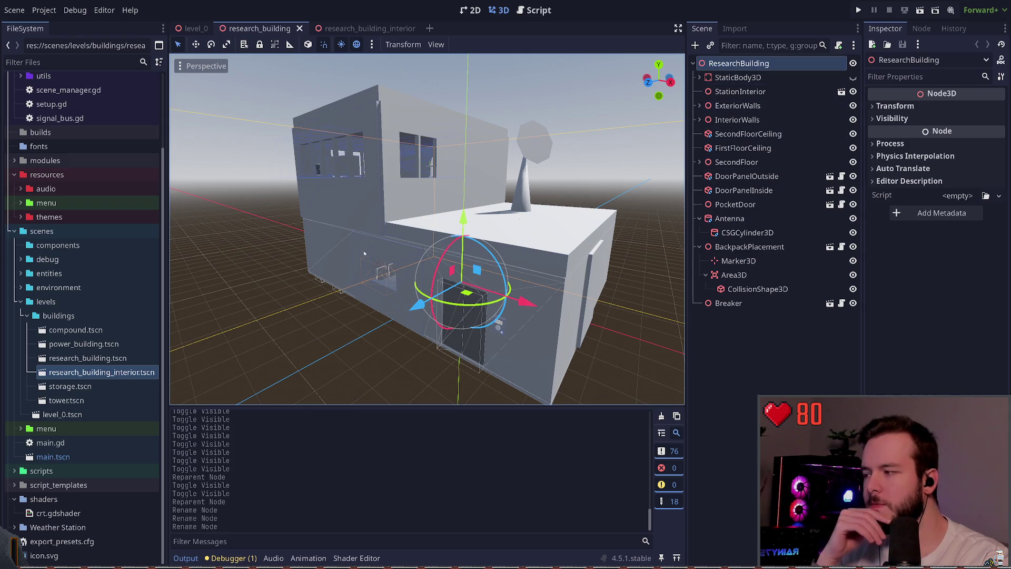
# Select the power_building scene in the buildings folder and toggle the StaticBody3D geometry's visibility
pyautogui.click(64, 313)
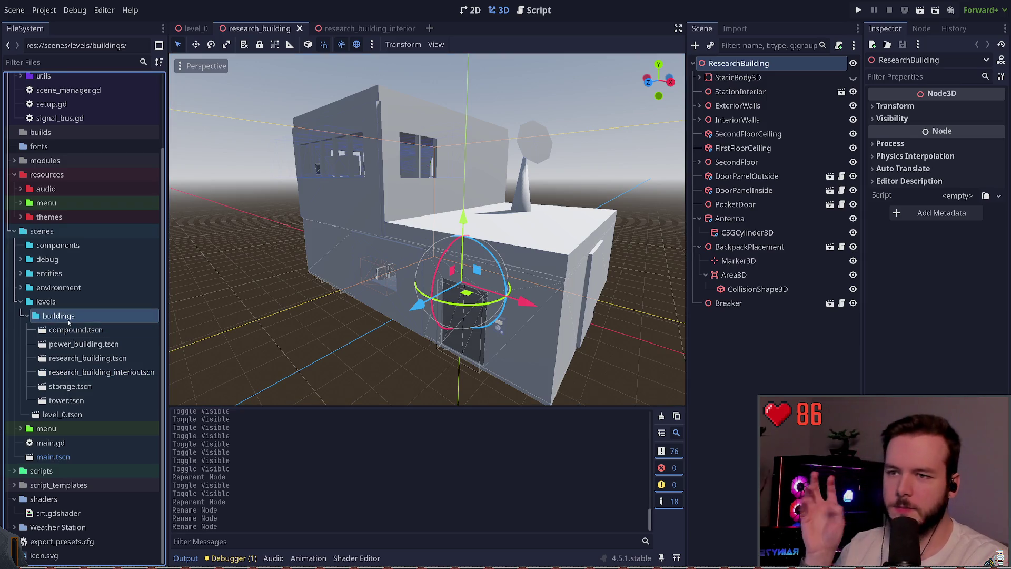
pyautogui.click(76, 343)
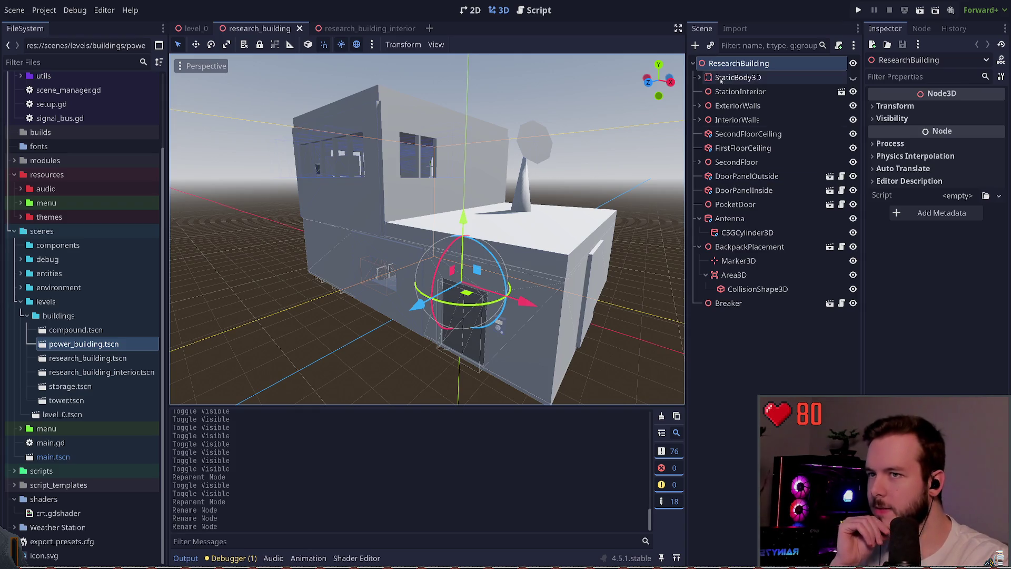
pyautogui.click(852, 77)
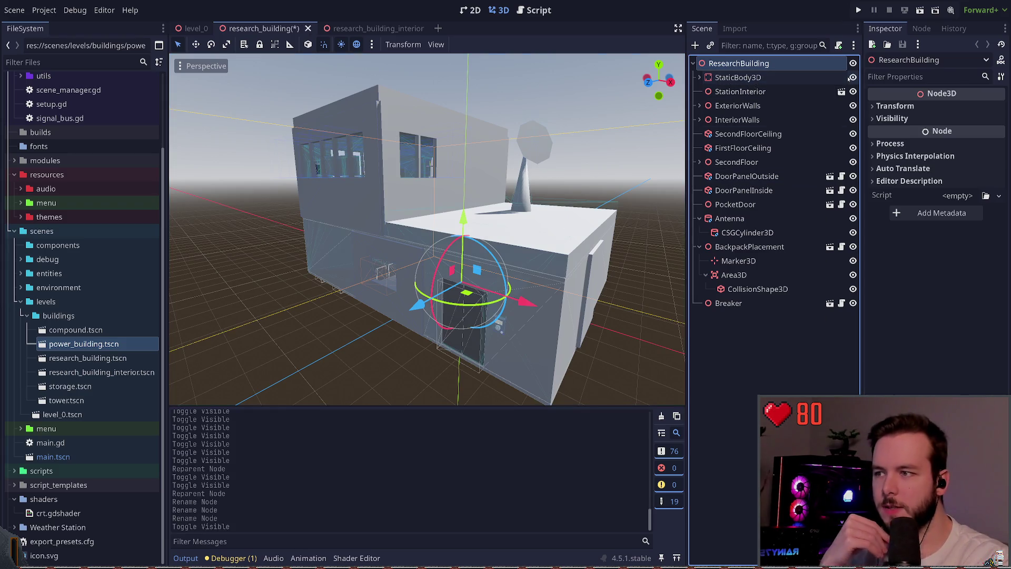
pyautogui.click(853, 77)
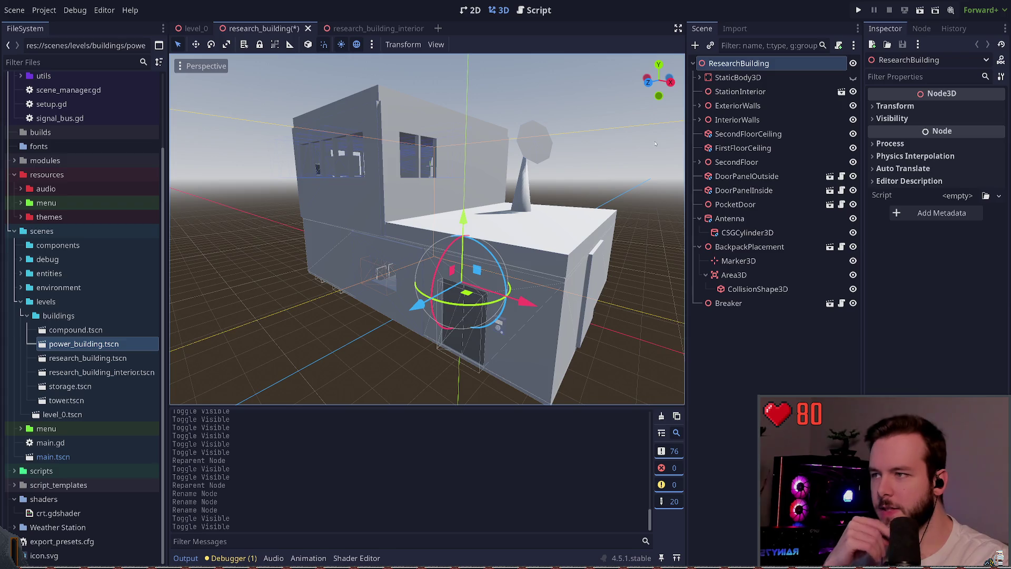
pyautogui.click(750, 349)
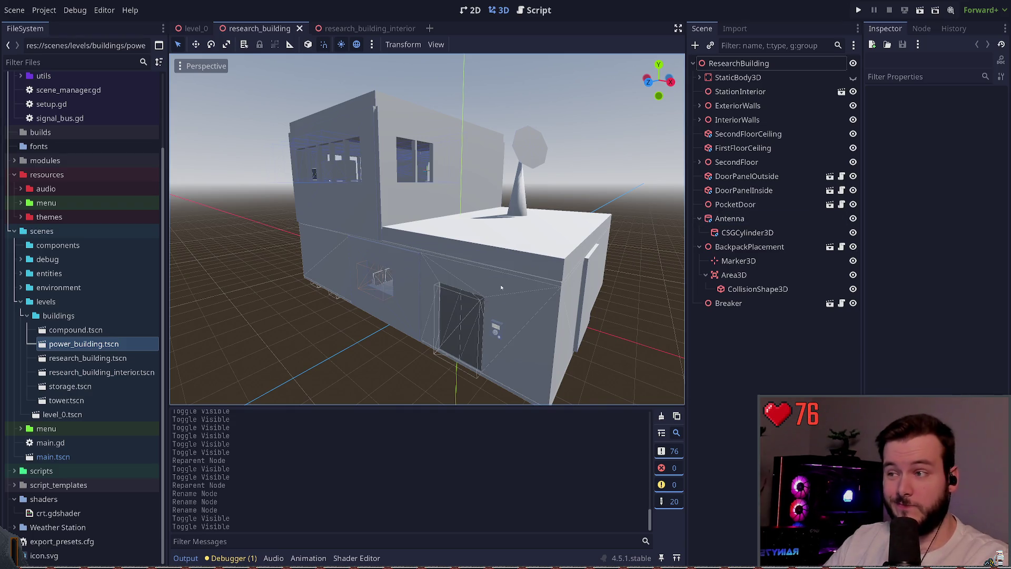
# Collapse Antenna and BackpackPlacement, expand ExteriorWalls, and select its CSGCombiner3D
pyautogui.click(700, 218)
pyautogui.click(700, 233)
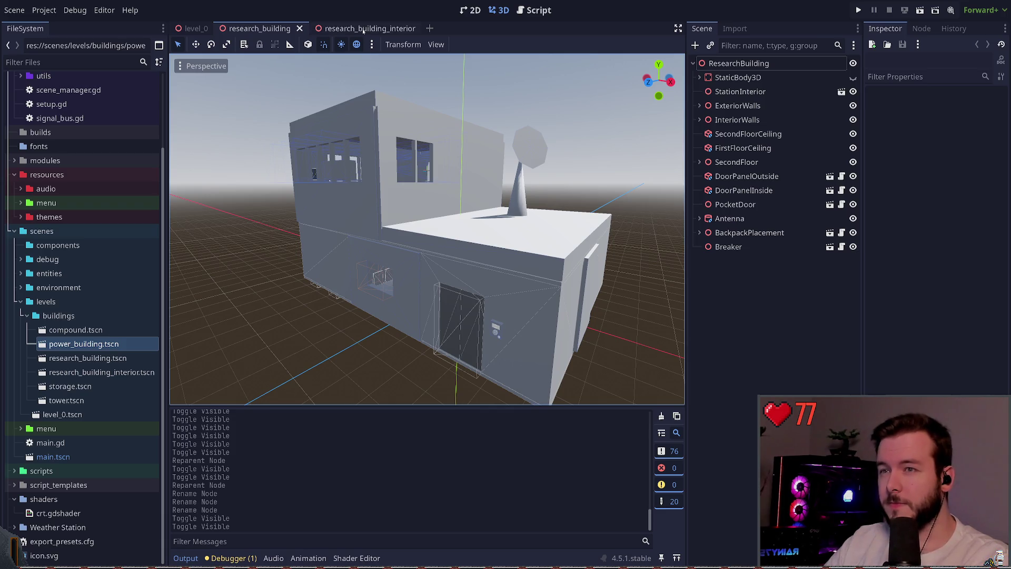
pyautogui.click(699, 119)
pyautogui.click(700, 120)
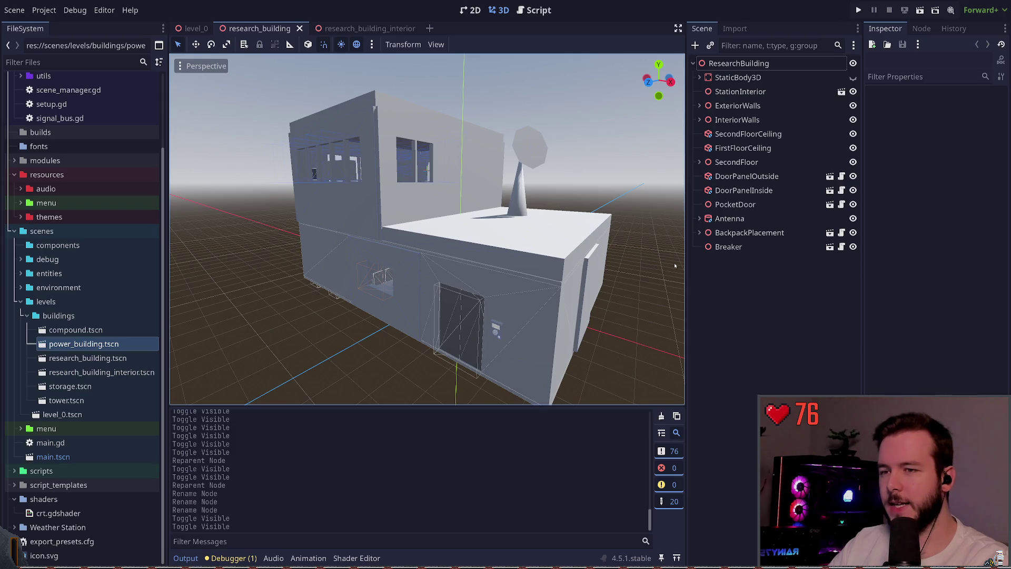
pyautogui.click(699, 105)
pyautogui.click(699, 106)
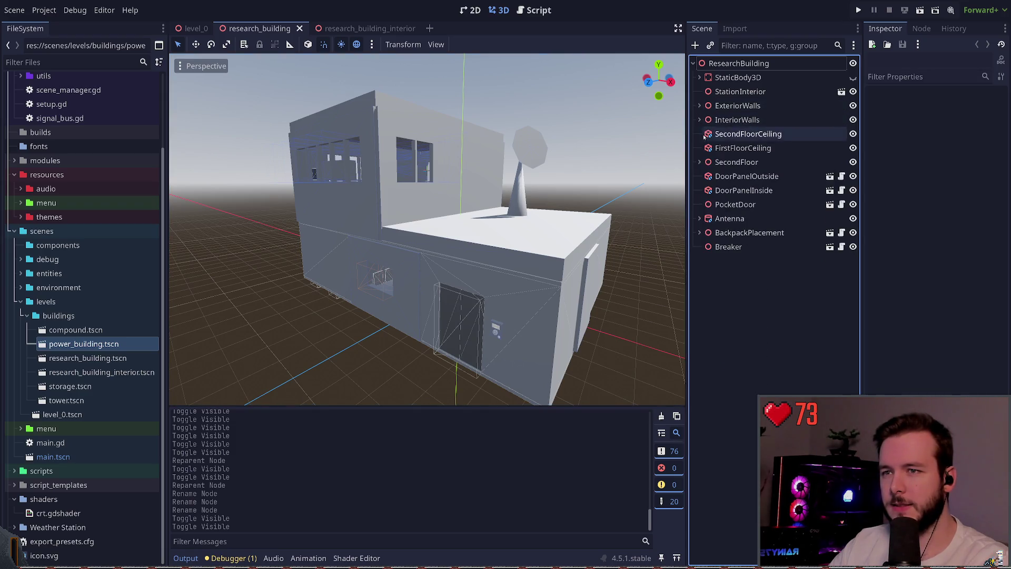
pyautogui.click(699, 105)
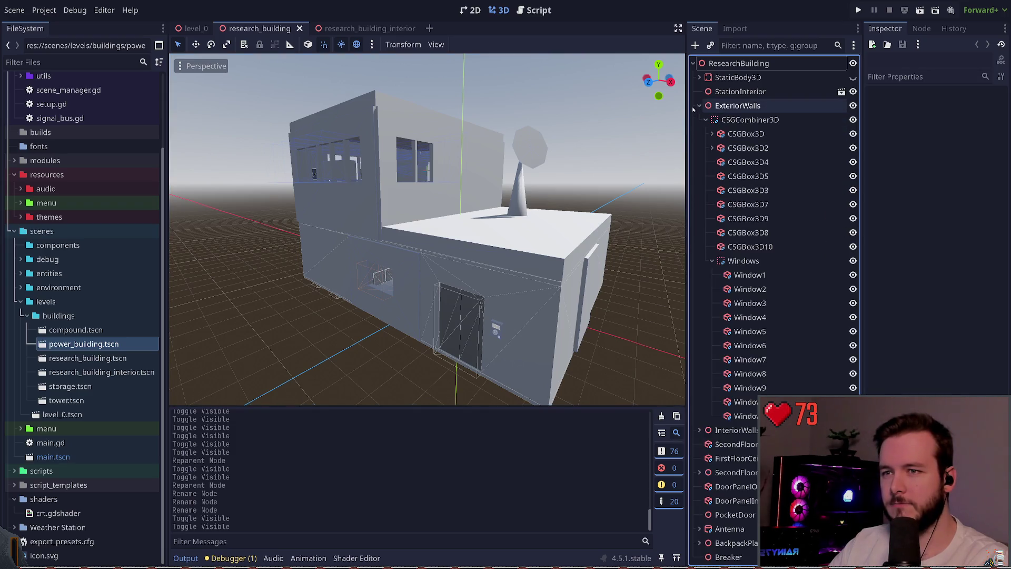
pyautogui.click(750, 120)
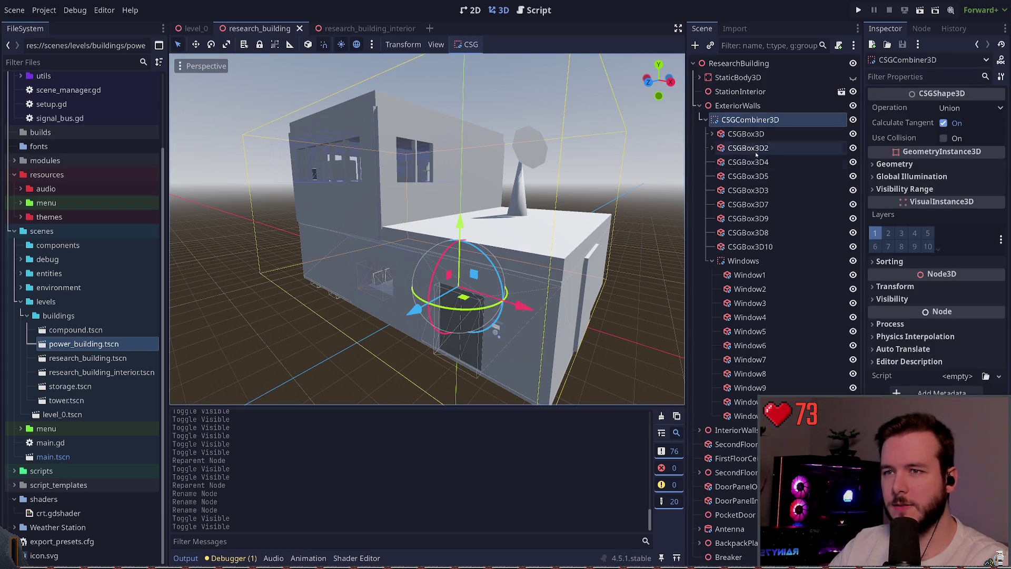
# Check the first CSGBox3D and the CSGCombiner3D wall group, flying the view around the building
pyautogui.click(744, 135)
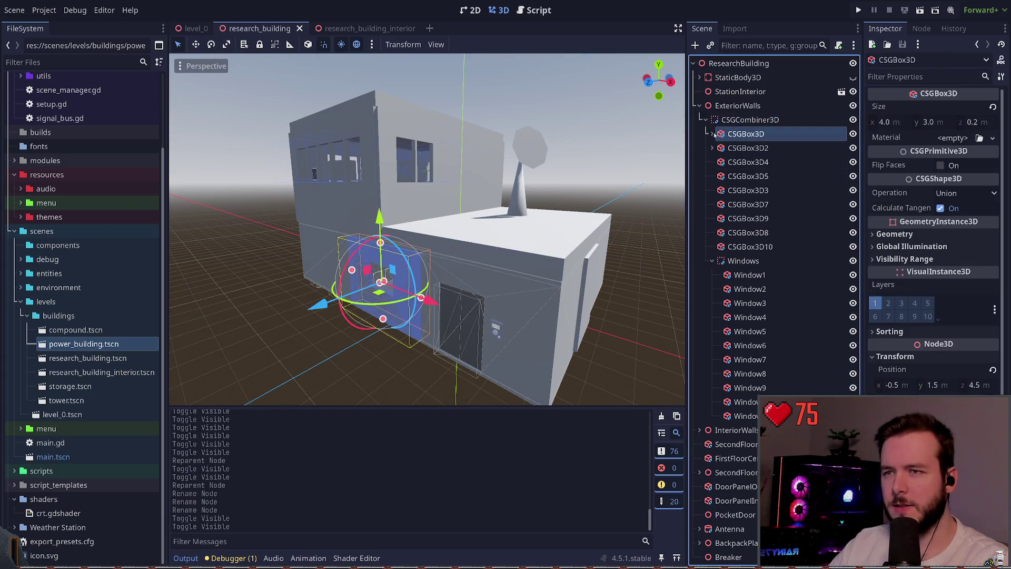
pyautogui.click(652, 128)
pyautogui.click(705, 119)
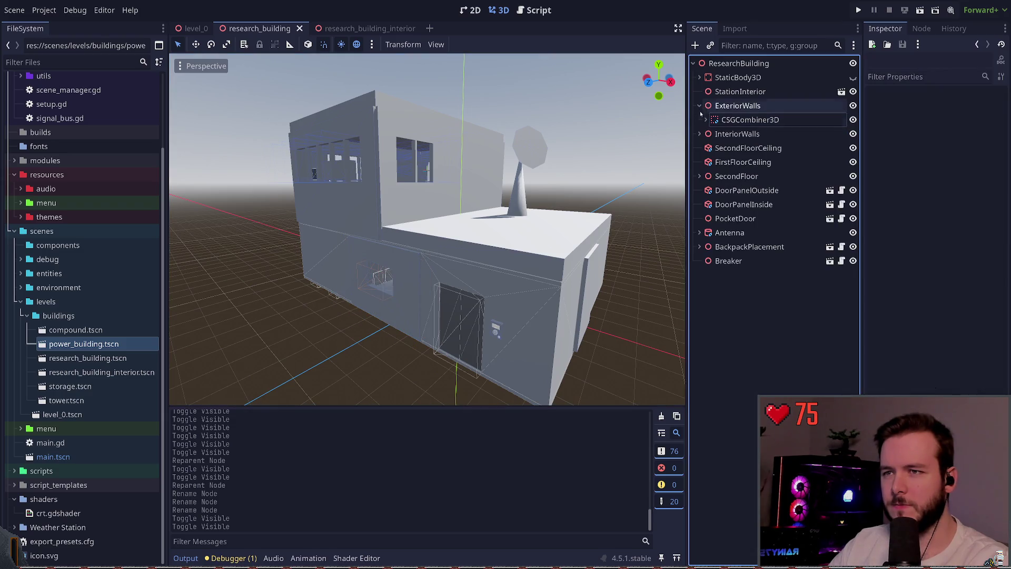
pyautogui.click(698, 105)
pyautogui.click(698, 106)
pyautogui.click(727, 120)
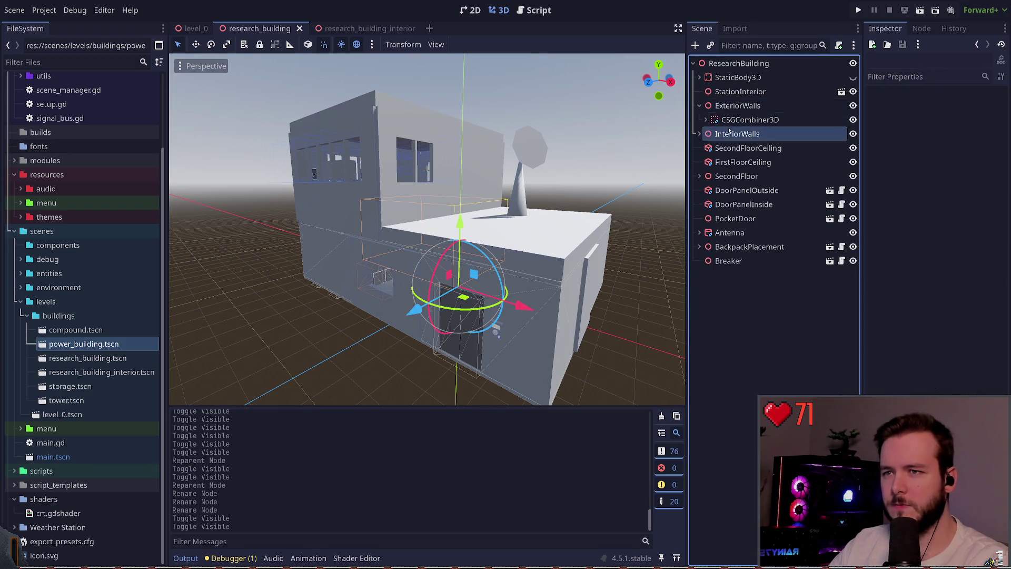
pyautogui.click(617, 162)
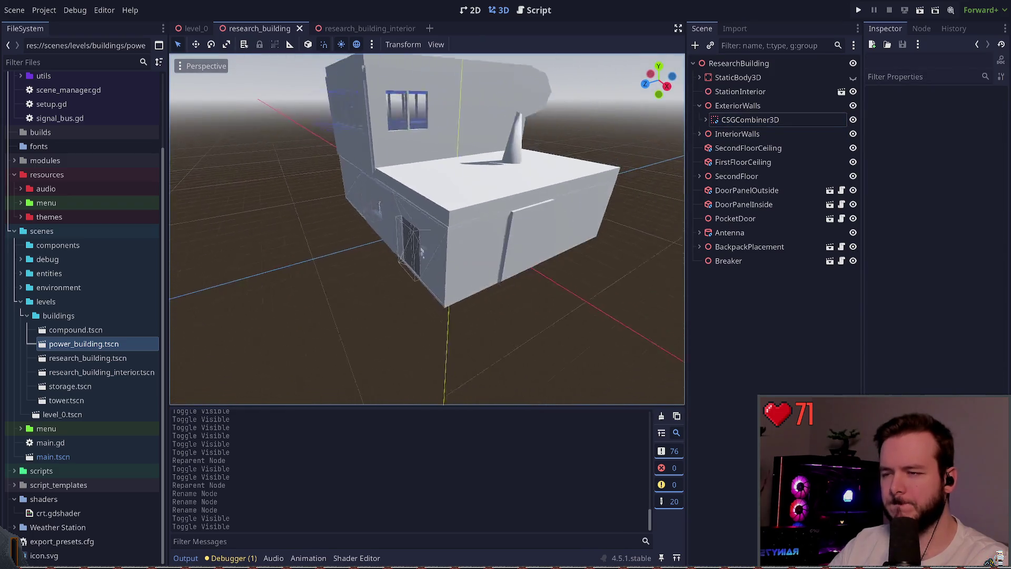
pyautogui.press('s')
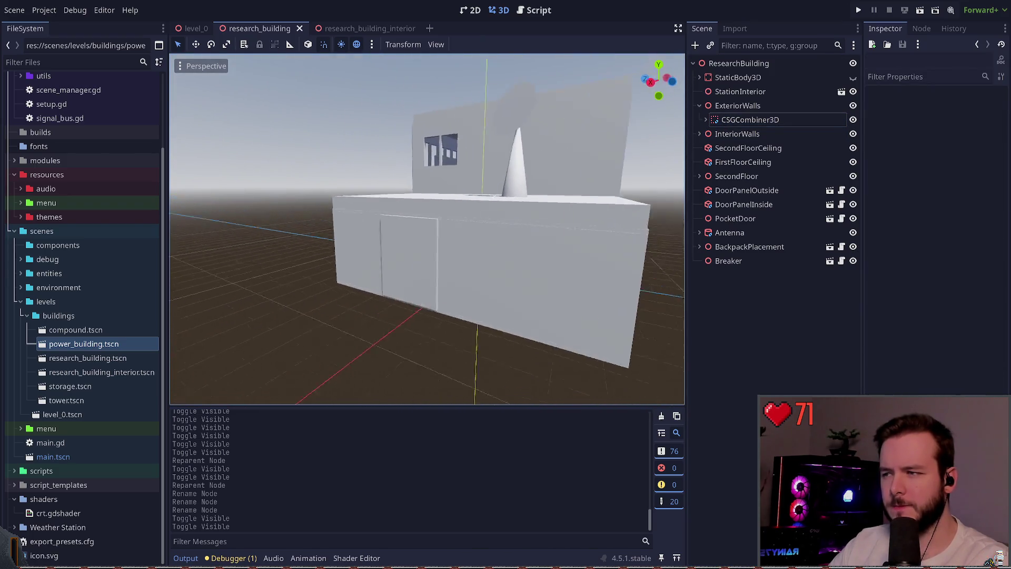
pyautogui.press('w')
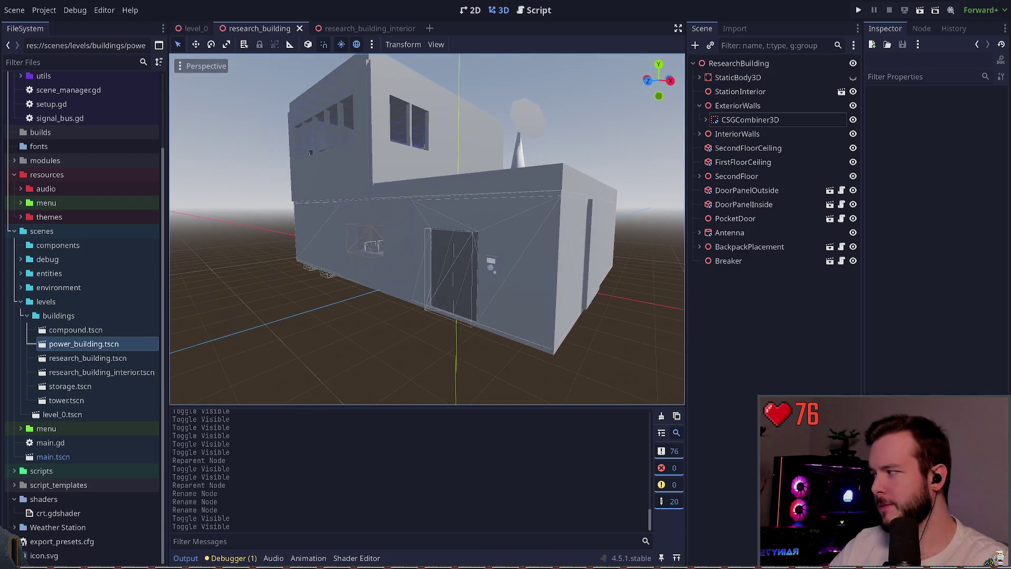
# Select the right-side wall box CSGBox3D3 and focus the view on it
pyautogui.click(699, 106)
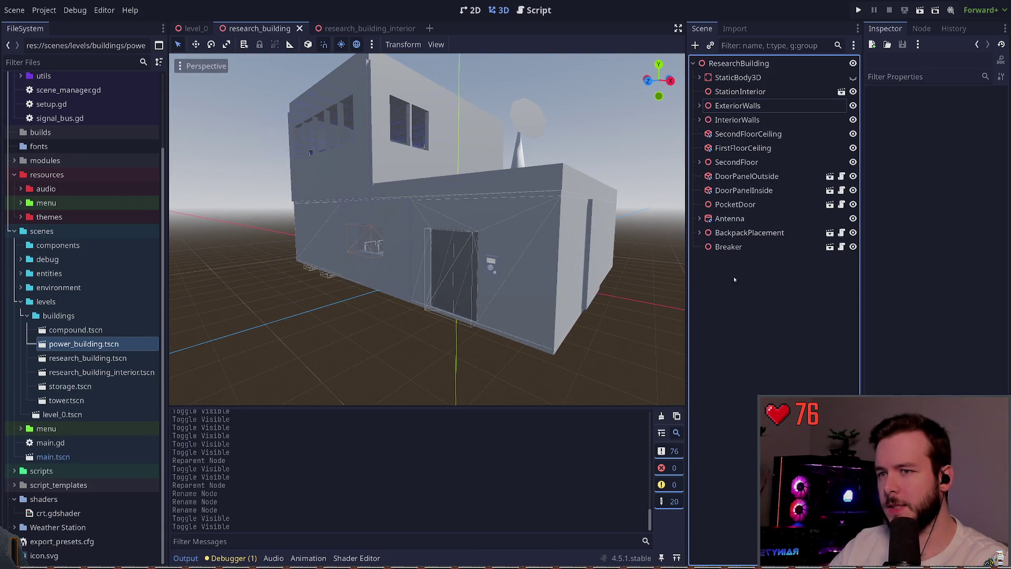
pyautogui.click(748, 78)
pyautogui.click(739, 63)
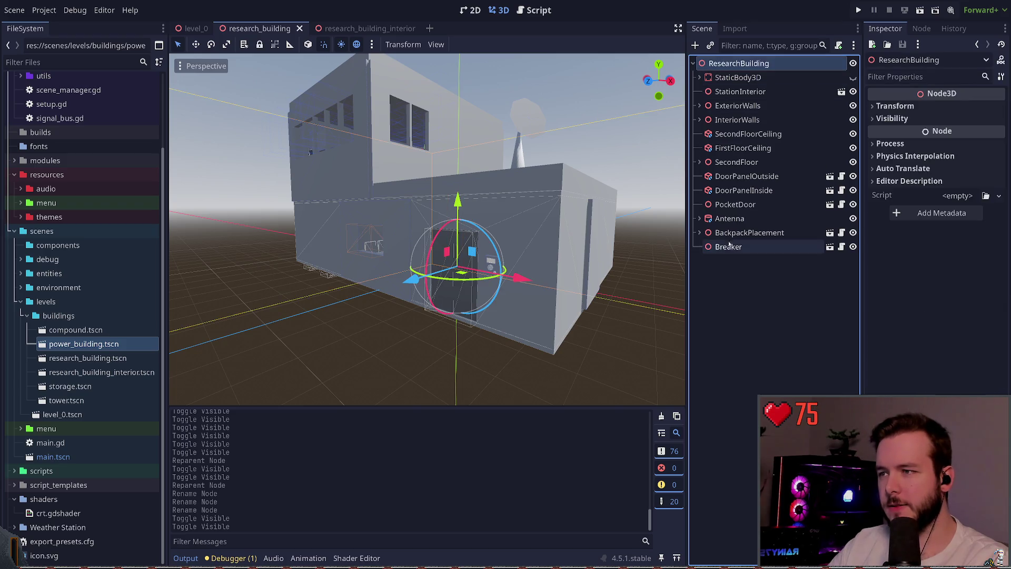
pyautogui.click(727, 308)
pyautogui.click(598, 224)
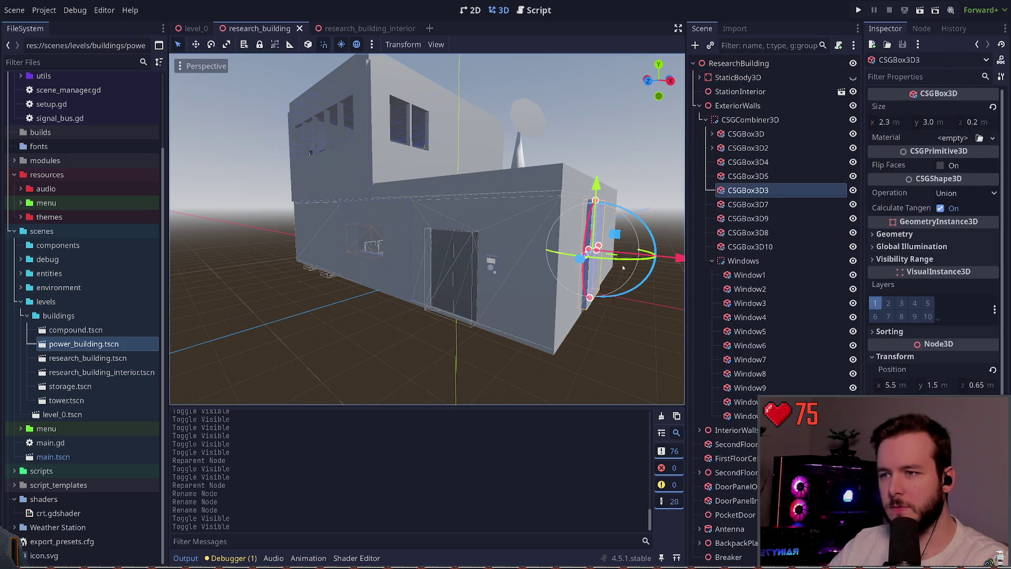
pyautogui.press('f')
pyautogui.scroll(3, 678, 239)
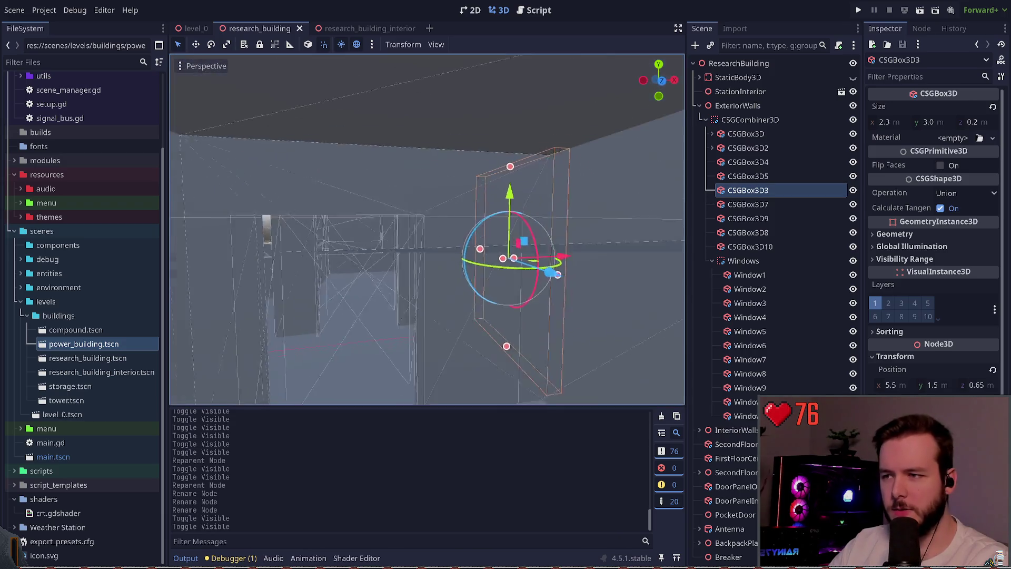
pyautogui.scroll(-5, 599, 210)
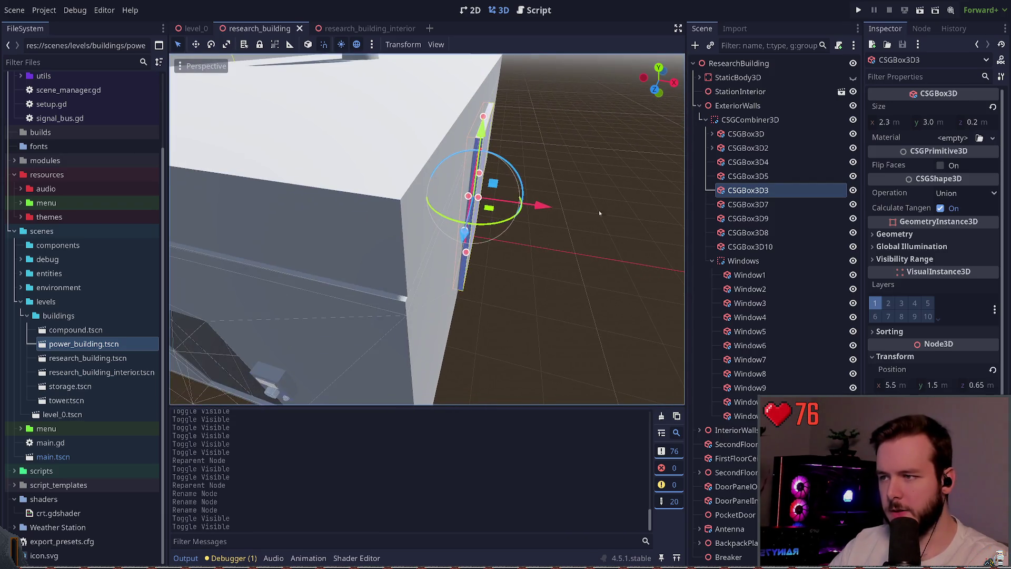
# Centre on StationInterior, then step through the exterior wall boxes down to CSGBox3D9 and beyond
pyautogui.click(452, 262)
pyautogui.press('f')
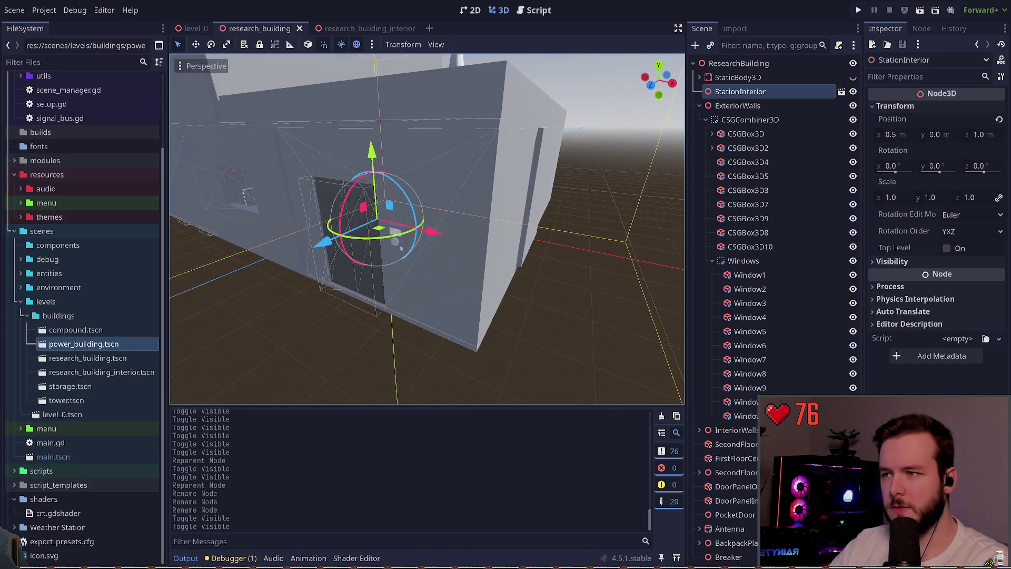
pyautogui.click(752, 153)
pyautogui.click(748, 176)
pyautogui.click(746, 190)
pyautogui.click(744, 218)
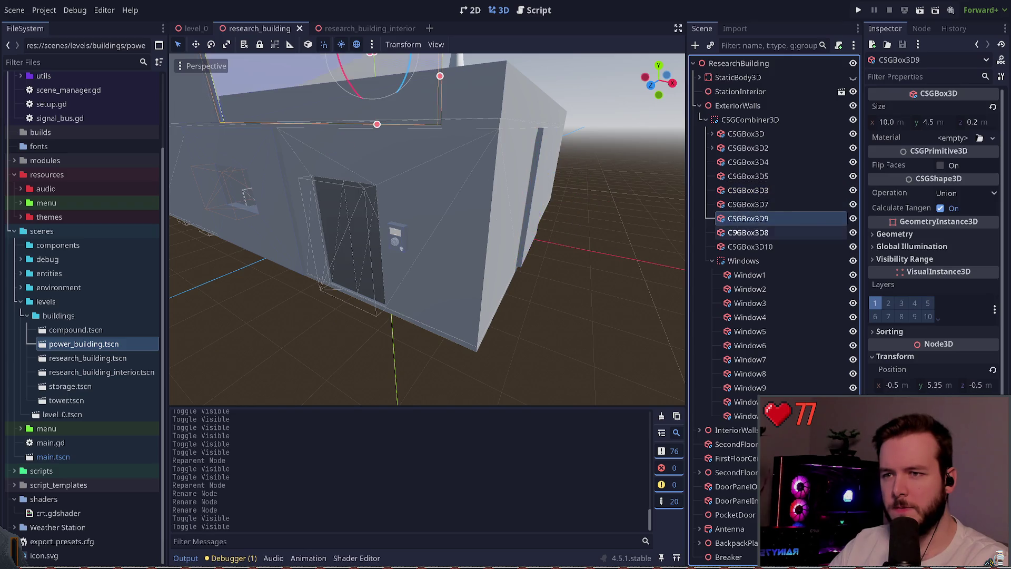
pyautogui.click(748, 232)
# Compare the interior's kitchen box with research_building's wall boxes, selecting the right-side pillar CSGBox3D3
pyautogui.hotkey('ctrl', 'Tab')
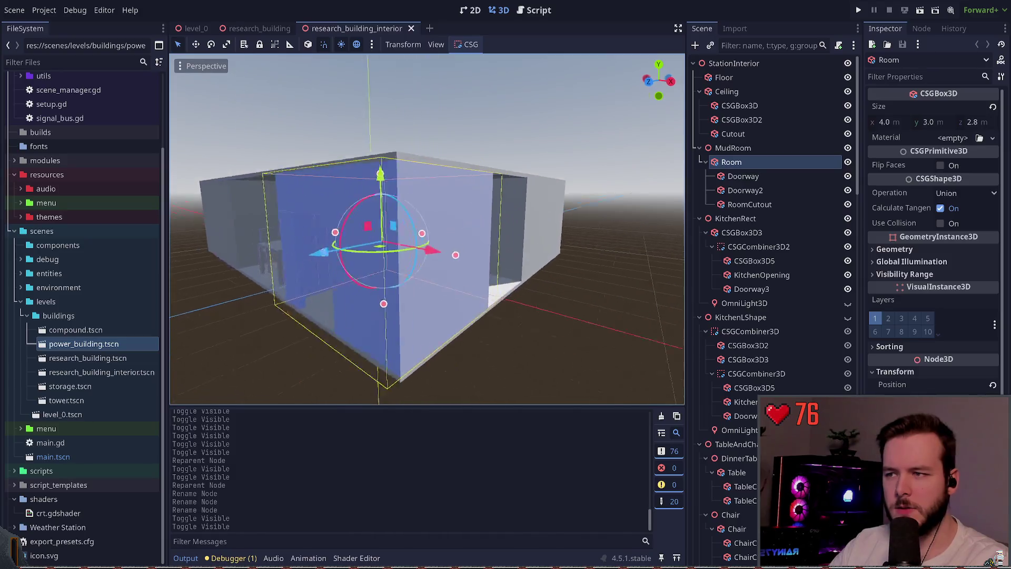
pyautogui.click(449, 226)
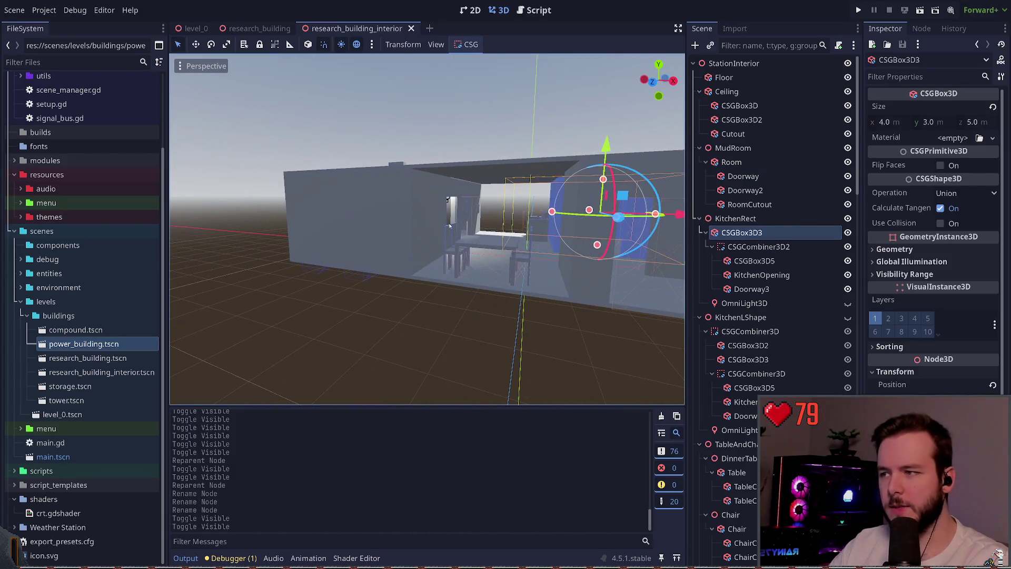
pyautogui.hotkey('ctrl', 'shift', 'Tab')
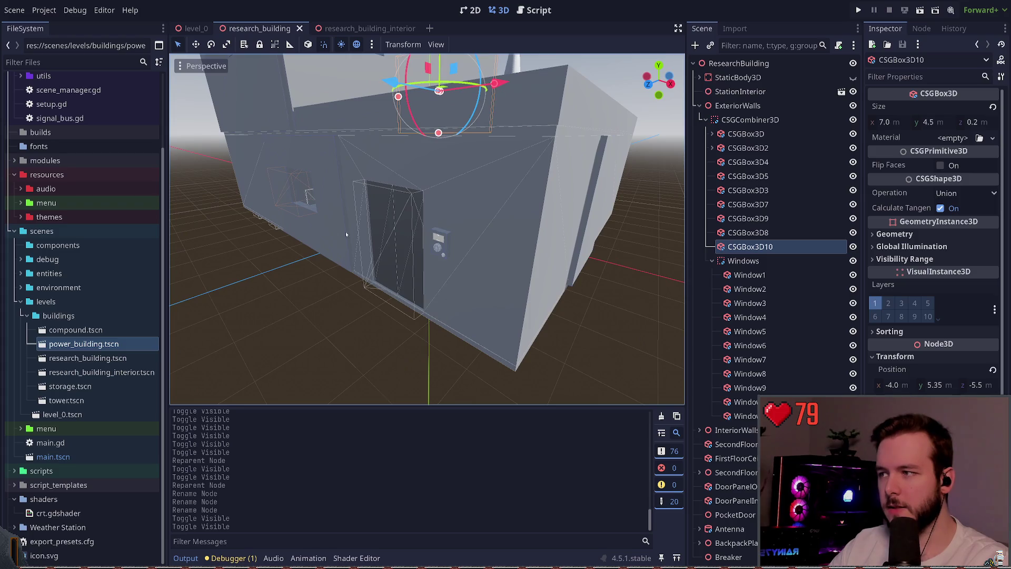
pyautogui.click(310, 226)
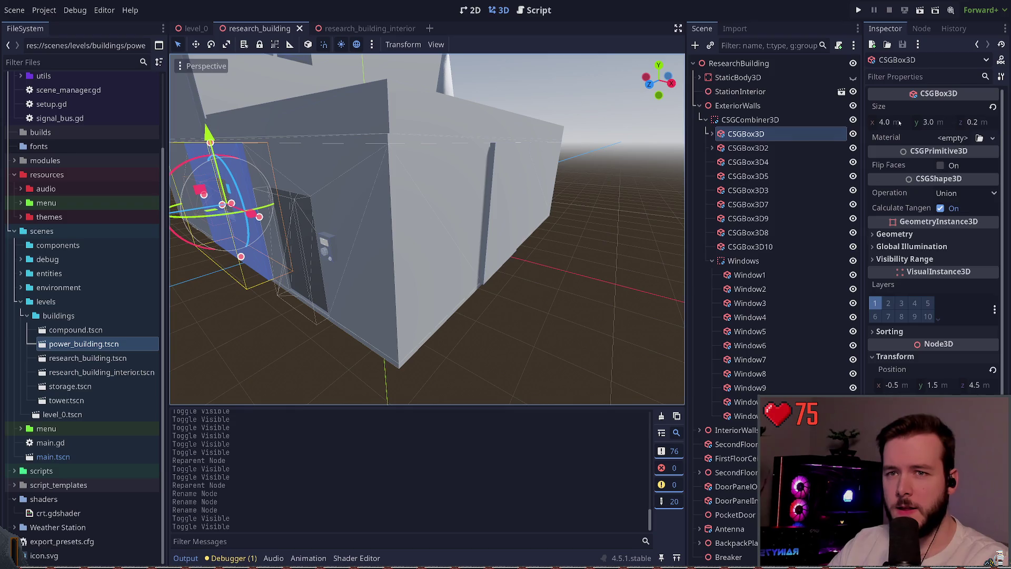
pyautogui.click(511, 190)
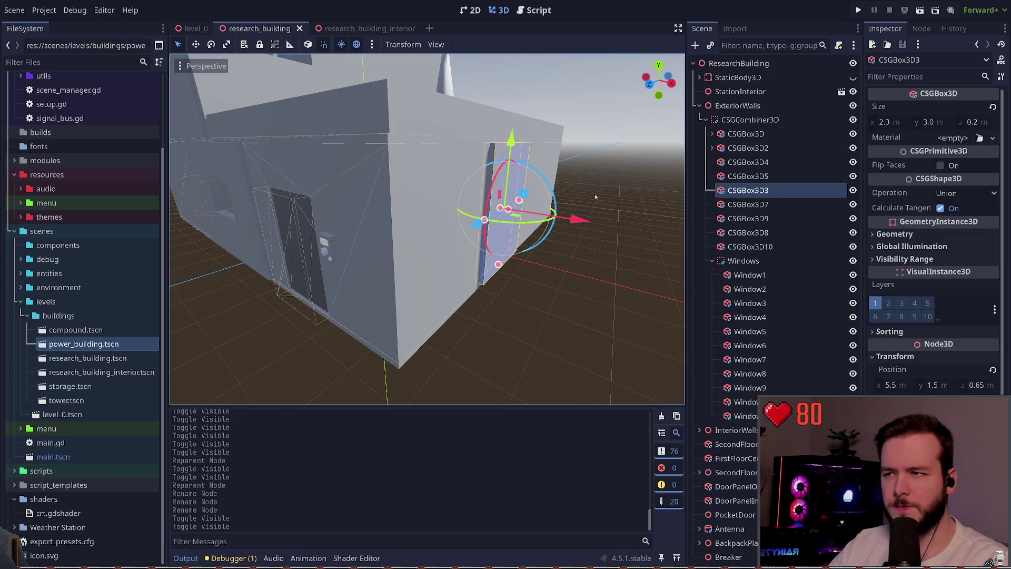
# Push the right-side wall box CSGBox3D3 into the wall and save research_building
pyautogui.scroll(-5, 596, 197)
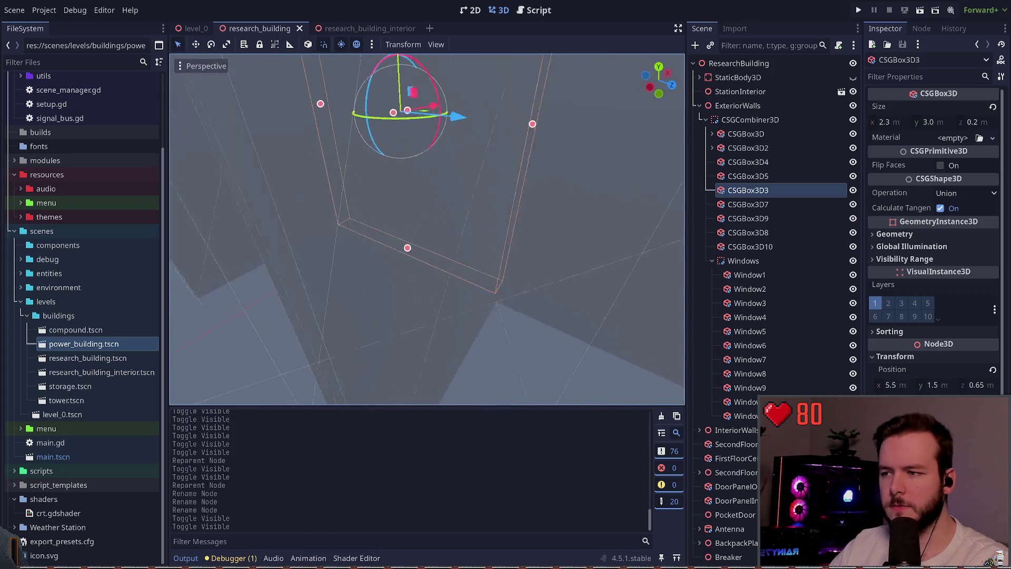
pyautogui.press('w')
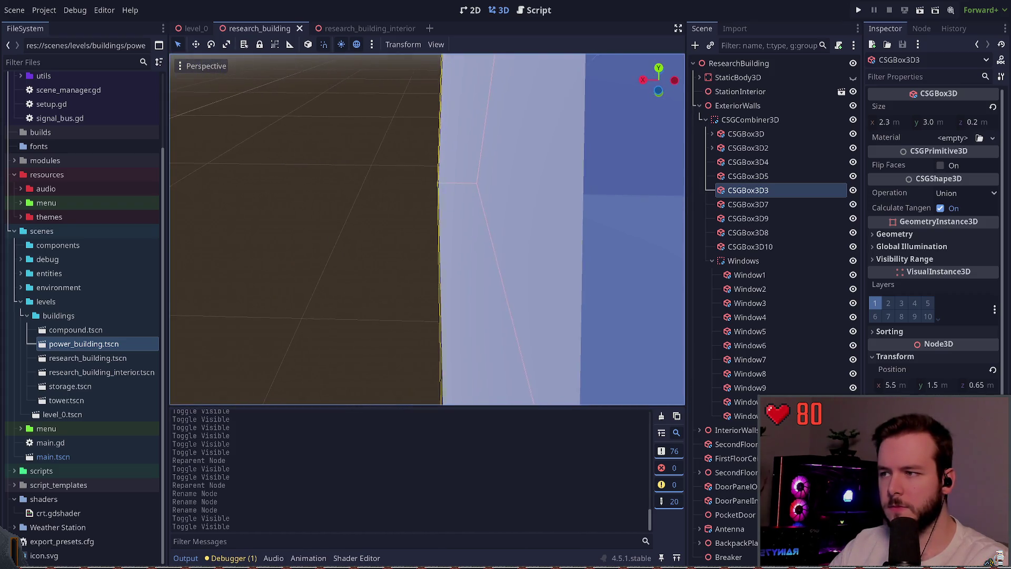
pyautogui.press('s')
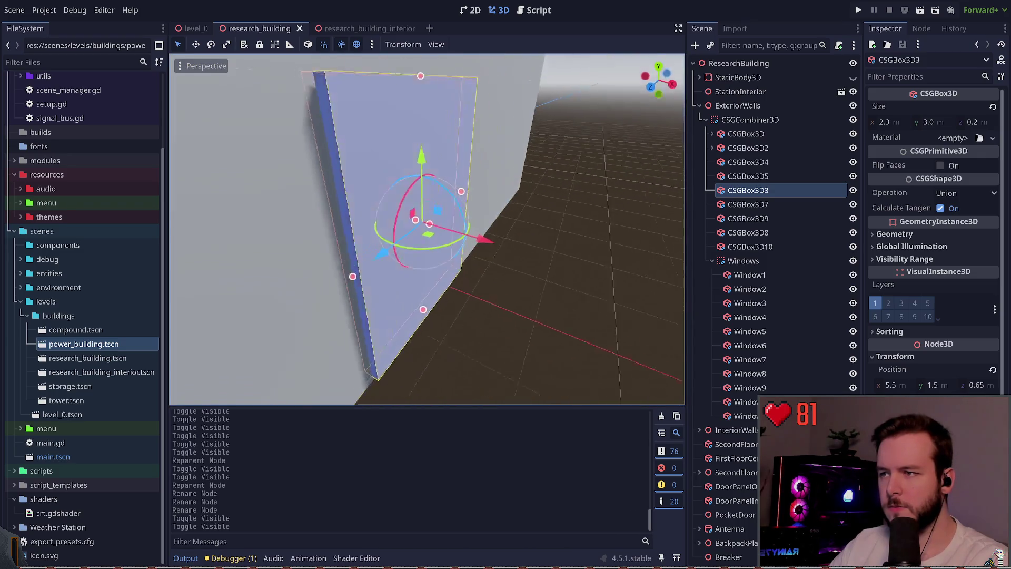
pyautogui.press('s')
pyautogui.moveTo(512, 230); pyautogui.dragTo(476, 223)
pyautogui.click(563, 266)
pyautogui.hotkey('ctrl', 's')
# Select the wall box CSGBox3D and view it and its window head-on
pyautogui.press('s')
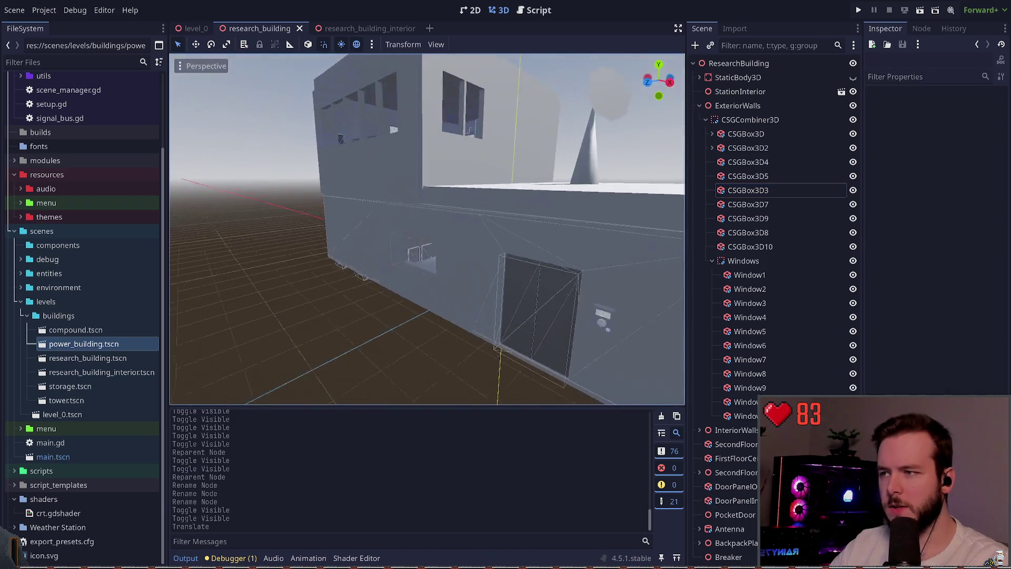
pyautogui.press('w')
pyautogui.press('s')
pyautogui.press('w')
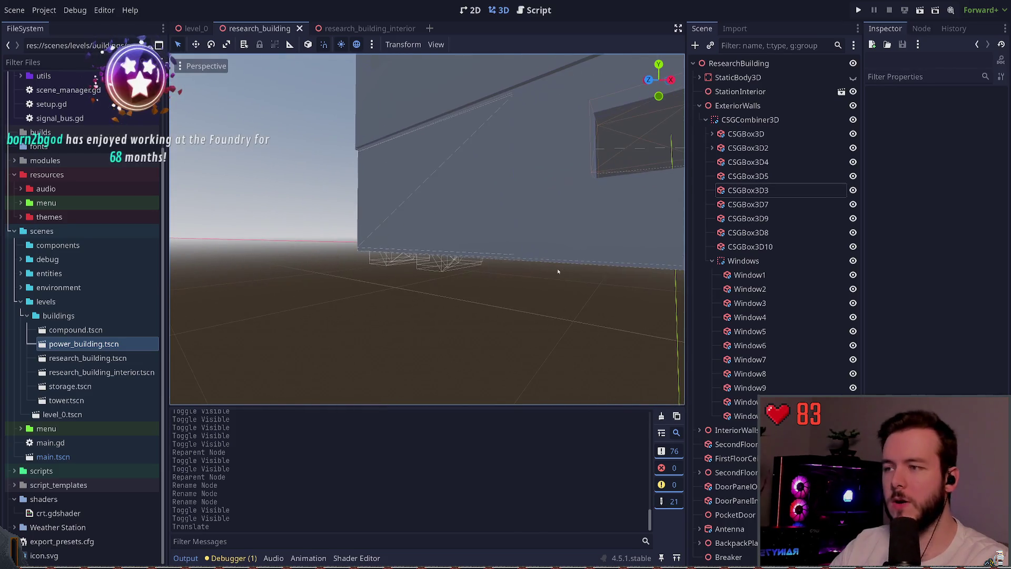
pyautogui.click(517, 173)
pyautogui.press('w')
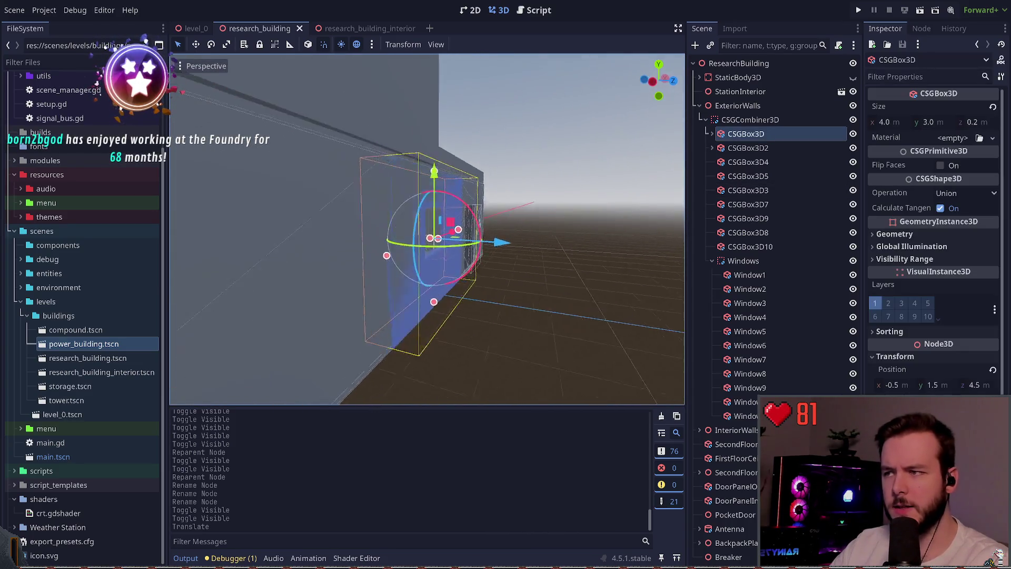
pyautogui.press('s')
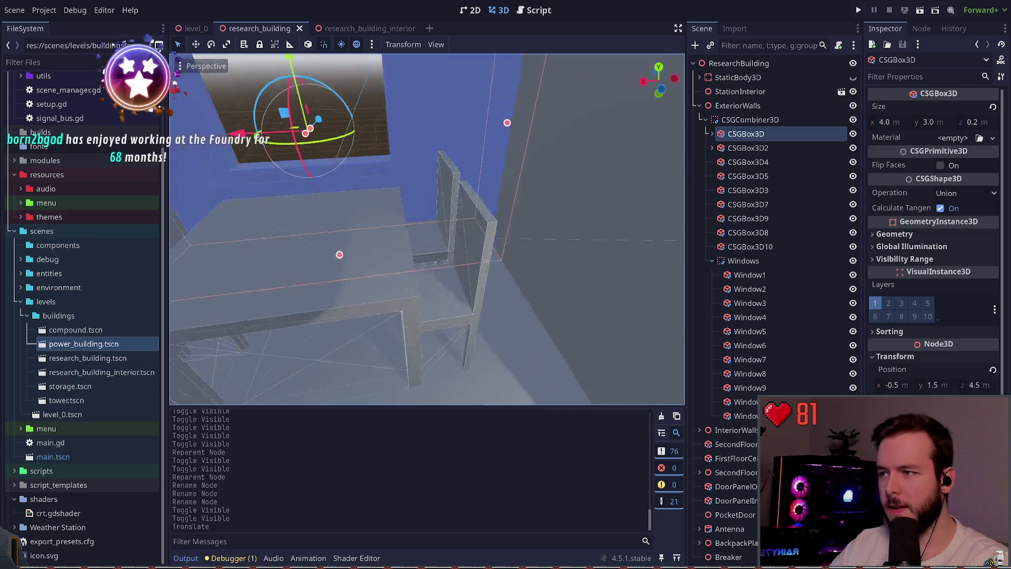
pyautogui.press('d')
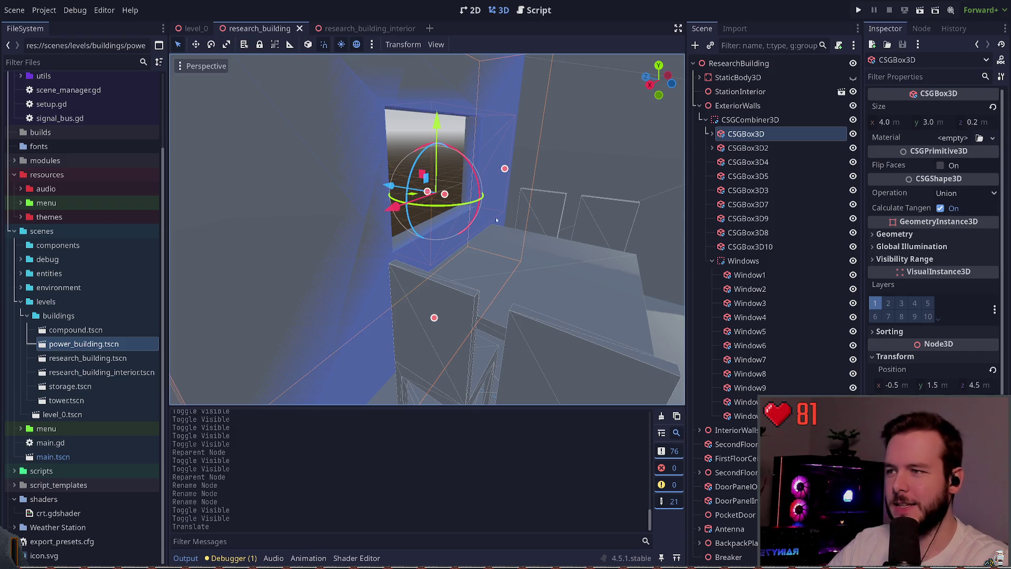
pyautogui.press('f')
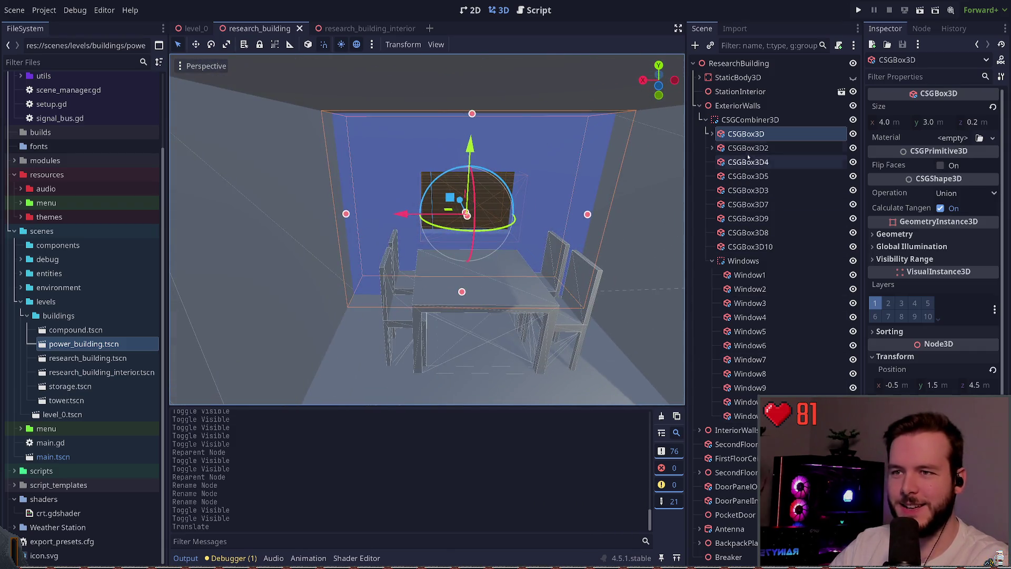
# Select the window box CSGBox3D2 and centre the view on it
pyautogui.click(748, 148)
pyautogui.press('f')
pyautogui.moveTo(510, 286); pyautogui.dragTo(509, 286)
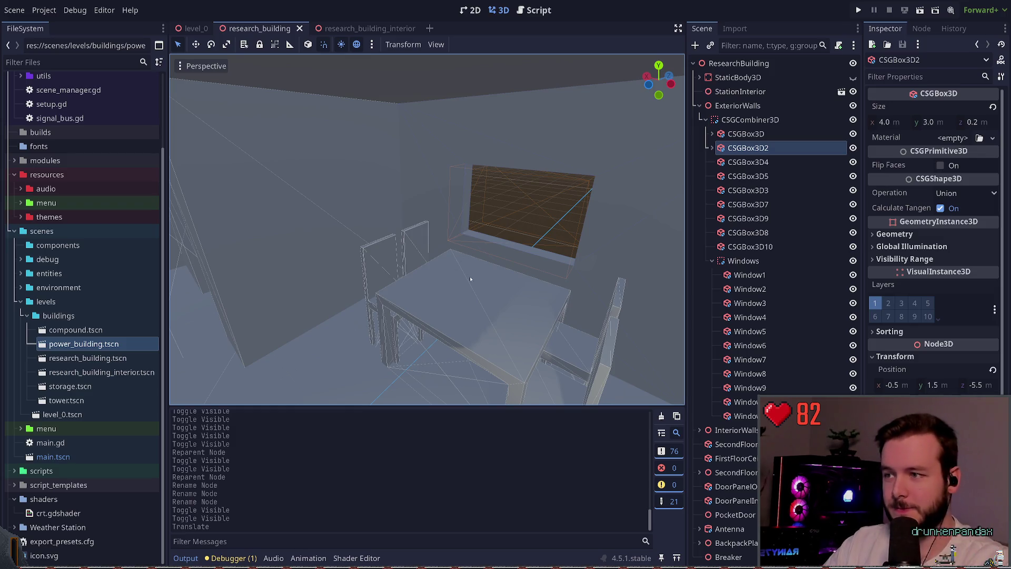
# Select the front exterior wall box and frame it in the view
pyautogui.press('w')
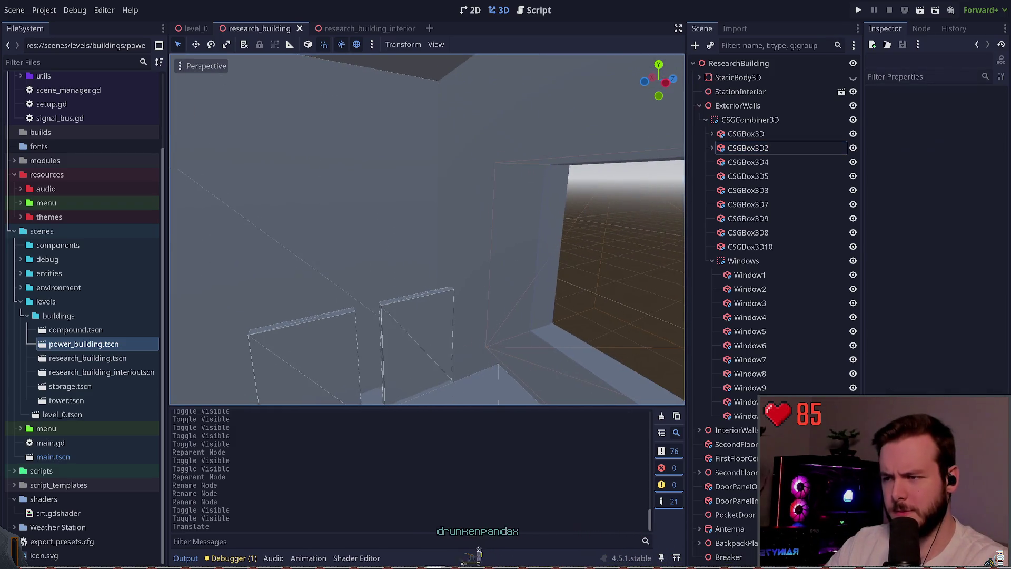
pyautogui.press('w')
pyautogui.click(444, 249)
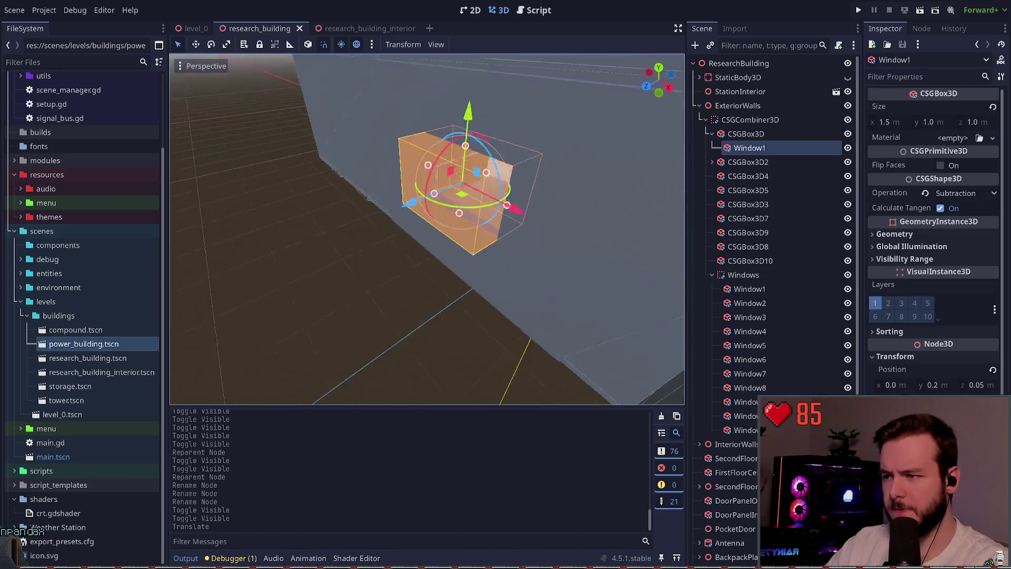
pyautogui.click(434, 227)
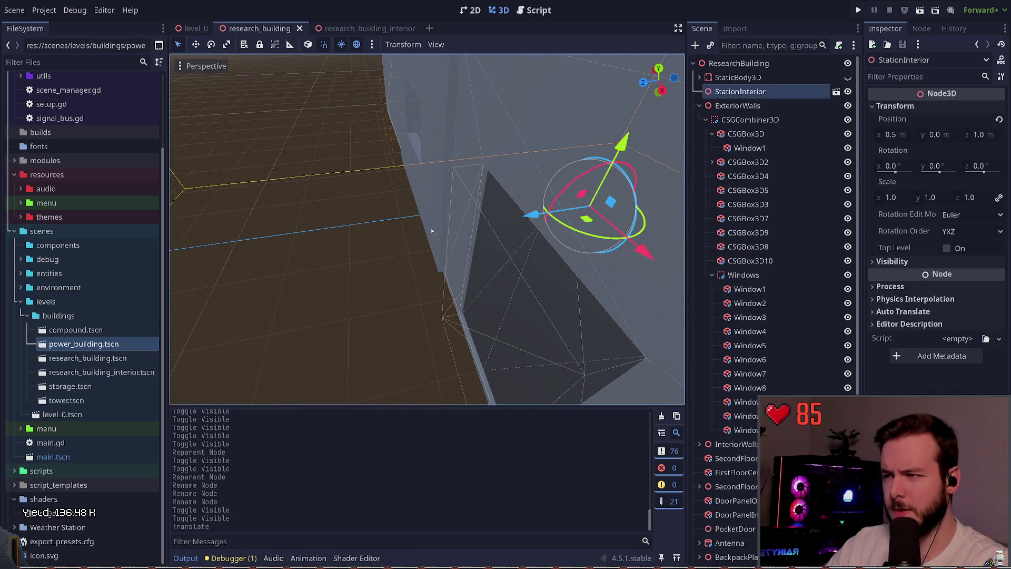
pyautogui.click(431, 231)
pyautogui.press('w')
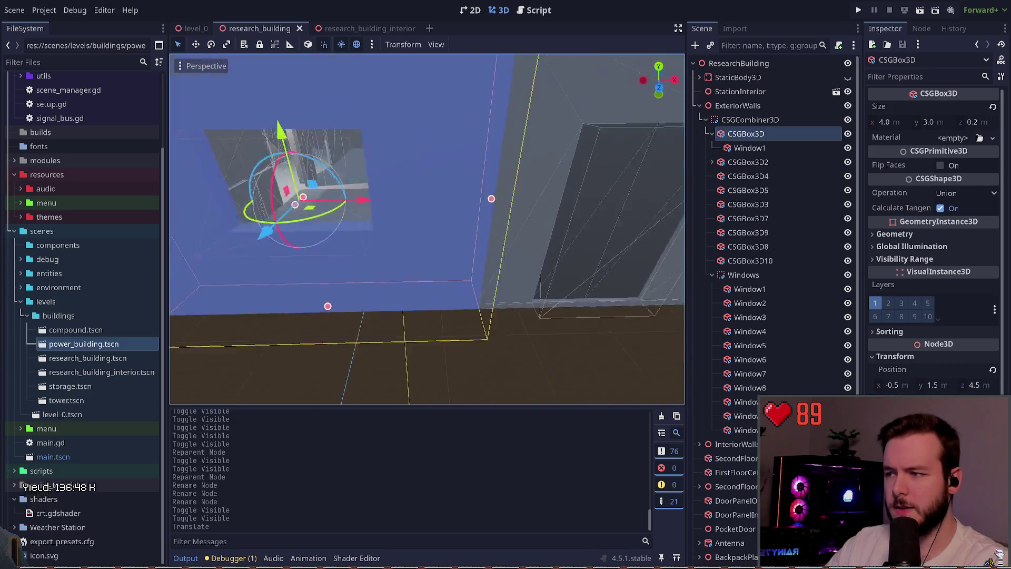
pyautogui.moveTo(427, 229); pyautogui.dragTo(395, 221)
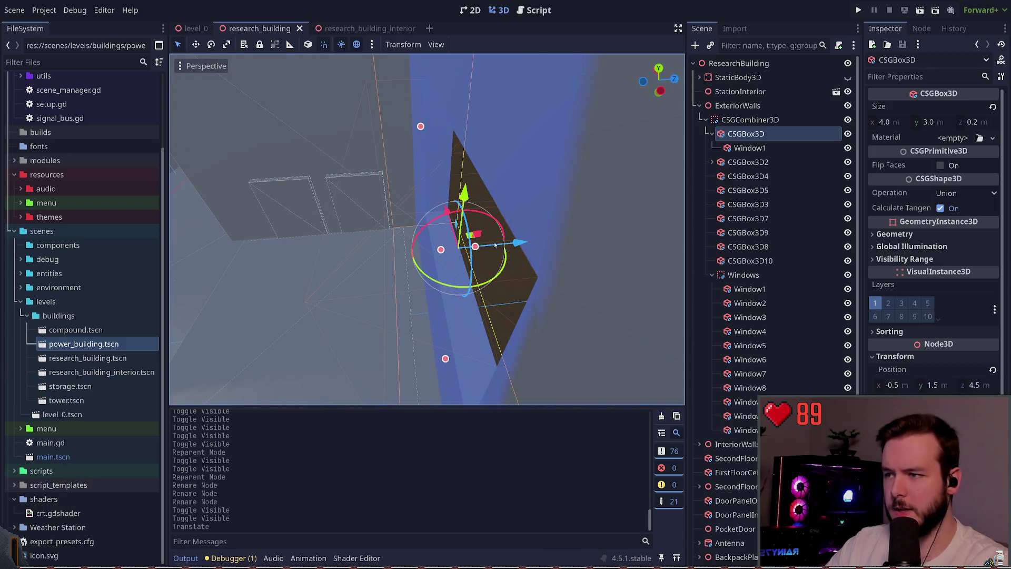
# Slide the front wall inward to about z 4.4 and save the scene
pyautogui.moveTo(456, 219)
pyautogui.mouseDown()
pyautogui.moveTo(386, 268)
pyautogui.moveTo(421, 240)
pyautogui.mouseUp()
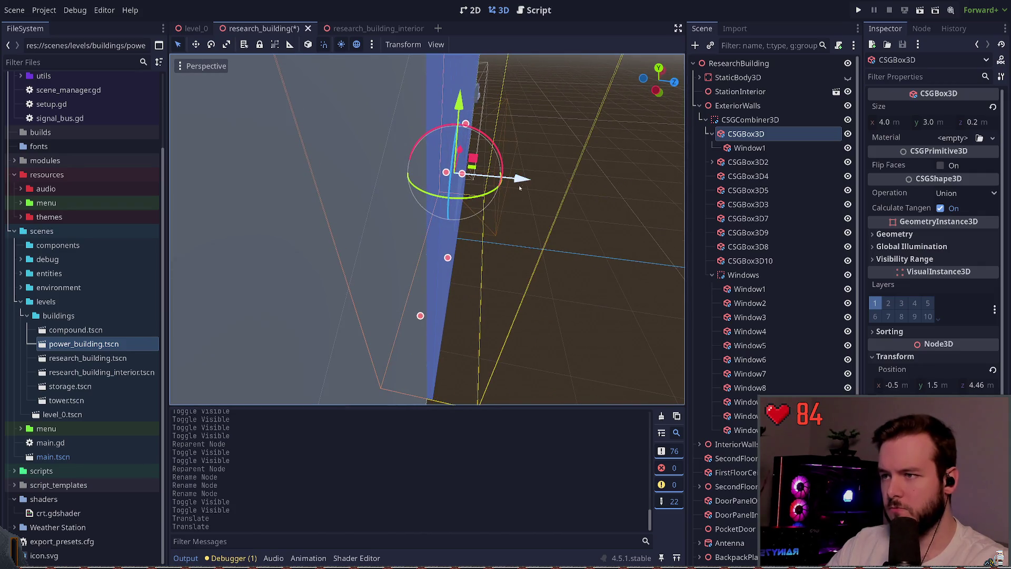
pyautogui.moveTo(518, 179); pyautogui.dragTo(623, 330)
pyautogui.hotkey('ctrl', 's')
pyautogui.click(622, 329)
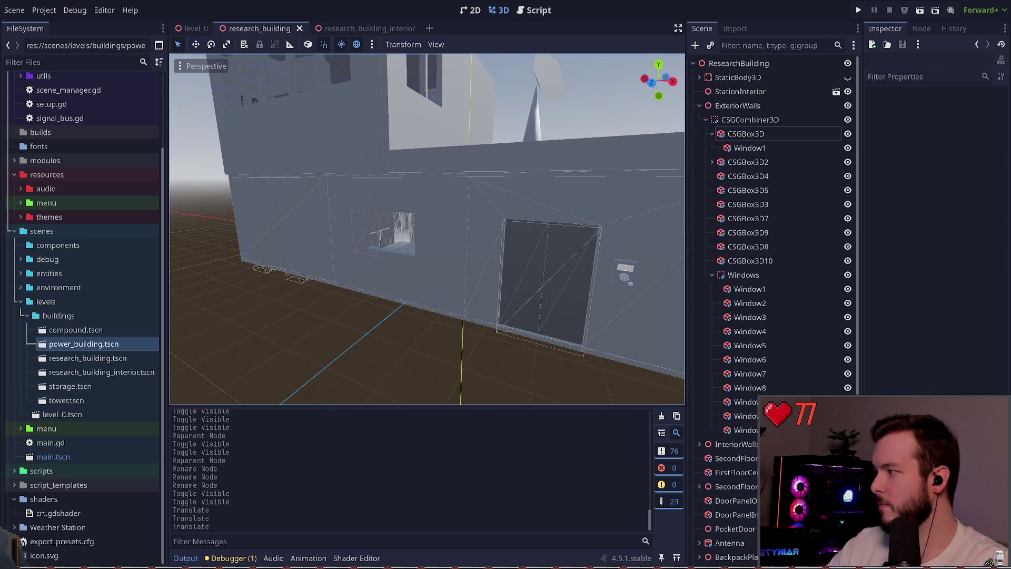
# Collapse the wall boxes in the scene tree and start a test run of the game
pyautogui.moveTo(427, 229); pyautogui.dragTo(522, 229)
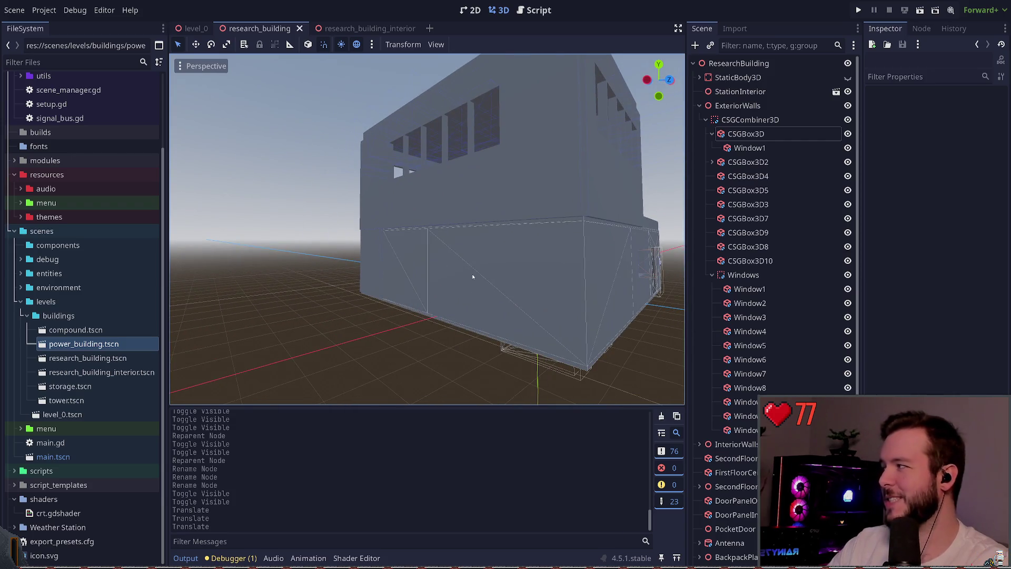
pyautogui.moveTo(473, 277); pyautogui.dragTo(585, 277)
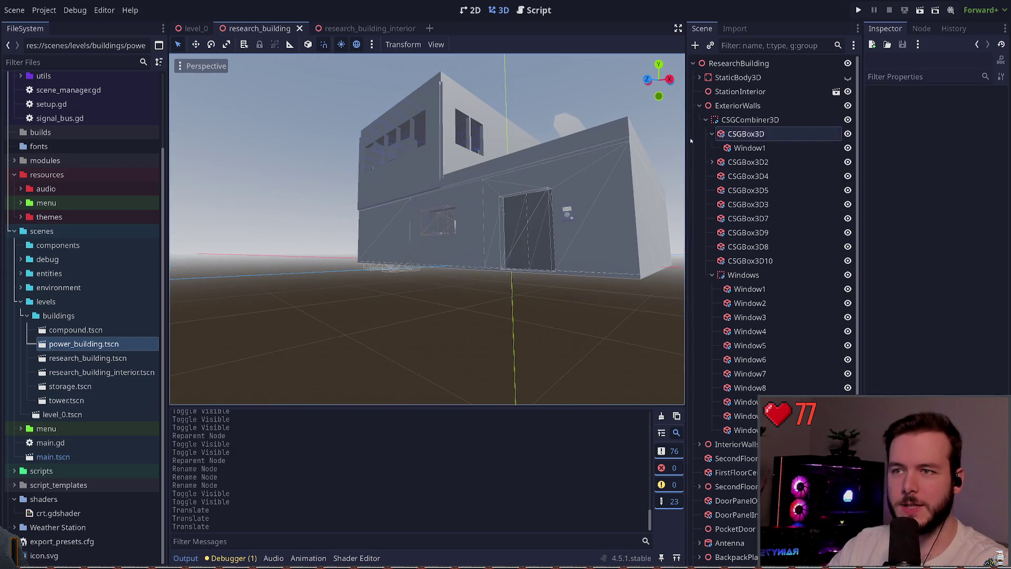
pyautogui.click(706, 120)
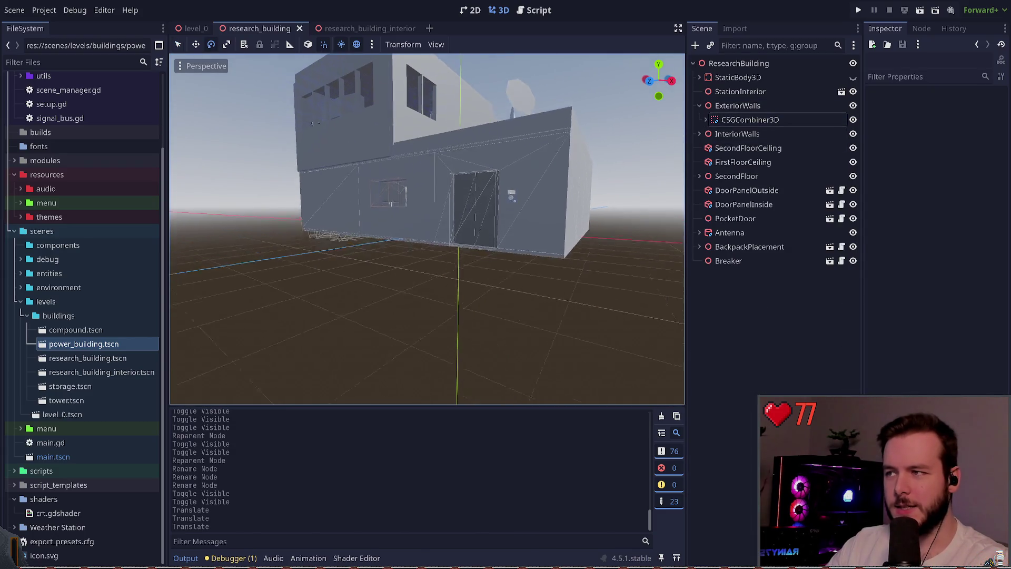
pyautogui.click(719, 265)
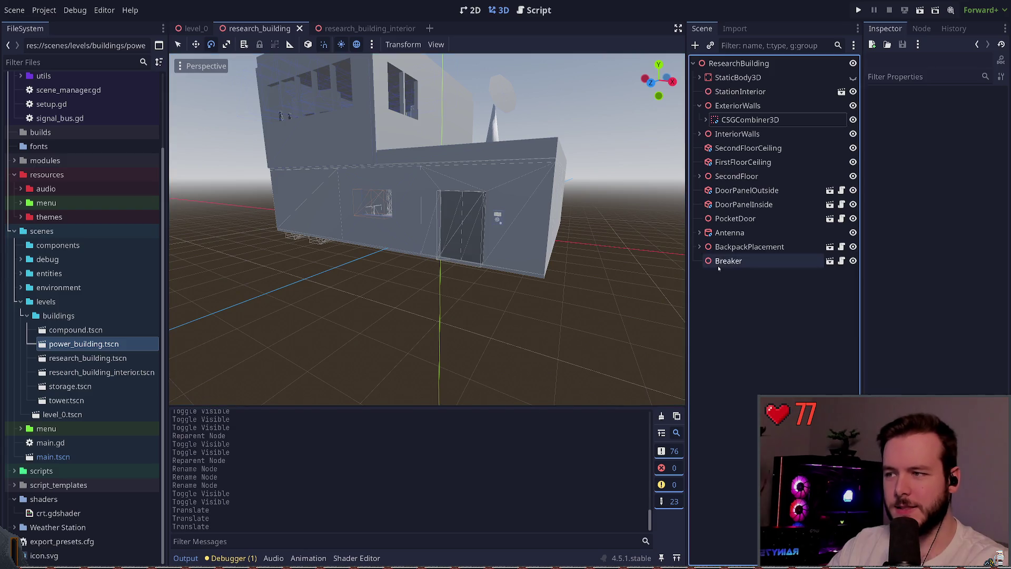
pyautogui.click(858, 10)
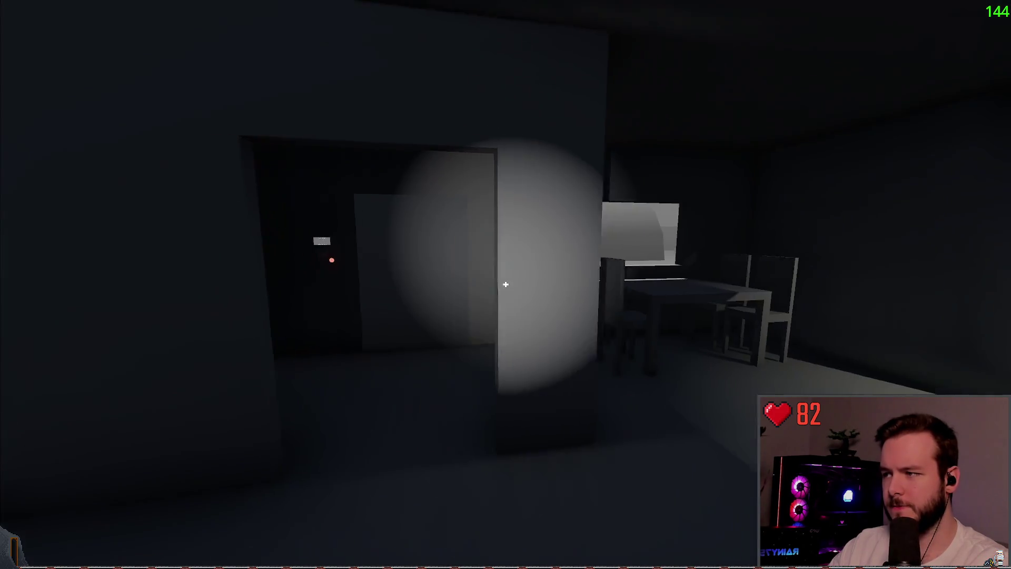
# Quit the test run via the pause menu and view the building from ground level
pyautogui.press('Escape')
pyautogui.click(53, 329)
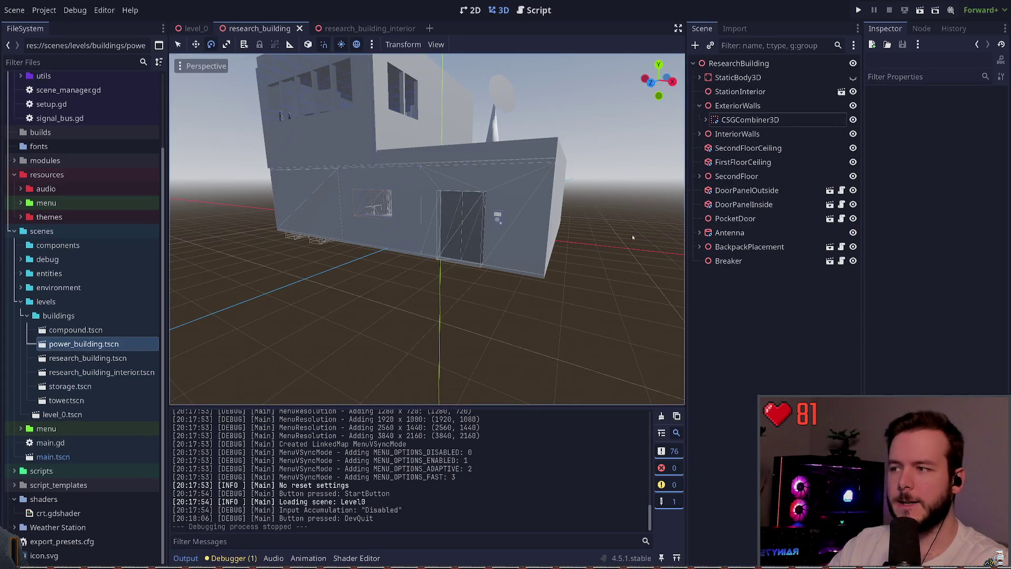
pyautogui.moveTo(436, 289)
pyautogui.mouseDown()
pyautogui.moveTo(378, 201)
pyautogui.moveTo(378, 144)
pyautogui.mouseUp()
pyautogui.moveTo(495, 210); pyautogui.dragTo(452, 225)
# Undo the accidental StationInterior rotations and switch to research_building_interior
pyautogui.click(462, 223)
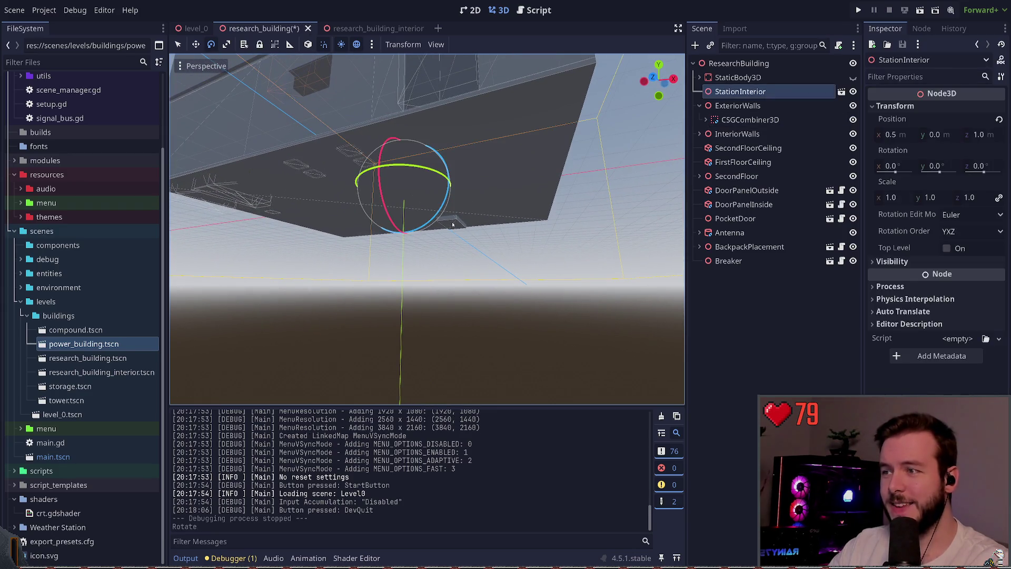
pyautogui.click(461, 223)
pyautogui.click(476, 287)
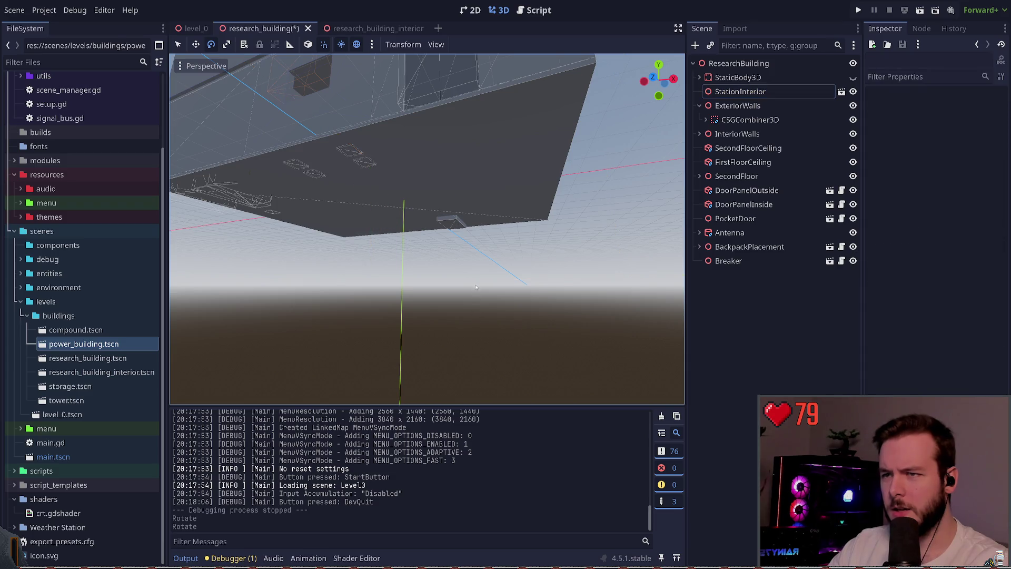
pyautogui.hotkey('ctrl', 'z')
pyautogui.hotkey('ctrl', 'z')
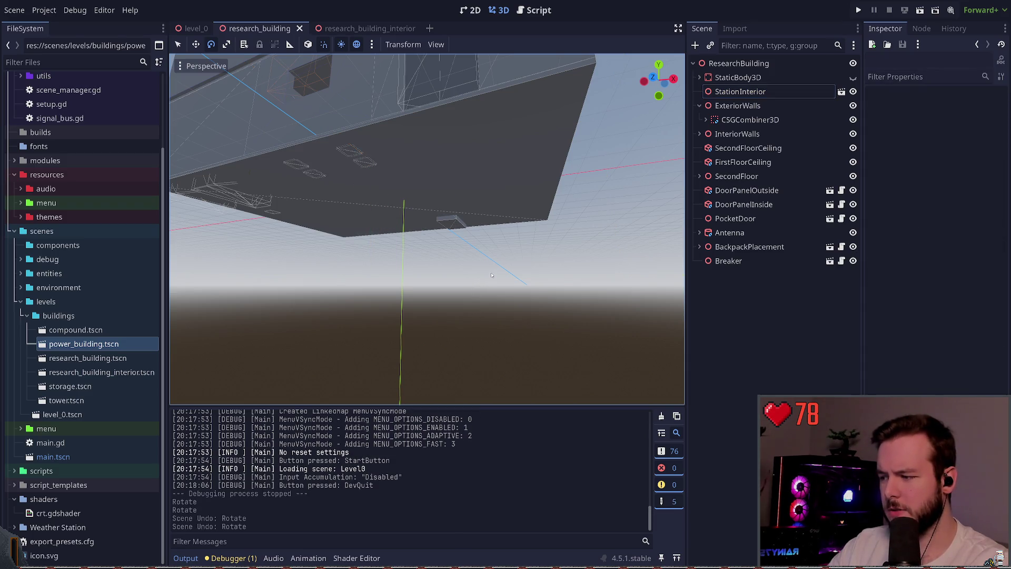
pyautogui.click(454, 227)
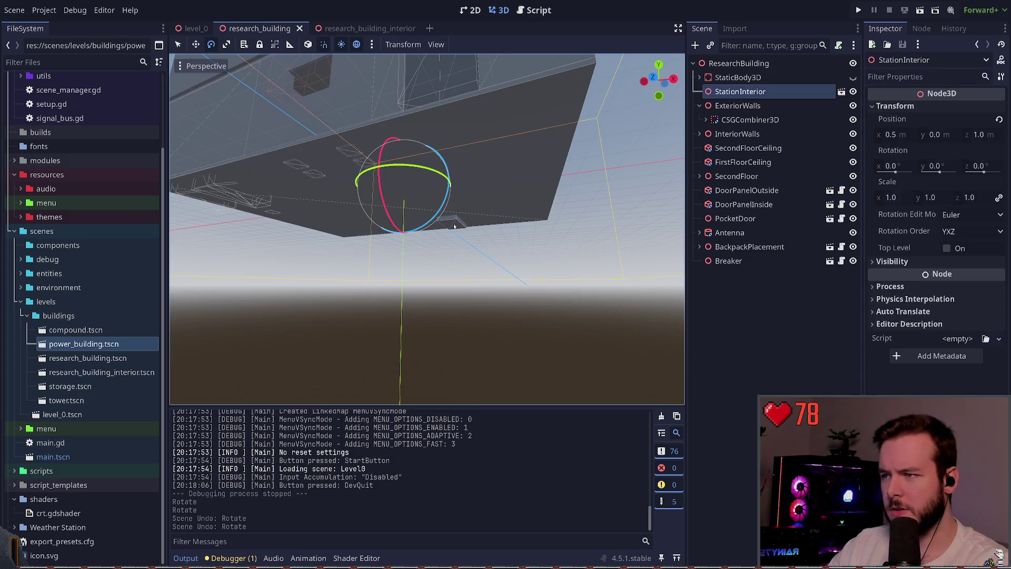
pyautogui.click(841, 92)
# Frame the CouchBase box and try raising it, undoing both moves
pyautogui.press('w')
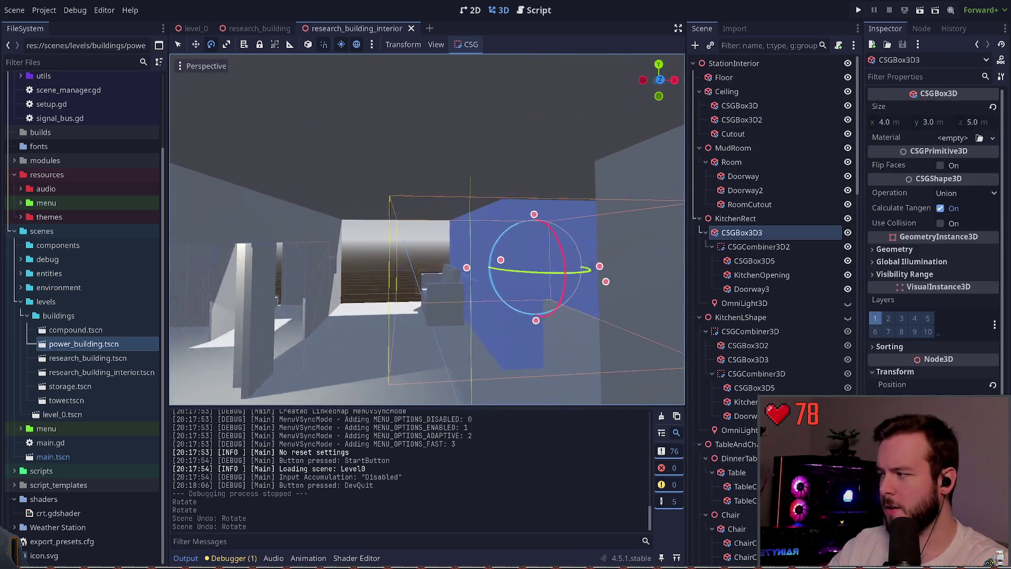
pyautogui.press('w')
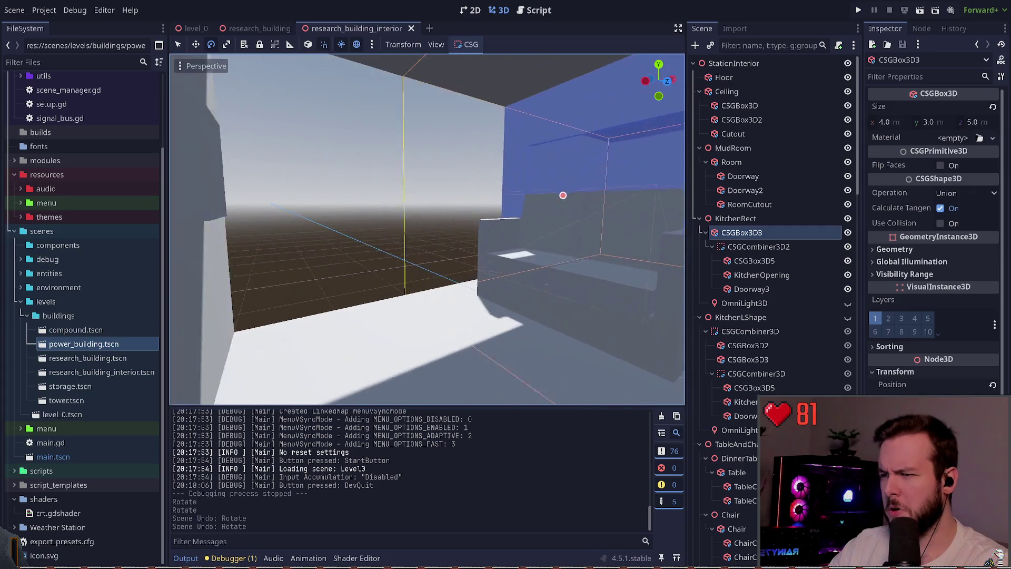
pyautogui.click(484, 253)
pyautogui.press('f')
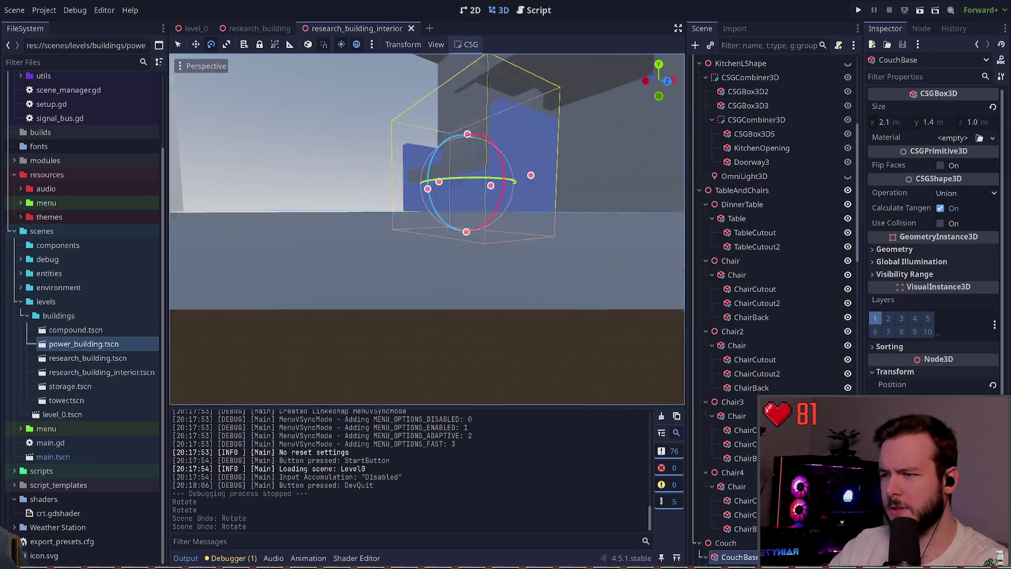
pyautogui.press('w')
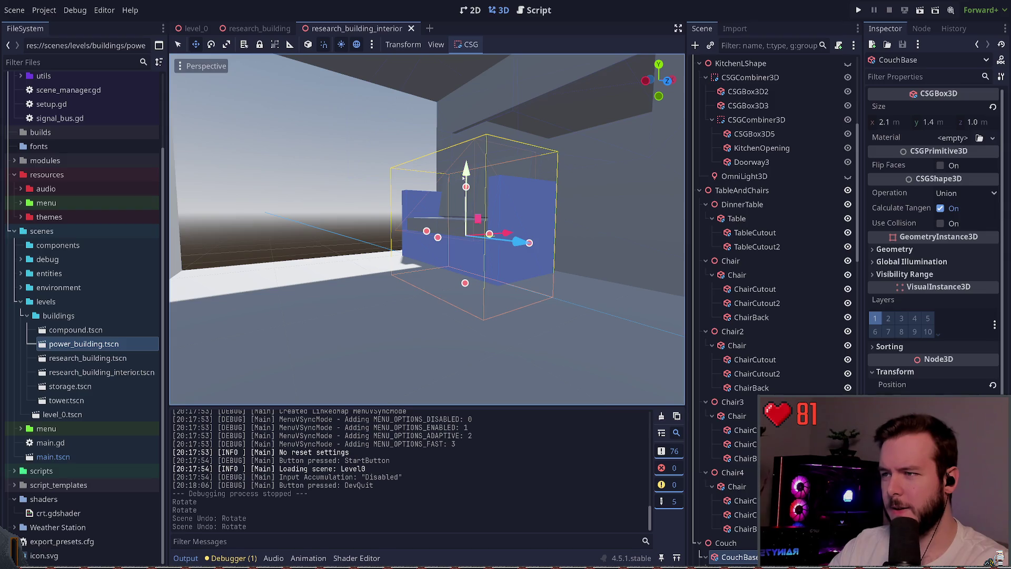
pyautogui.moveTo(464, 178)
pyautogui.mouseDown()
pyautogui.moveTo(472, 151)
pyautogui.moveTo(448, 170)
pyautogui.mouseUp()
pyautogui.hotkey('ctrl', 'z')
pyautogui.hotkey('ctrl', 'z')
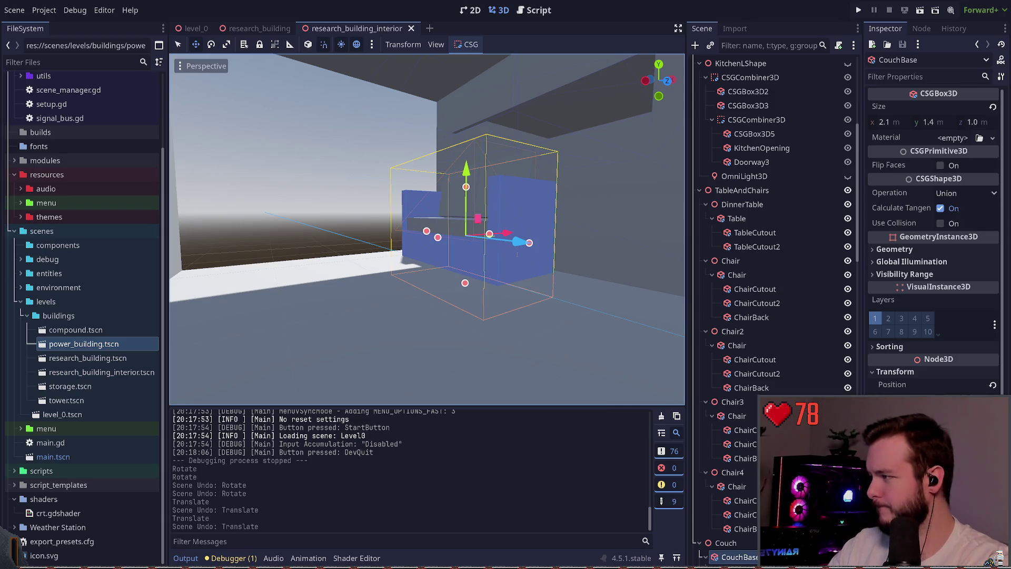
pyautogui.moveTo(473, 192); pyautogui.dragTo(472, 142)
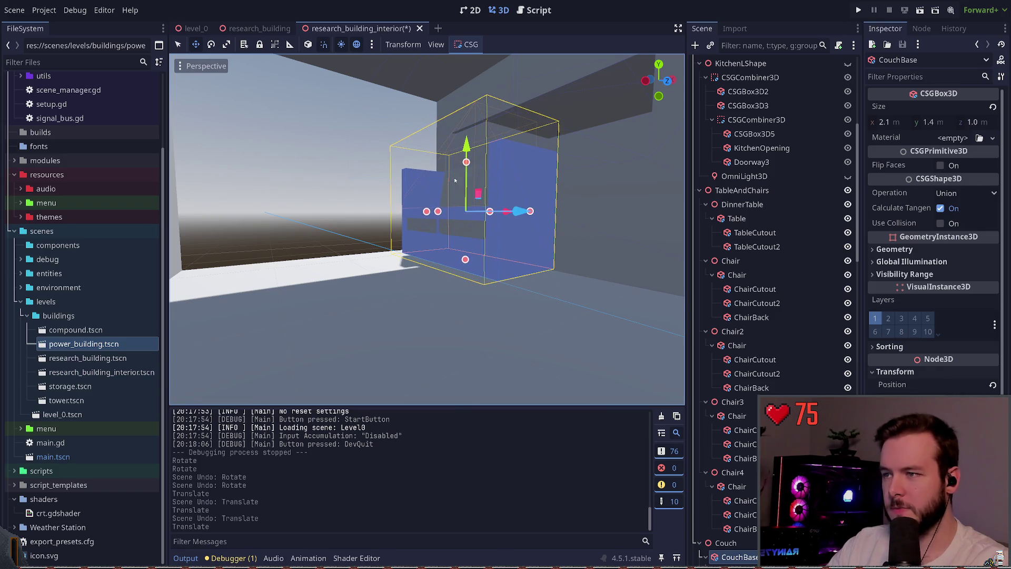
pyautogui.hotkey('ctrl', 'z')
# Raise the whole Couch group by 0.35 to Y 0.75
pyautogui.scroll(-10, 750, 222)
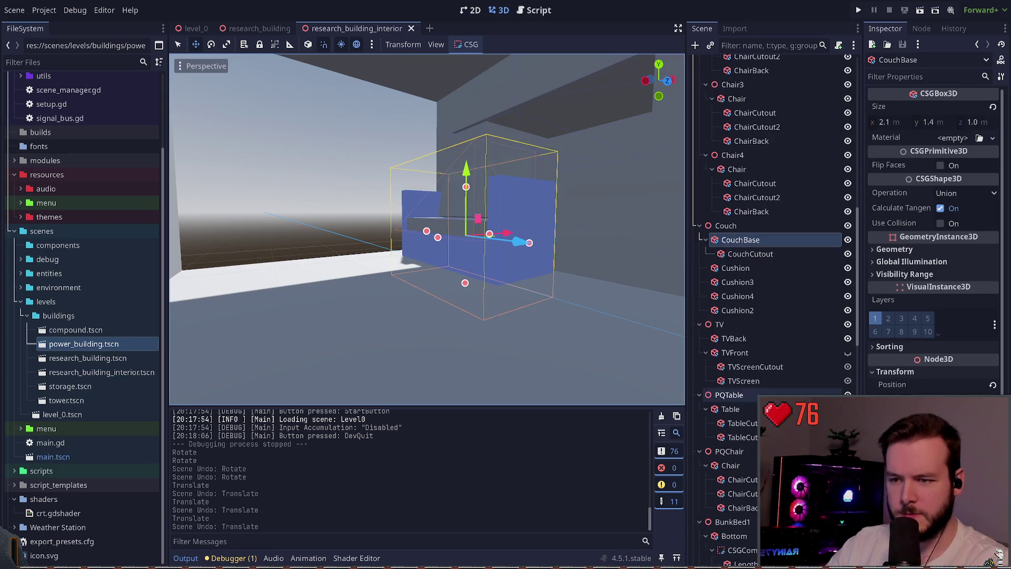
pyautogui.click(725, 162)
pyautogui.moveTo(489, 171); pyautogui.dragTo(496, 140)
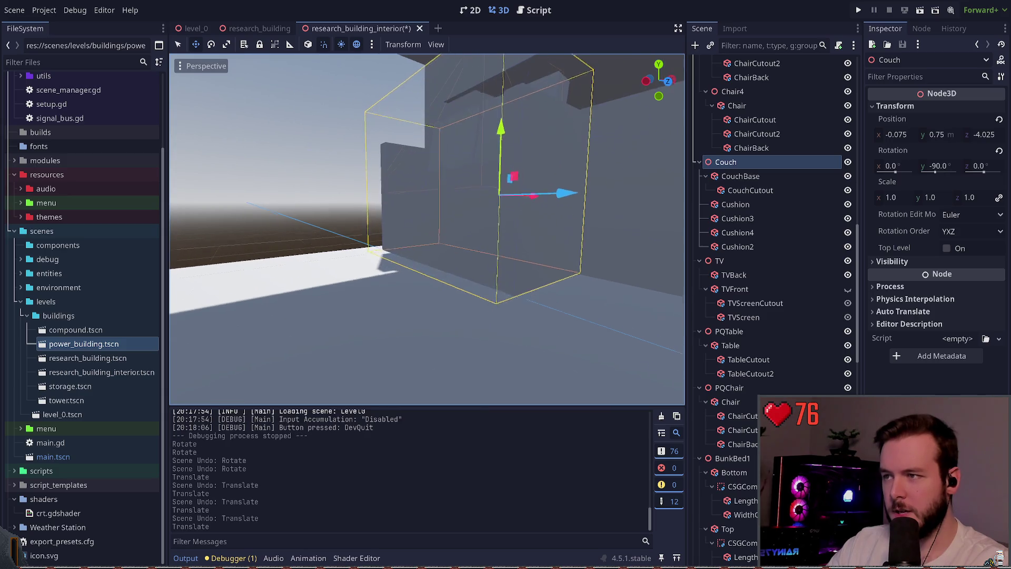
# Check the Couch, CouchBase and CouchCutout nodes, then save and run the game
pyautogui.press('s')
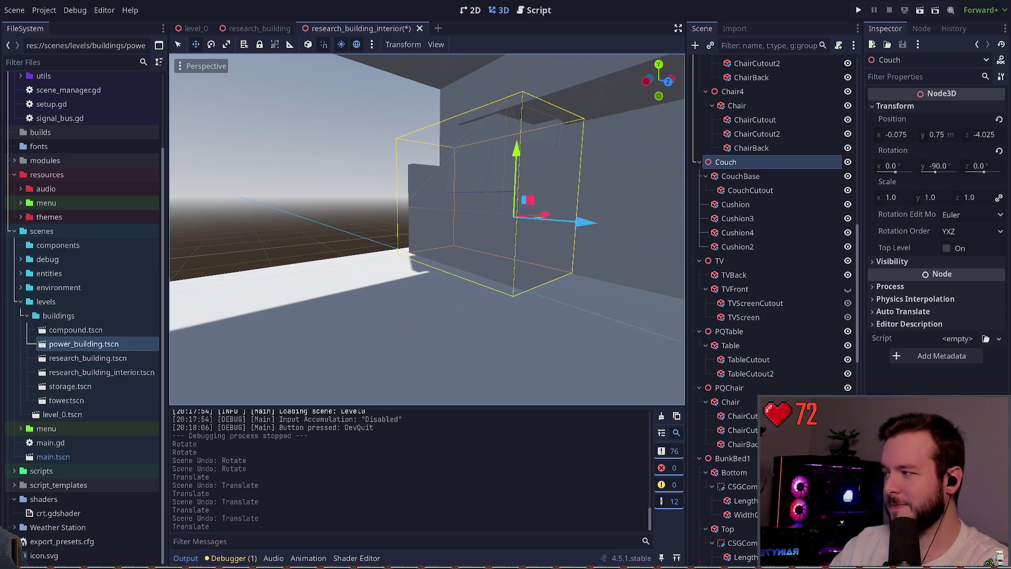
pyautogui.click(740, 176)
pyautogui.click(726, 161)
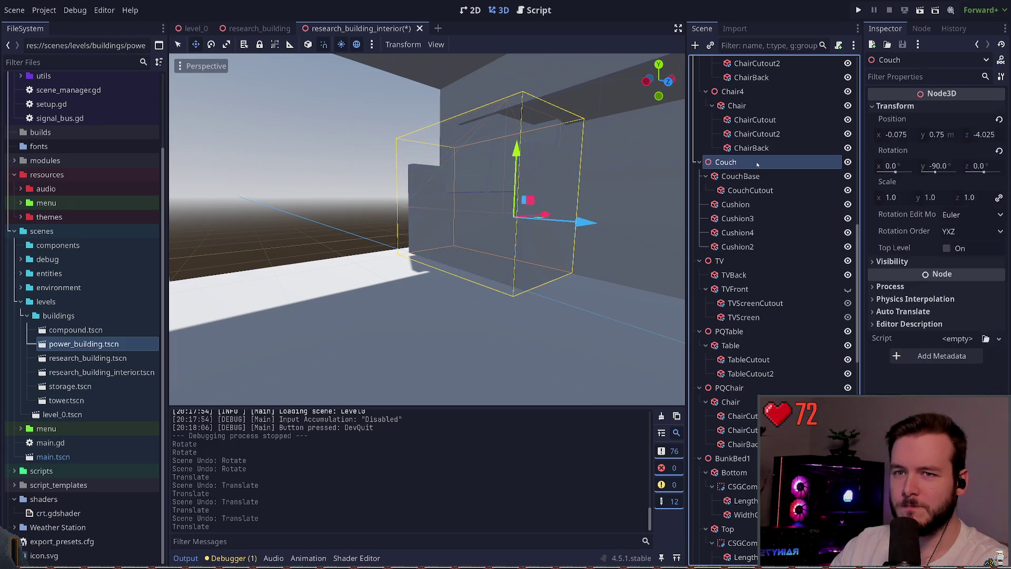
pyautogui.press('f')
pyautogui.click(740, 176)
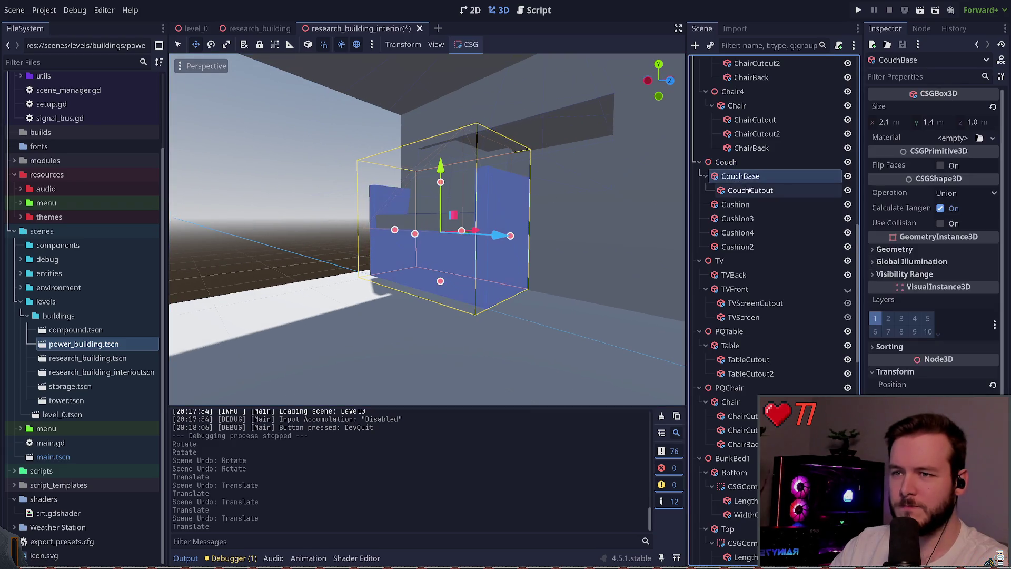
pyautogui.click(752, 190)
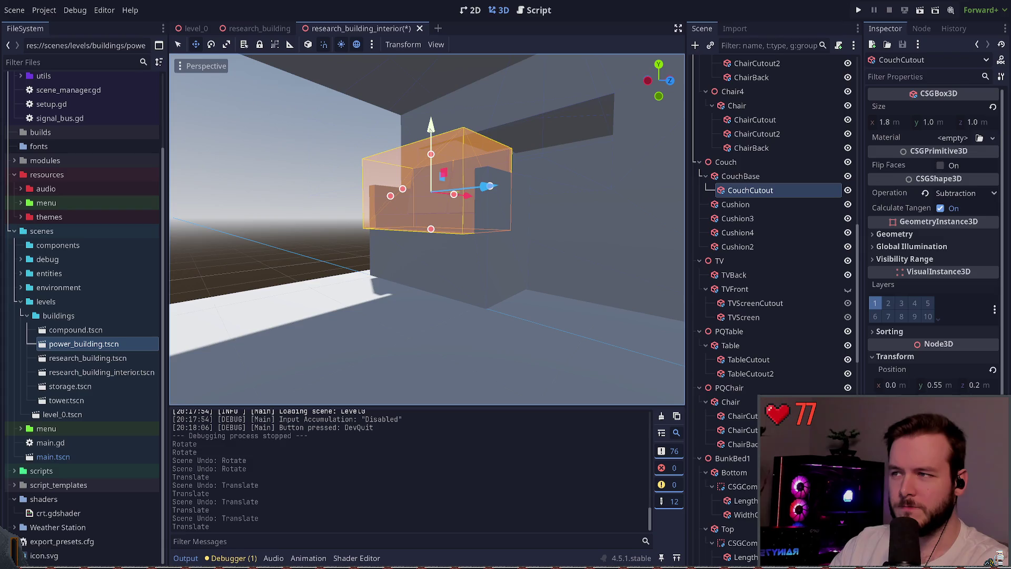
pyautogui.click(748, 161)
pyautogui.click(747, 175)
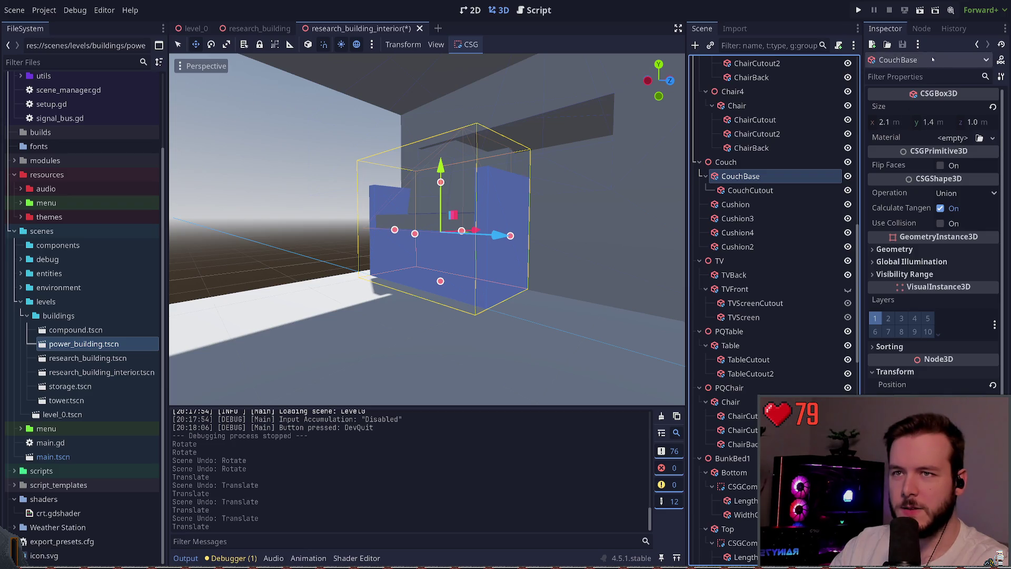
pyautogui.click(857, 10)
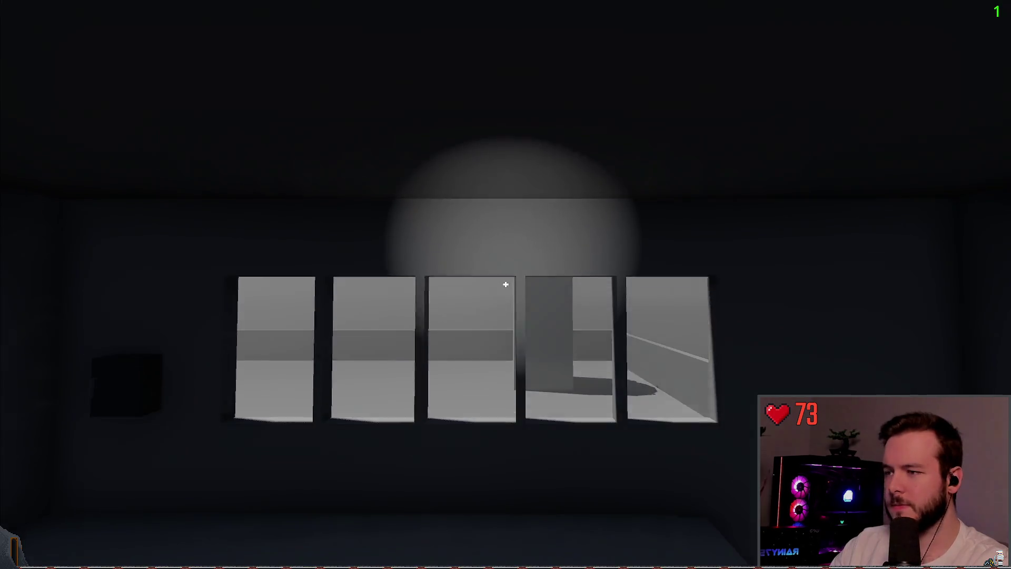
# Walk around the couch with the flashlight on, then Dev Quit back to the editor
pyautogui.press('w')
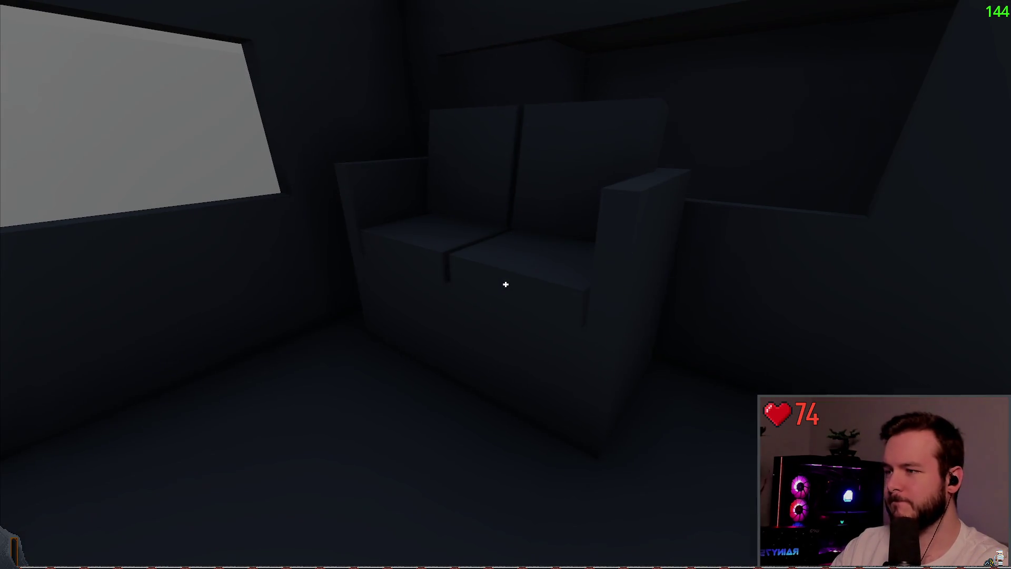
pyautogui.press('s')
pyautogui.press('s')
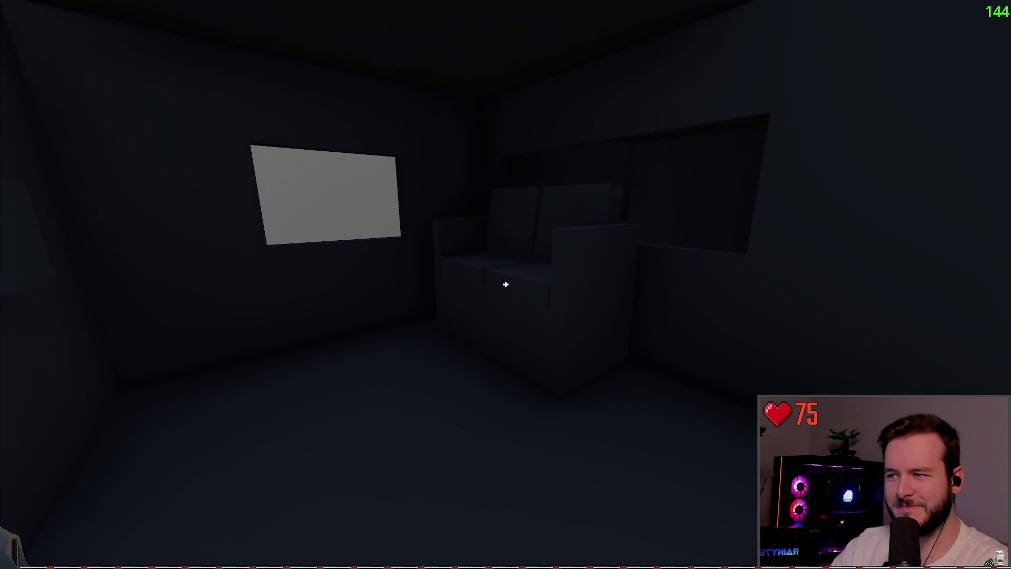
pyautogui.press('f')
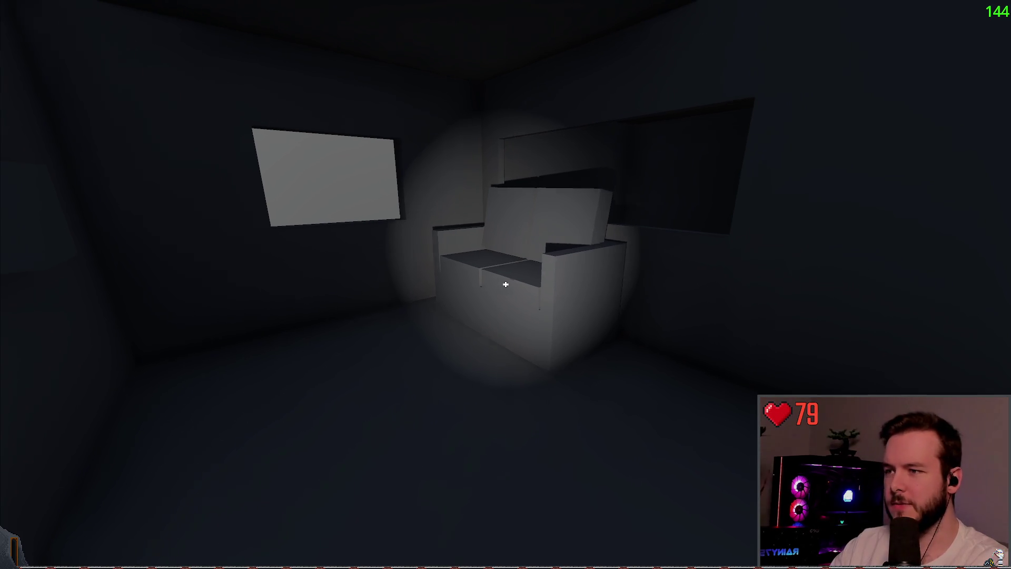
pyautogui.press('w')
pyautogui.press('s')
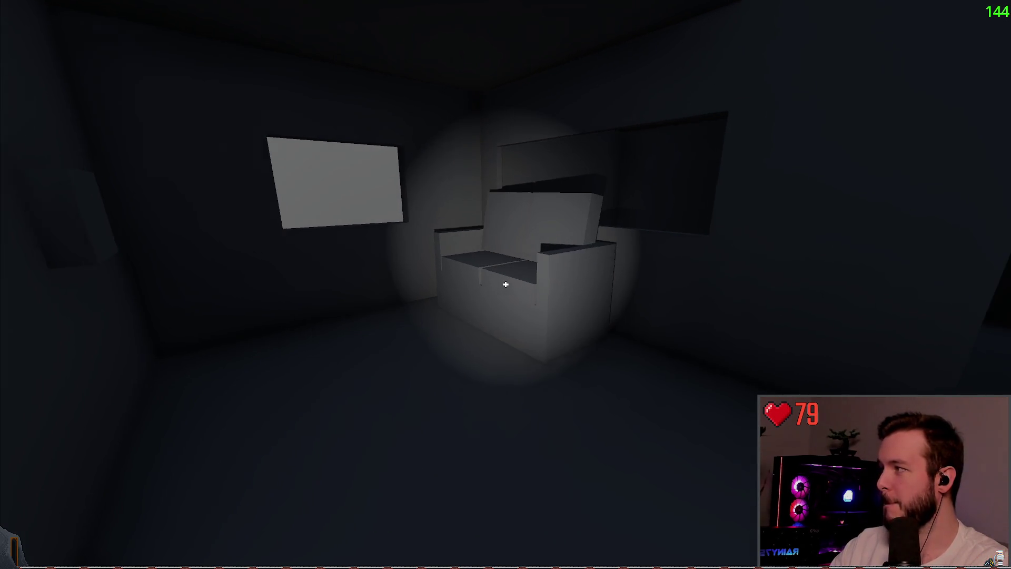
pyautogui.press('s')
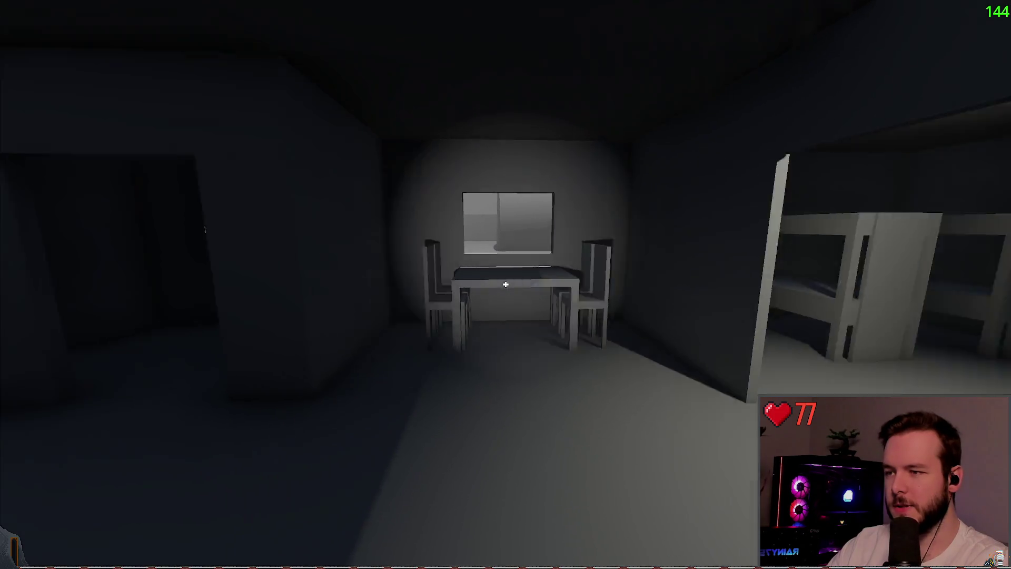
pyautogui.press('Escape')
pyautogui.click(34, 332)
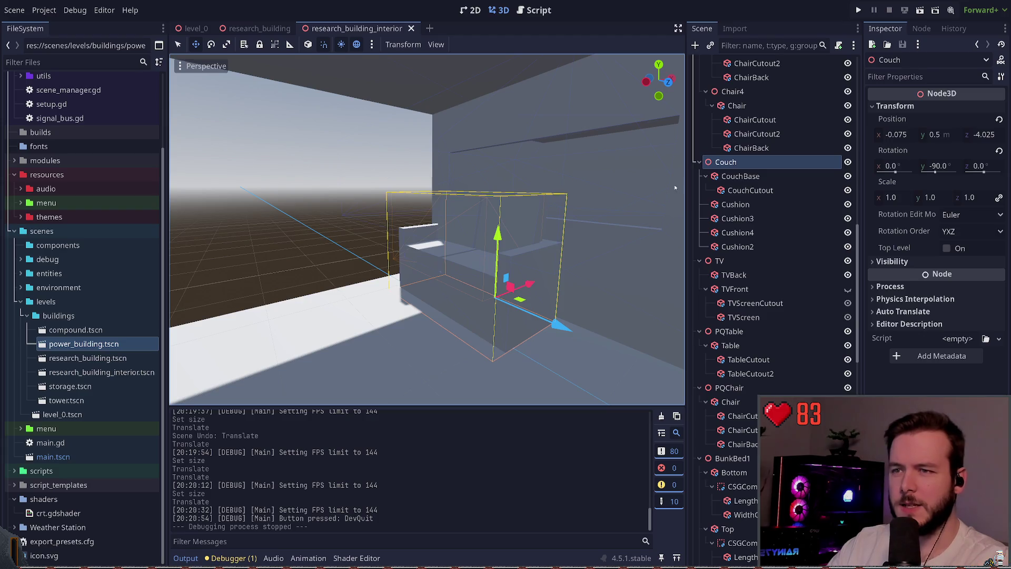
pyautogui.scroll(-5, 675, 188)
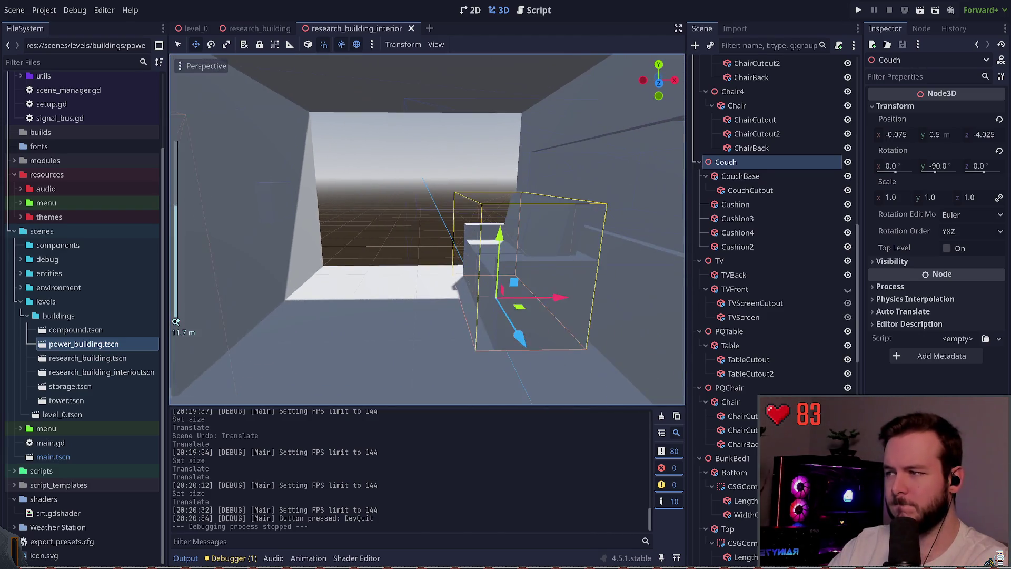
pyautogui.moveTo(490, 268); pyautogui.dragTo(490, 239)
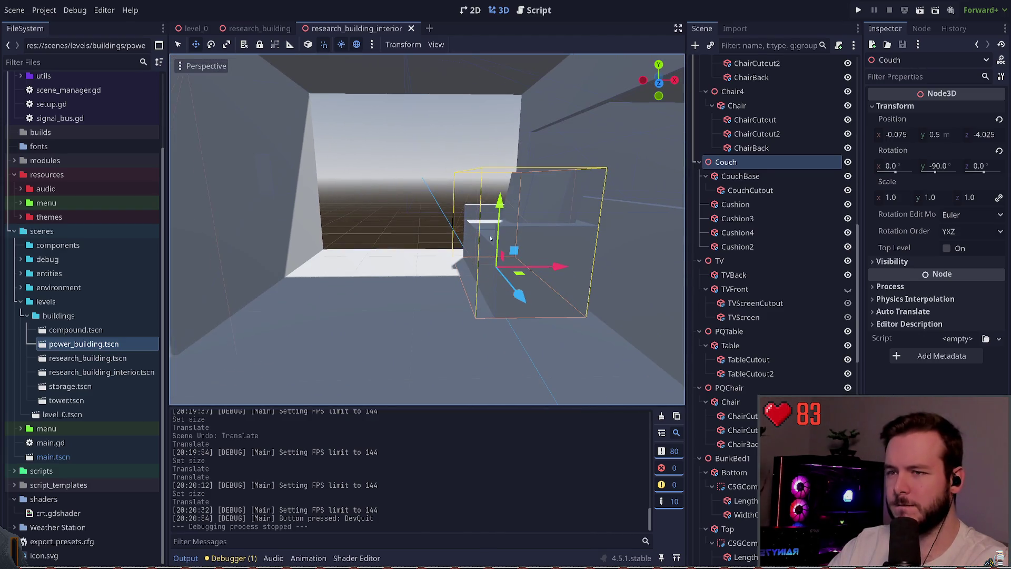
pyautogui.click(700, 161)
pyautogui.click(699, 176)
pyautogui.click(700, 190)
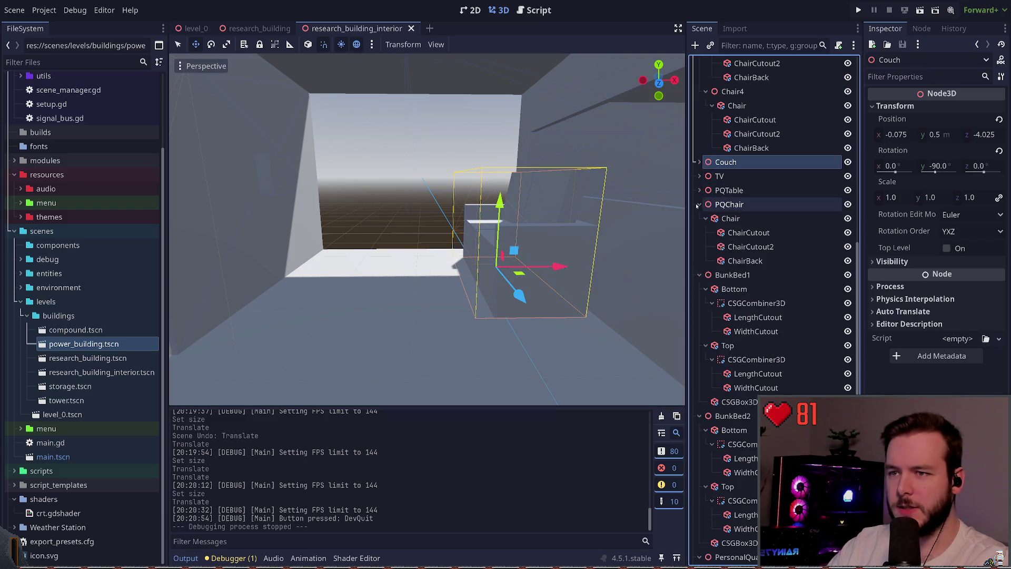
pyautogui.click(700, 205)
pyautogui.click(729, 190)
pyautogui.doubleClick(729, 191)
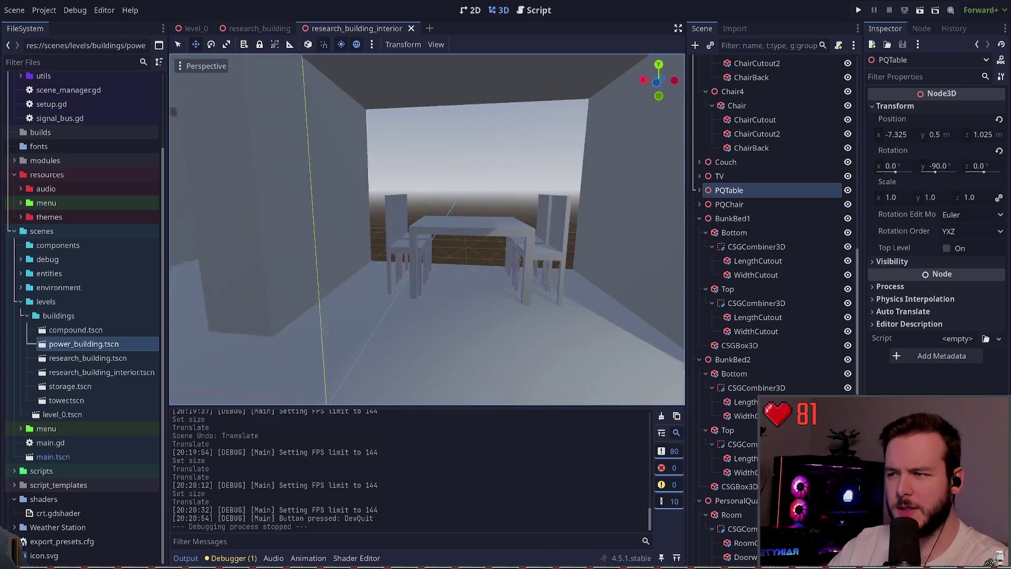
pyautogui.click(848, 190)
pyautogui.click(848, 190)
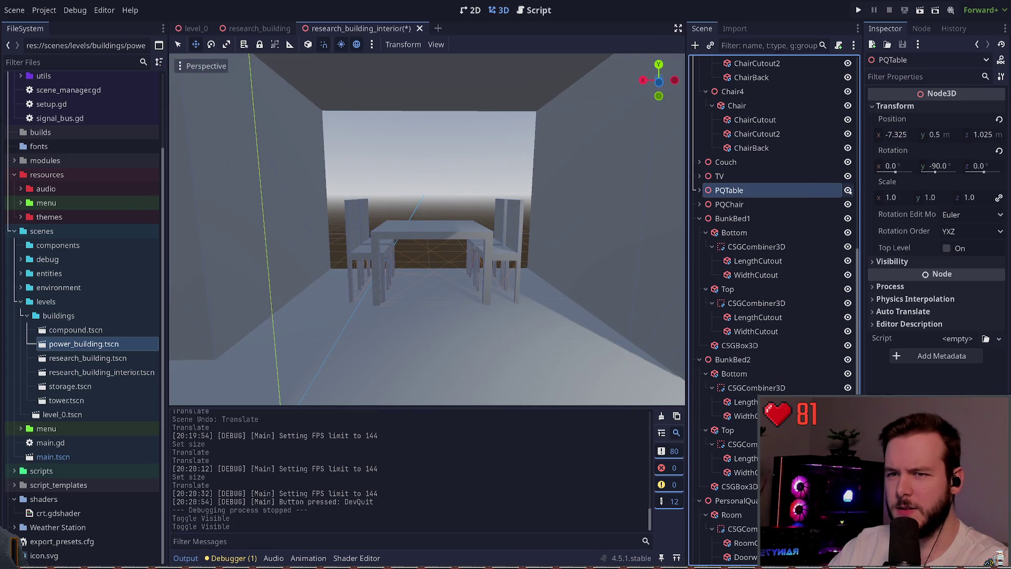
pyautogui.click(700, 190)
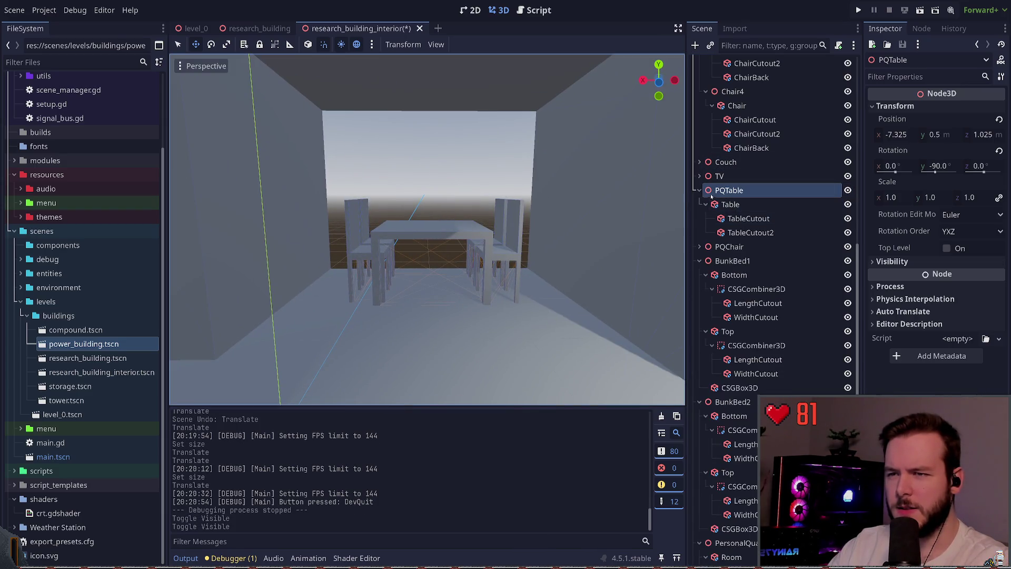
pyautogui.moveTo(674, 186); pyautogui.dragTo(474, 264)
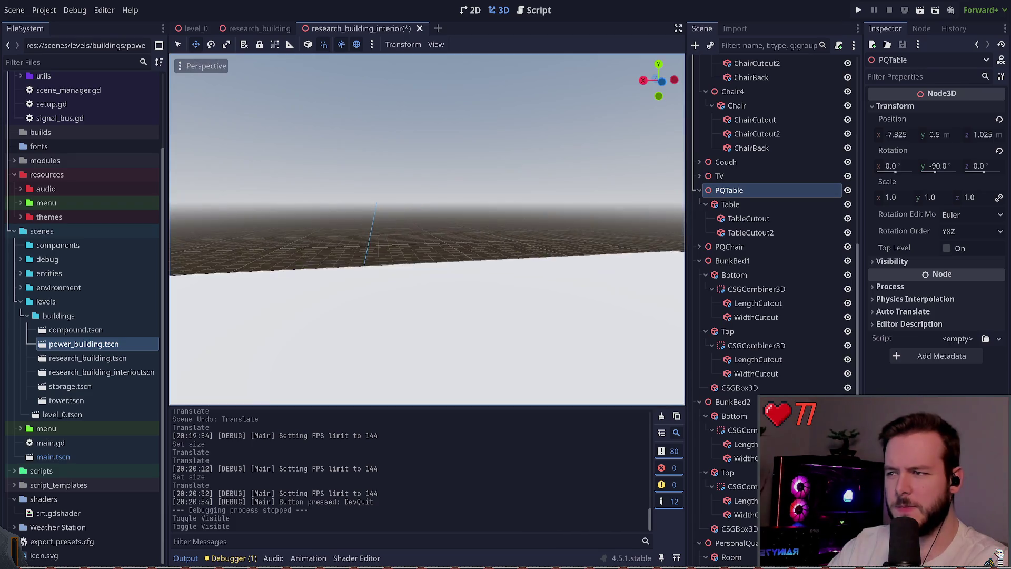
pyautogui.press('w')
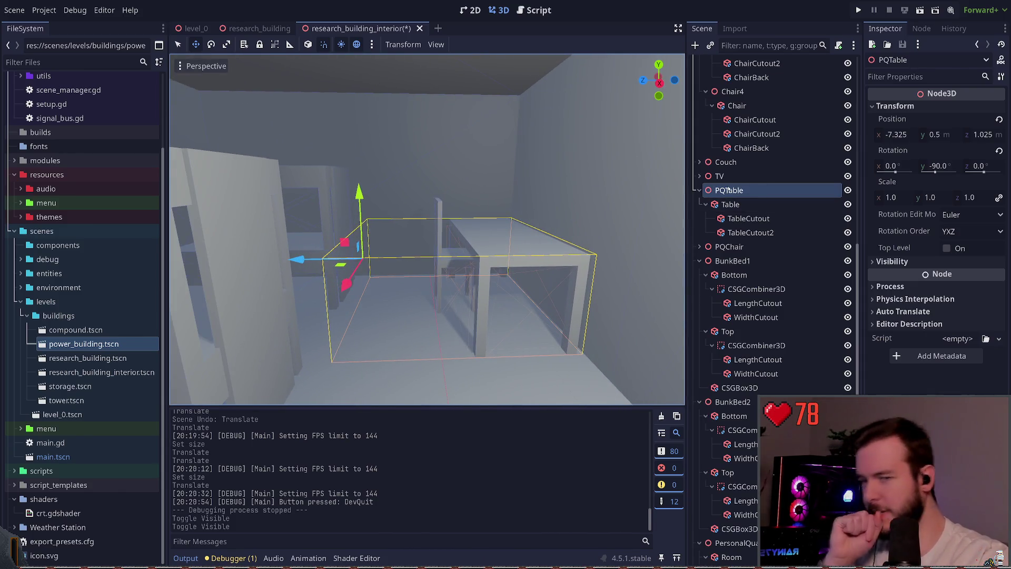
pyautogui.moveTo(641, 206); pyautogui.dragTo(532, 214)
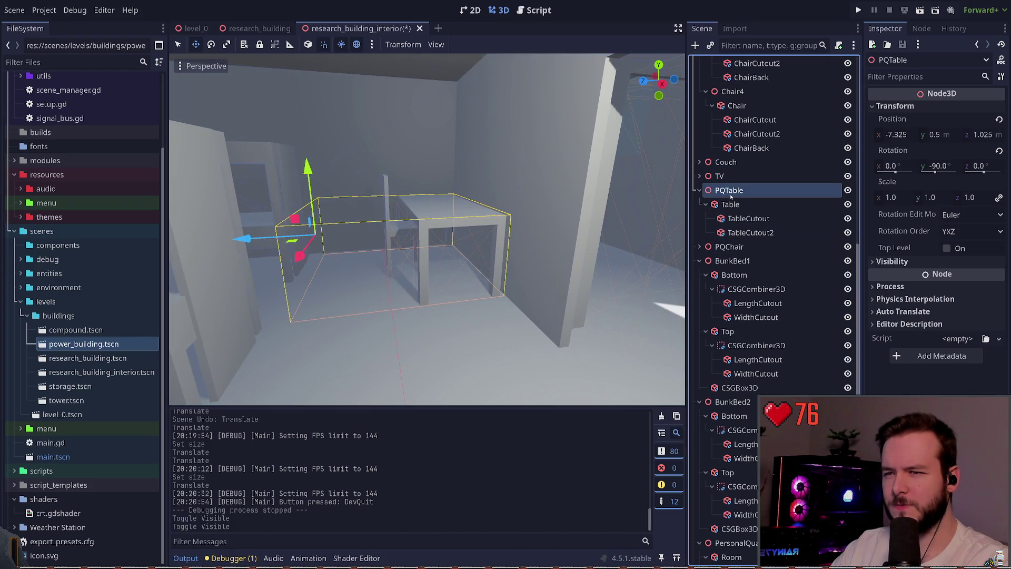
pyautogui.click(737, 247)
pyautogui.click(732, 191)
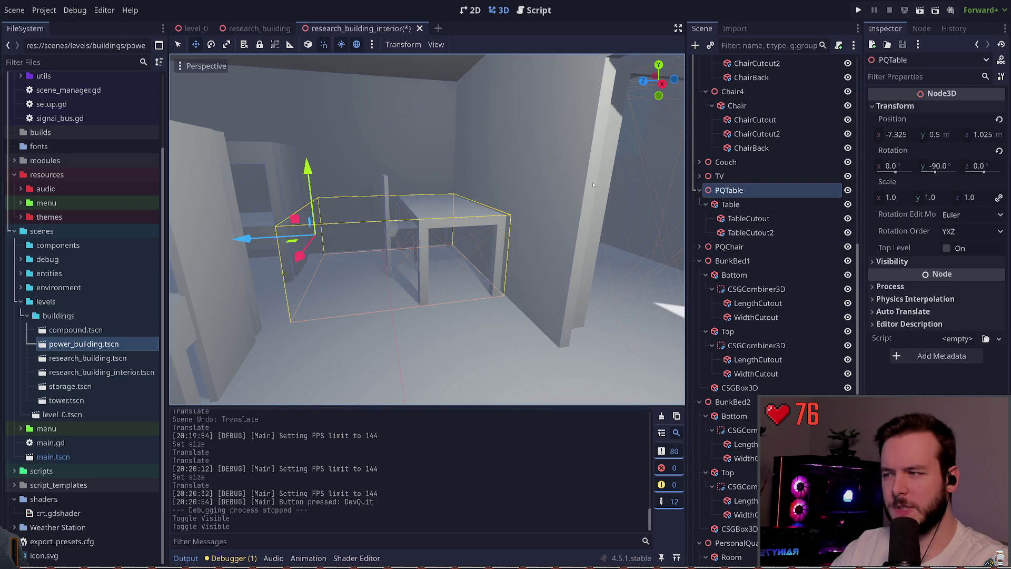
pyautogui.moveTo(593, 185)
pyautogui.mouseDown()
pyautogui.moveTo(569, 190)
pyautogui.moveTo(579, 192)
pyautogui.mouseUp()
# Collapse the PQTable and bunk bed groups, then select PersonalQuarters and frame it in the viewport
pyautogui.click(699, 190)
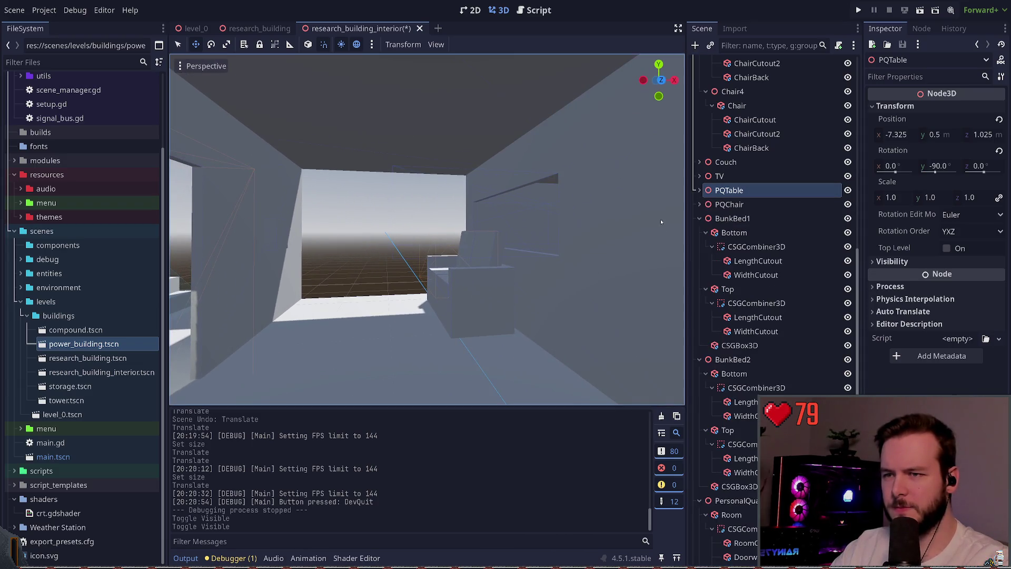
pyautogui.click(699, 218)
pyautogui.click(699, 233)
pyautogui.click(699, 246)
pyautogui.click(700, 247)
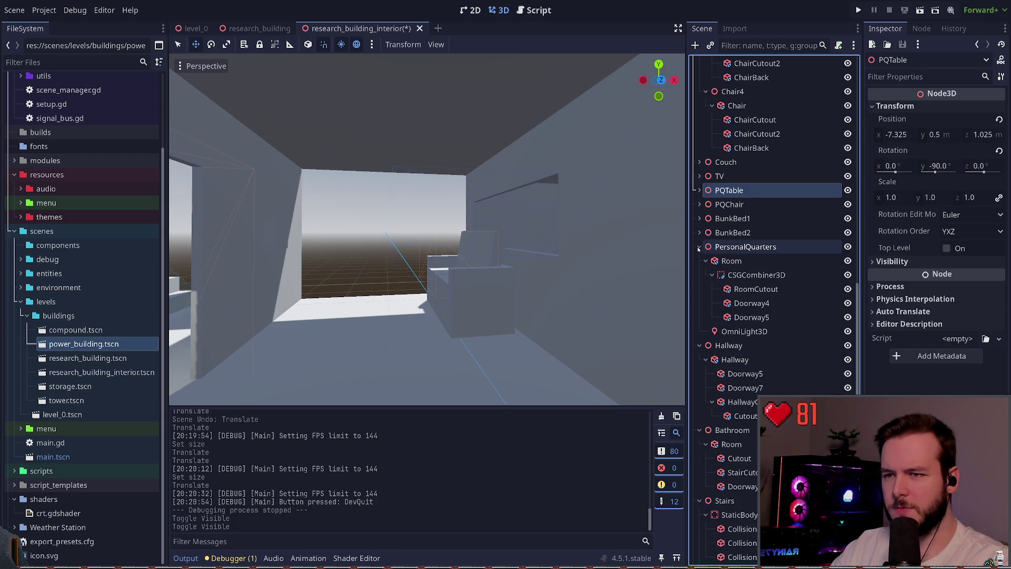
pyautogui.click(700, 247)
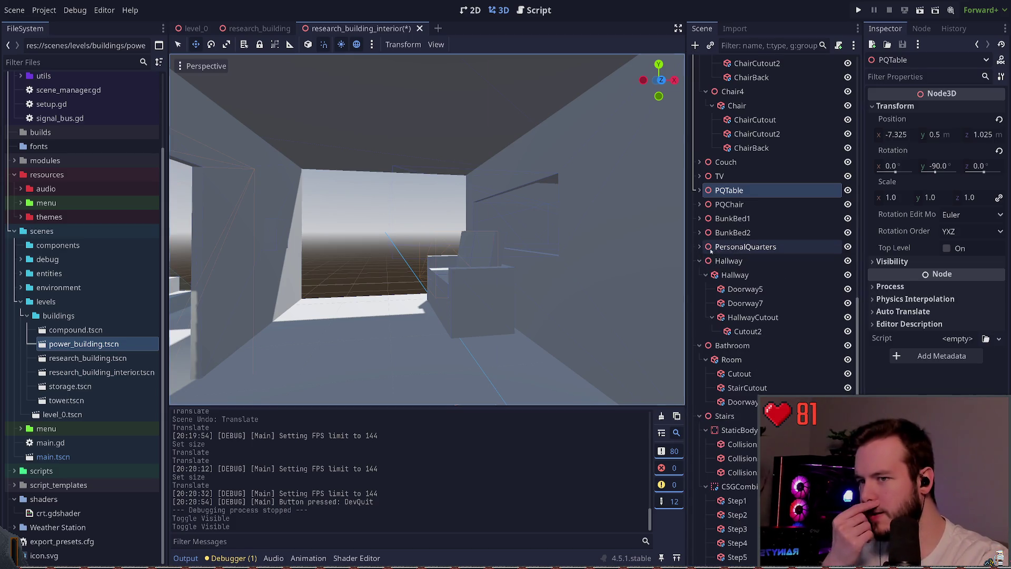
pyautogui.click(738, 246)
pyautogui.click(699, 246)
pyautogui.press('f')
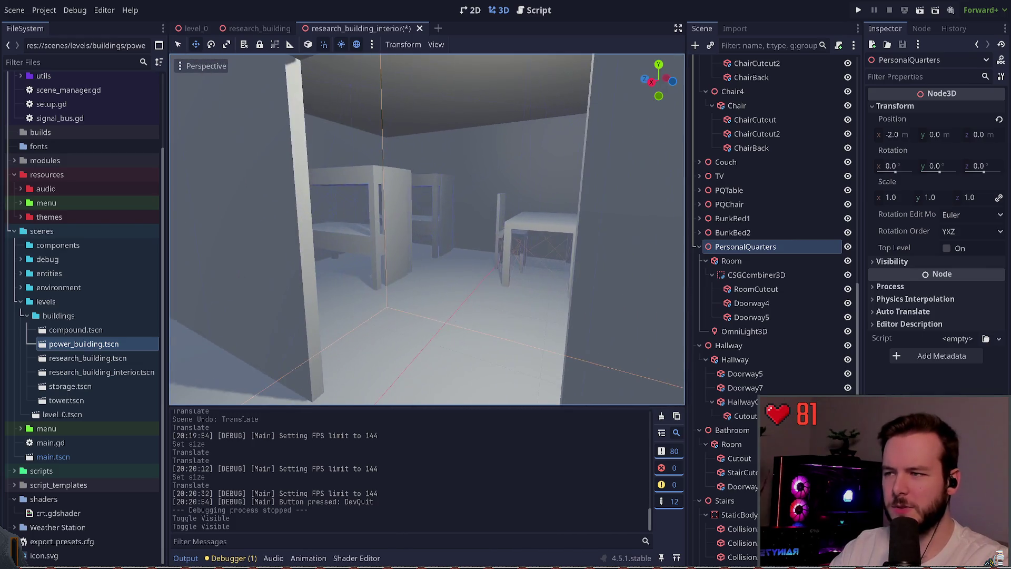
# Collapse PersonalQuarters, Hallway, Bathroom, Stairs, MudRoom, kitchen, TableAndChairs and Ceiling groups, then show research_building
pyautogui.click(699, 247)
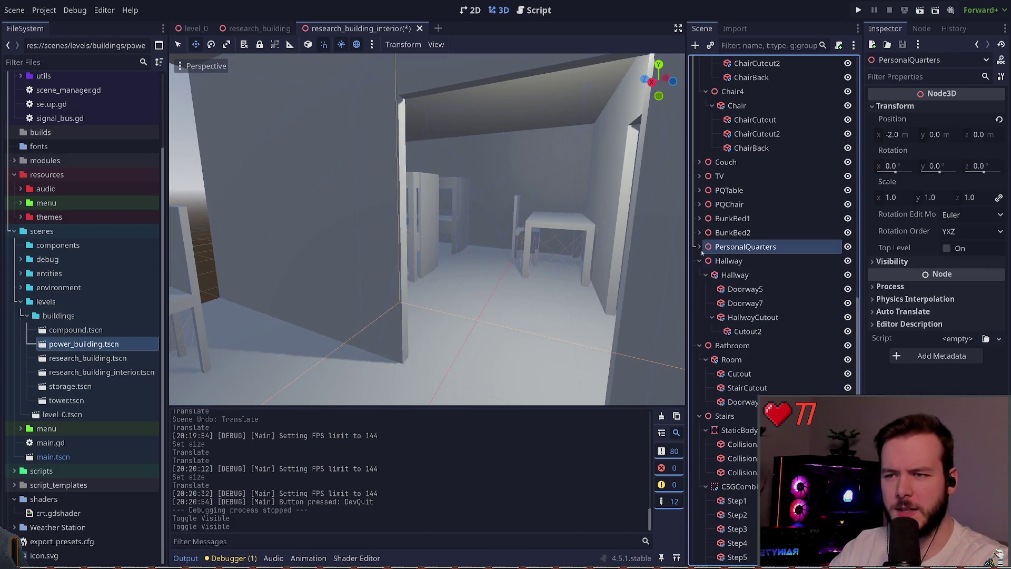
pyautogui.click(699, 261)
pyautogui.click(699, 275)
pyautogui.click(700, 289)
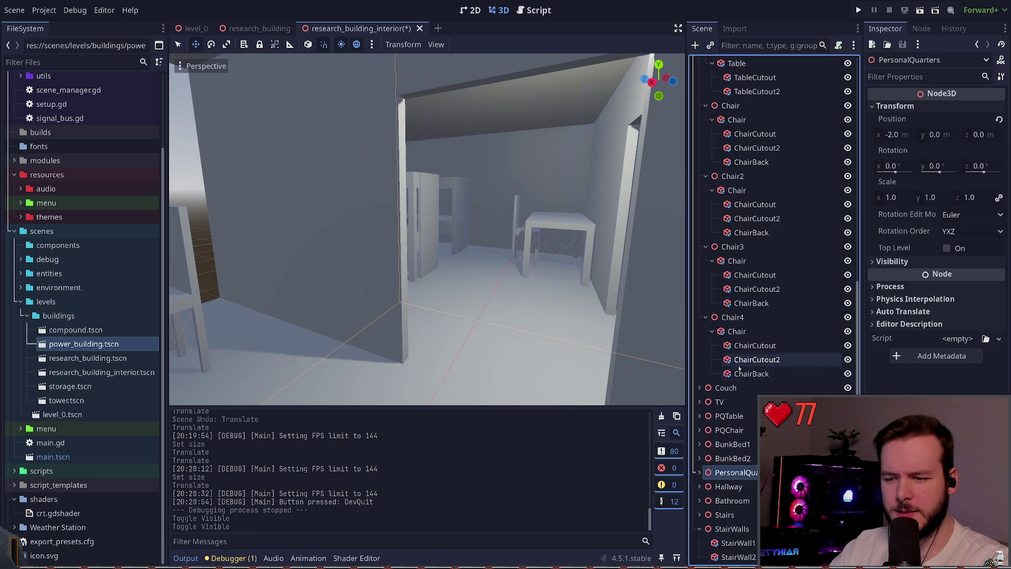
pyautogui.scroll(10, 734, 390)
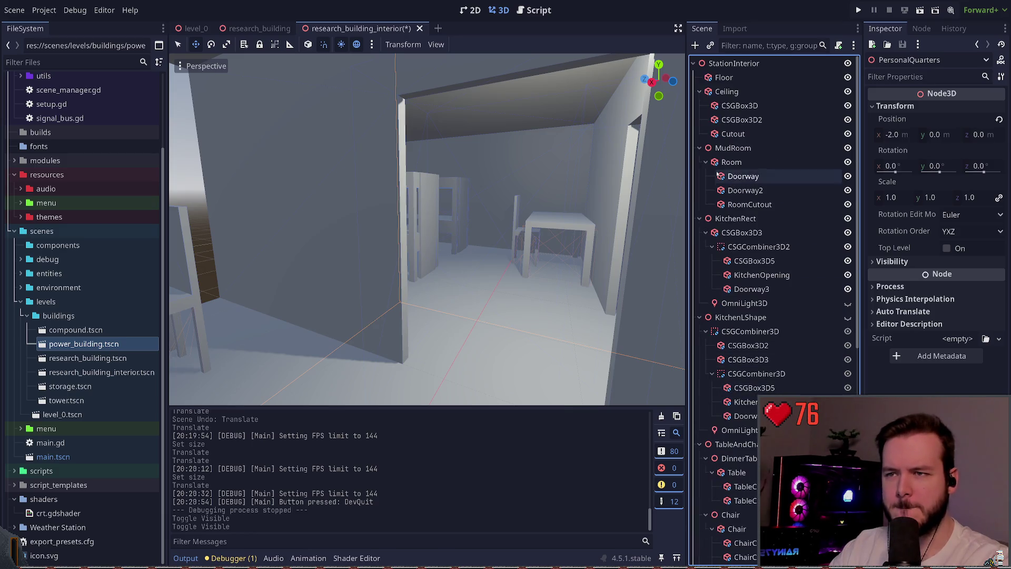
pyautogui.click(699, 148)
pyautogui.click(699, 162)
pyautogui.click(699, 176)
pyautogui.click(699, 190)
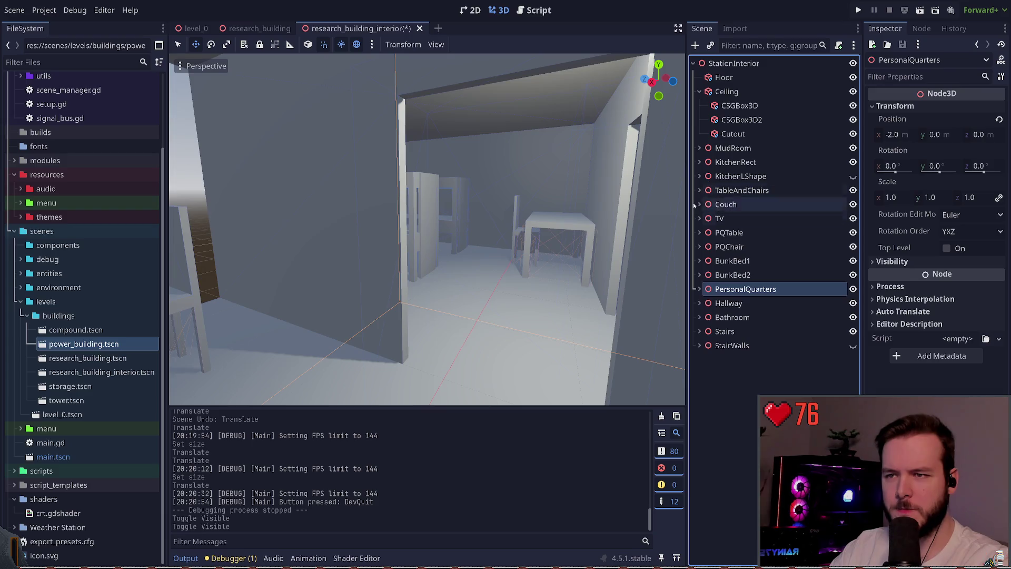
pyautogui.click(699, 92)
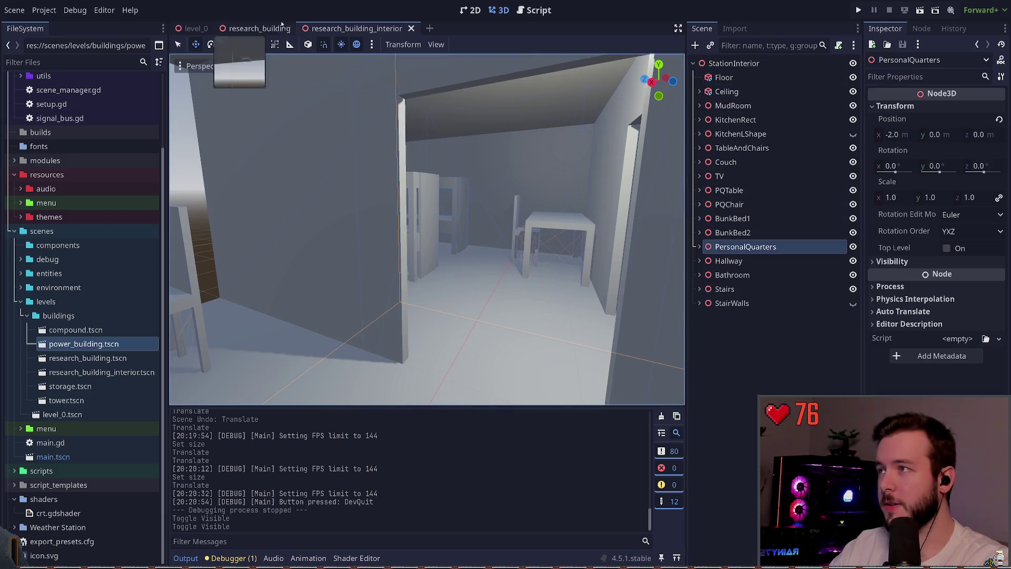
pyautogui.hotkey('ctrl', 'shift', 'Tab')
pyautogui.moveTo(674, 180); pyautogui.dragTo(675, 180)
pyautogui.moveTo(447, 203); pyautogui.dragTo(448, 195)
pyautogui.hotkey('ctrl', 'z')
pyautogui.click(740, 79)
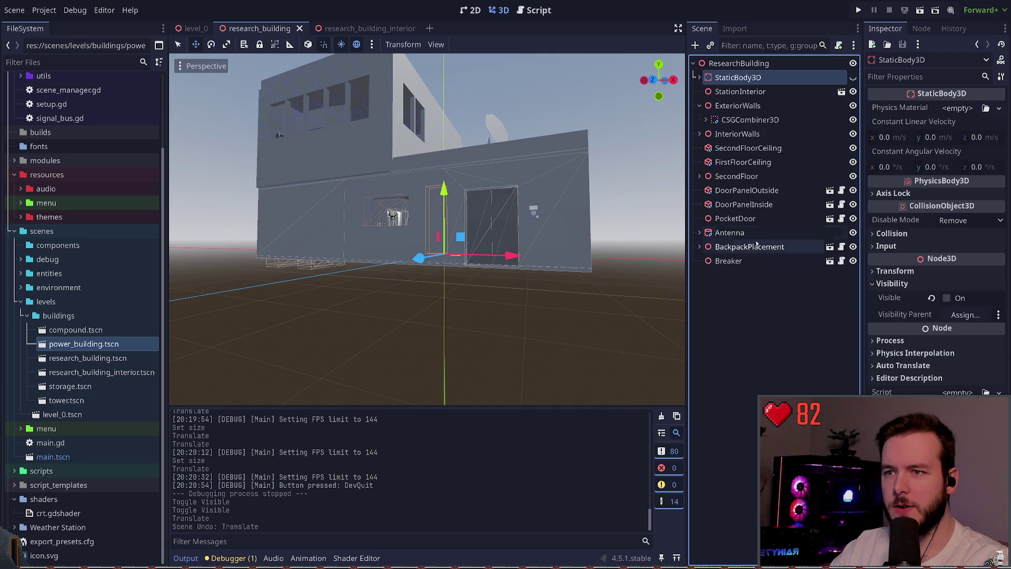
pyautogui.keyDown('shift'); pyautogui.click(728, 261); pyautogui.keyUp('shift')
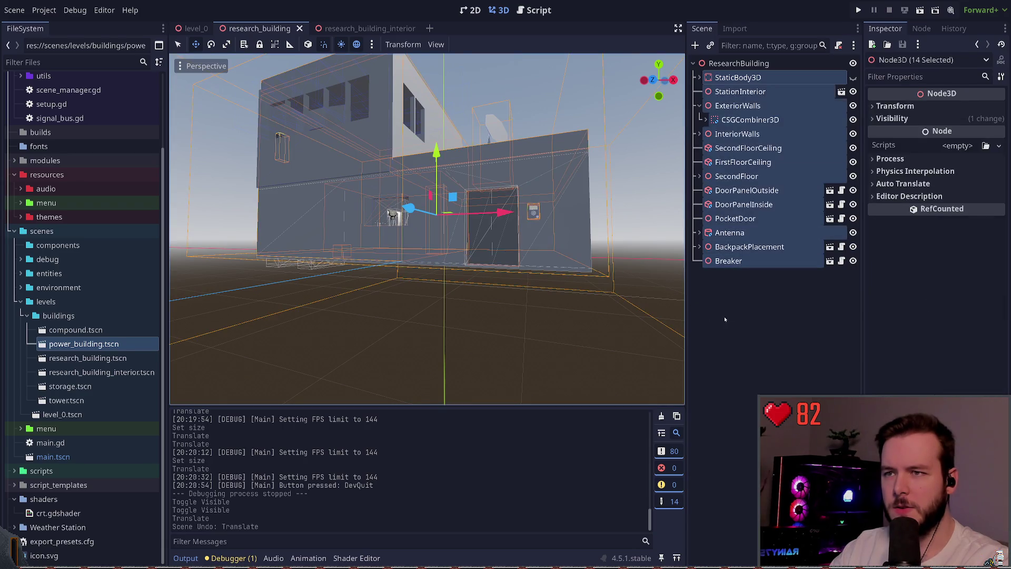
pyautogui.moveTo(437, 154); pyautogui.dragTo(437, 149)
pyautogui.press('q')
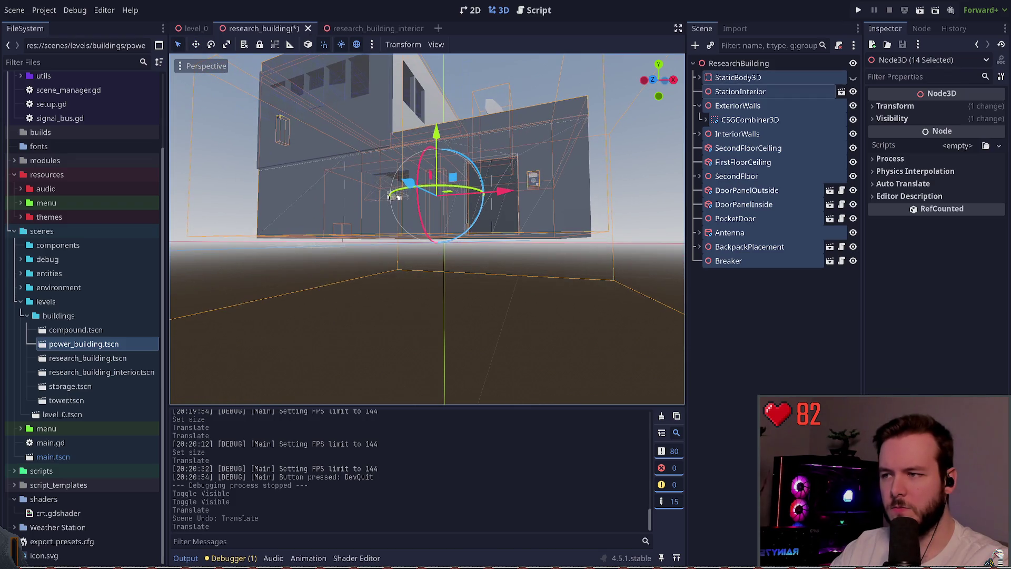
pyautogui.moveTo(436, 153); pyautogui.dragTo(436, 134)
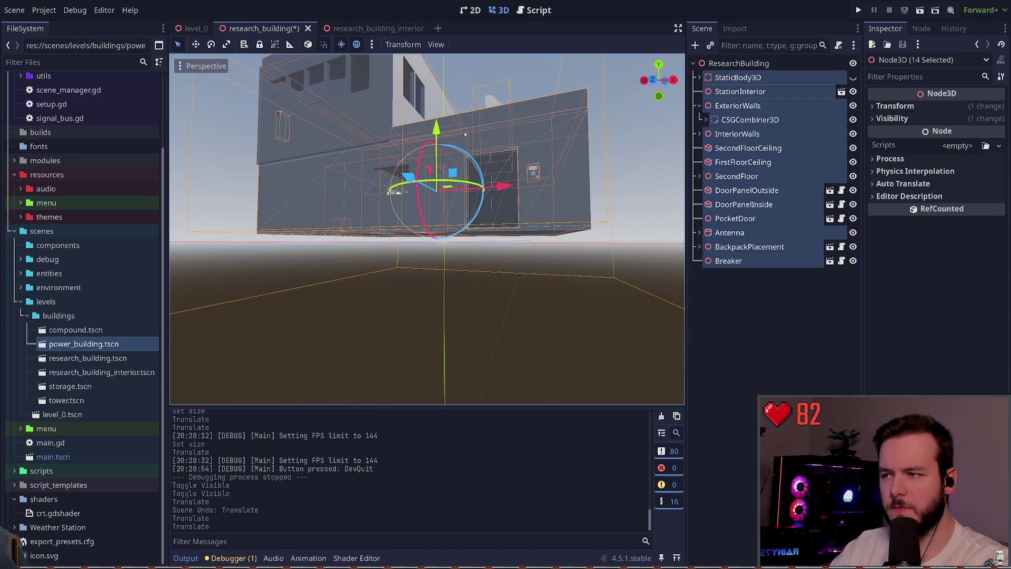
pyautogui.hotkey('ctrl', 'z')
pyautogui.hotkey('ctrl', 'z')
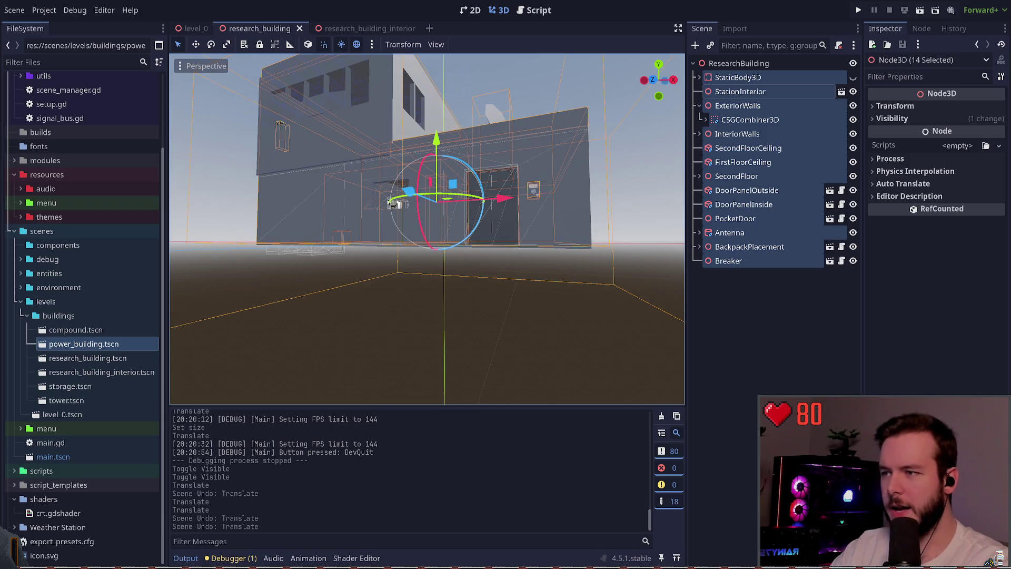
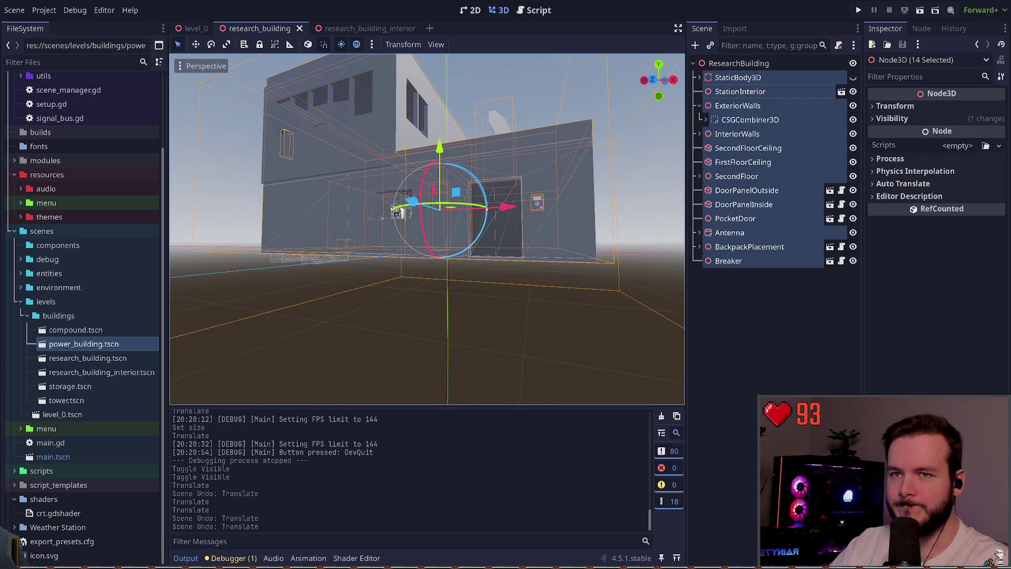
# Add a Node3D named Building as ResearchBuilding's first child
pyautogui.click(739, 311)
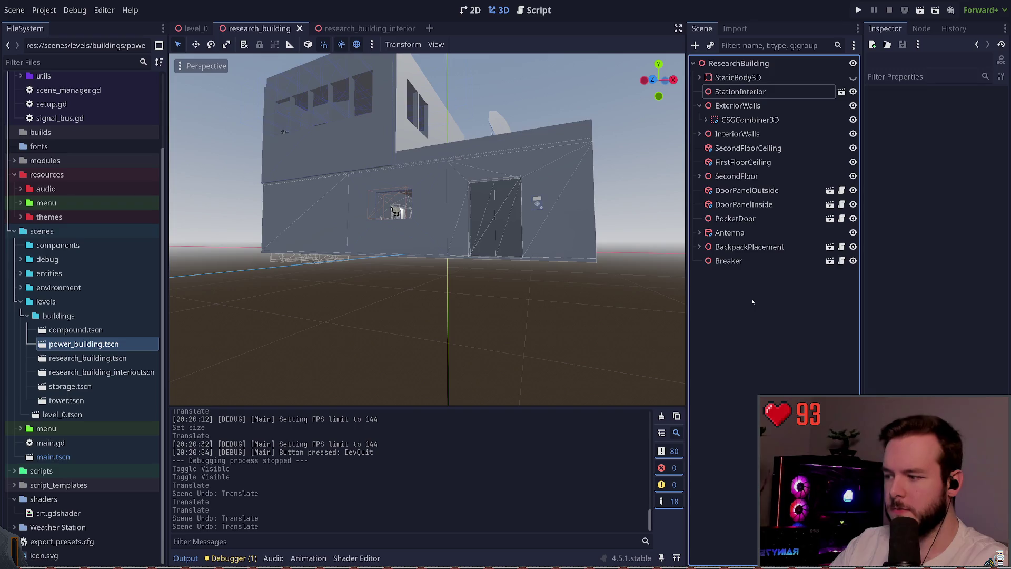
pyautogui.moveTo(605, 282)
pyautogui.mouseDown()
pyautogui.moveTo(605, 253)
pyautogui.moveTo(611, 288)
pyautogui.mouseUp()
pyautogui.click(780, 64)
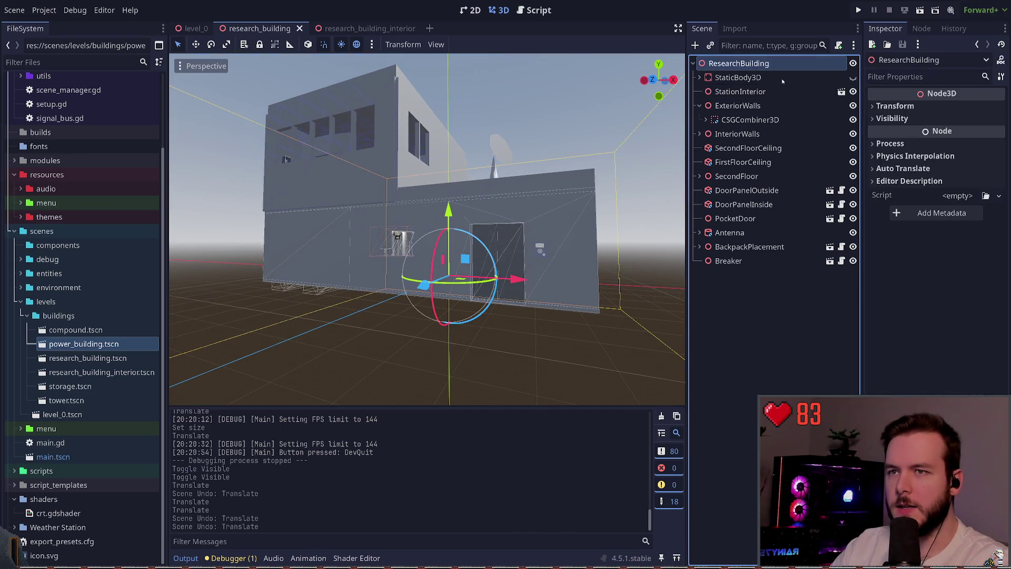
pyautogui.hotkey('ctrl', 'a')
pyautogui.press('Return')
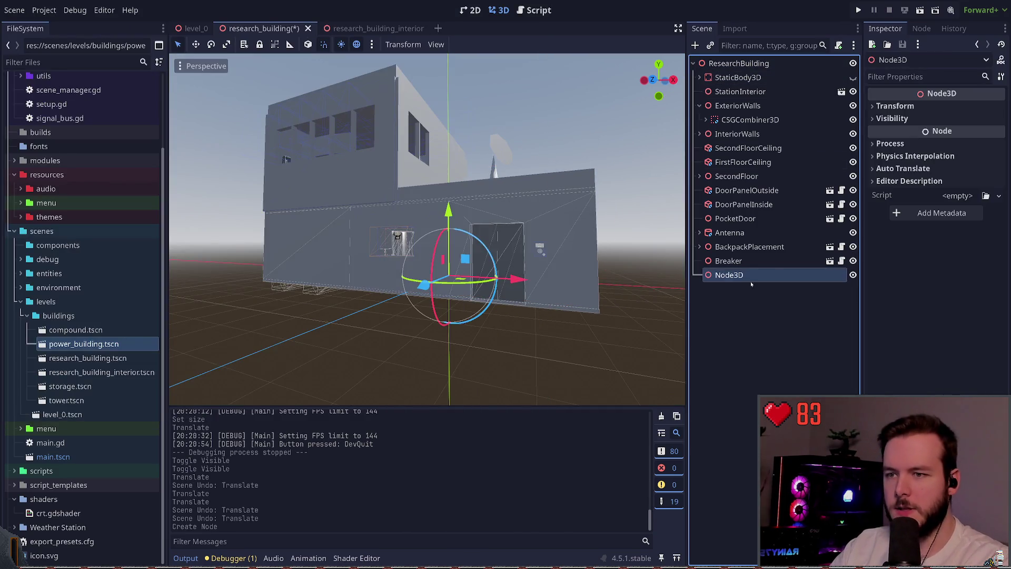
pyautogui.moveTo(752, 275); pyautogui.dragTo(734, 74)
pyautogui.doubleClick(734, 77)
pyautogui.write('Building')
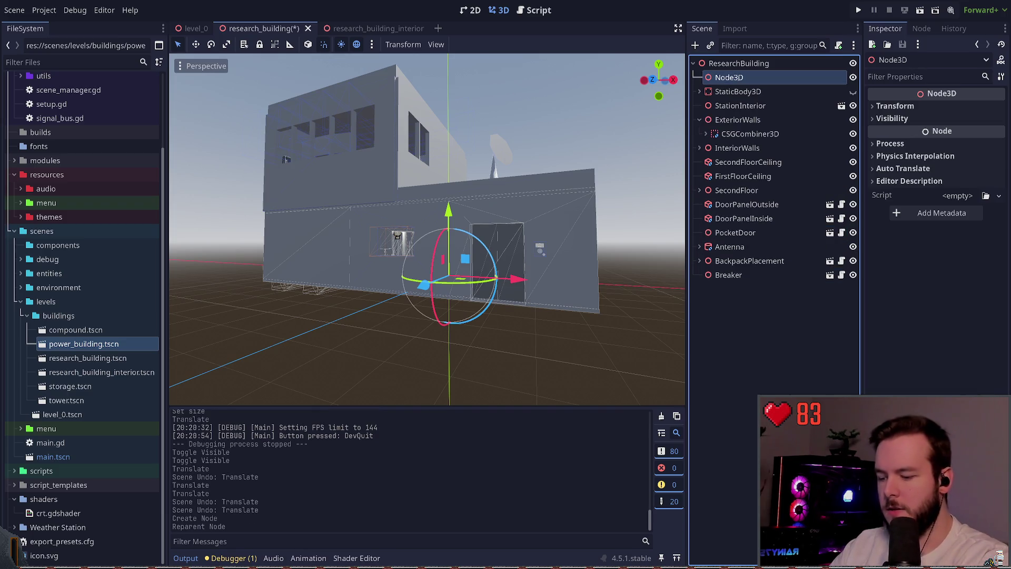
pyautogui.press('Return')
# Move StaticBody3D through Breaker inside Building and save the scene
pyautogui.click(728, 275)
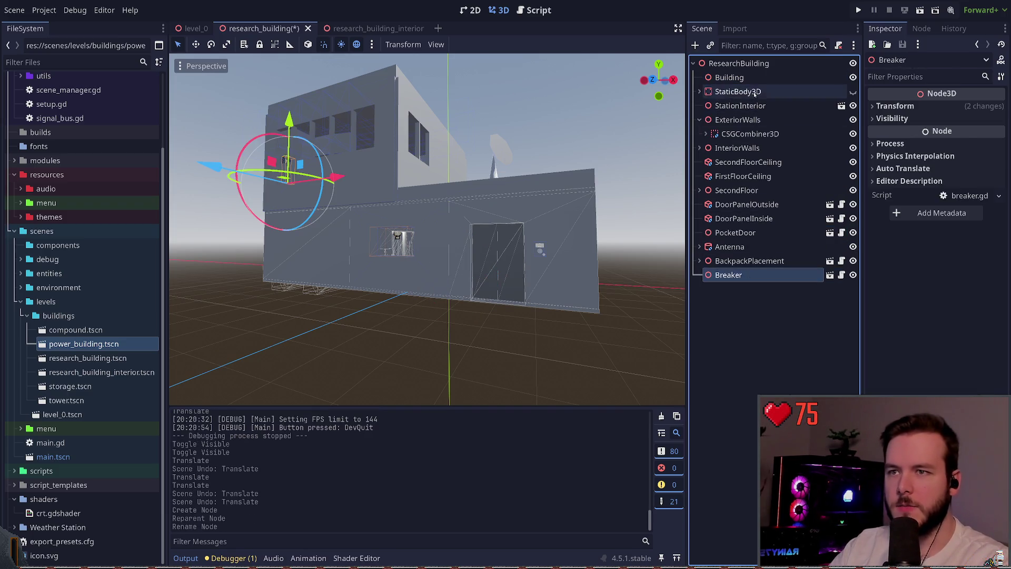
pyautogui.keyDown('shift'); pyautogui.click(738, 92); pyautogui.keyUp('shift')
pyautogui.moveTo(738, 91); pyautogui.dragTo(731, 77)
pyautogui.click(729, 77)
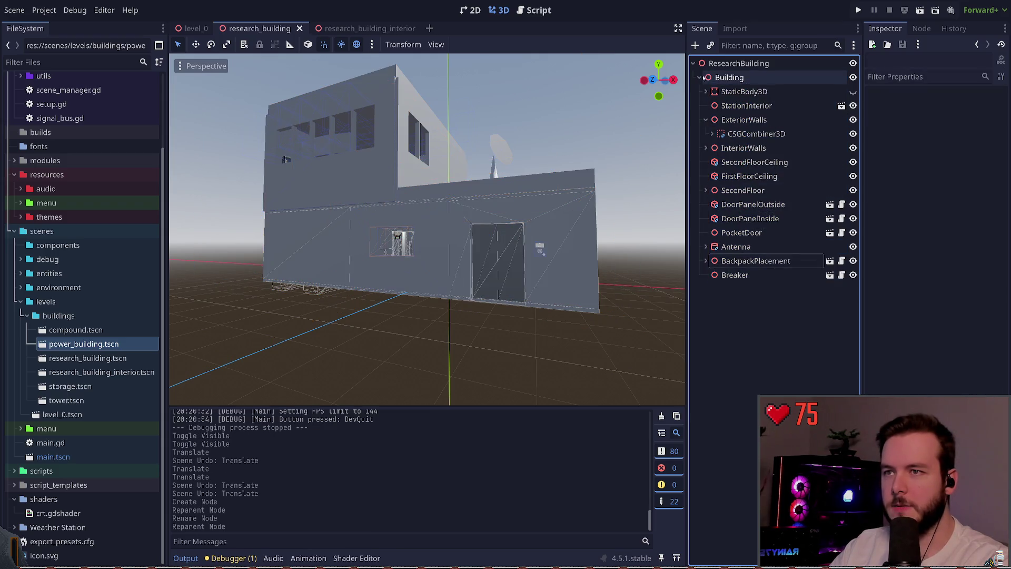
pyautogui.click(699, 78)
pyautogui.hotkey('ctrl', 's')
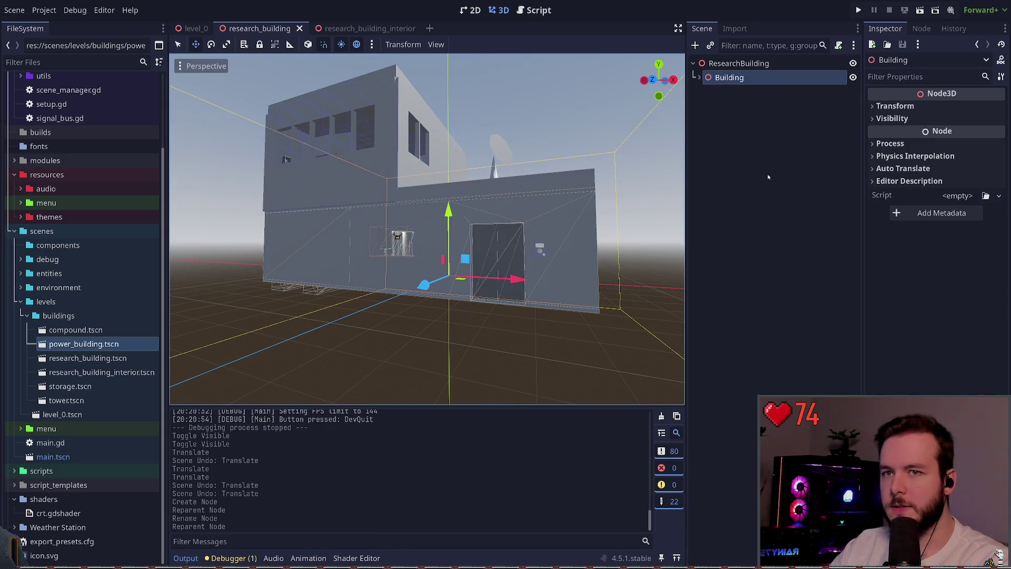
# Set Building's Position Y to 2.0 and run the game with F5
pyautogui.click(878, 107)
pyautogui.moveTo(935, 135); pyautogui.dragTo(942, 135)
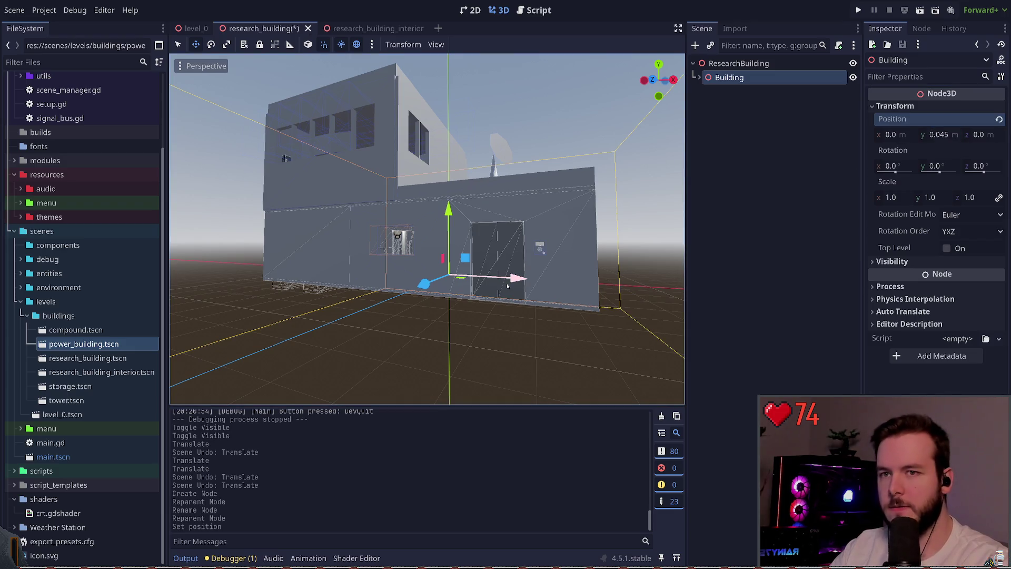
pyautogui.click(932, 134)
pyautogui.write('2')
pyautogui.press('Return')
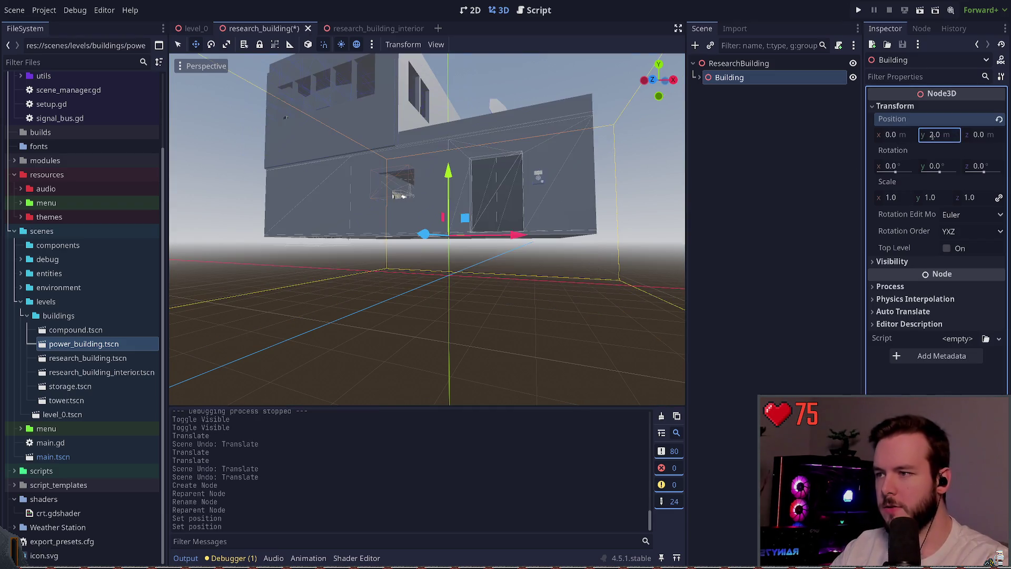
pyautogui.press('F5')
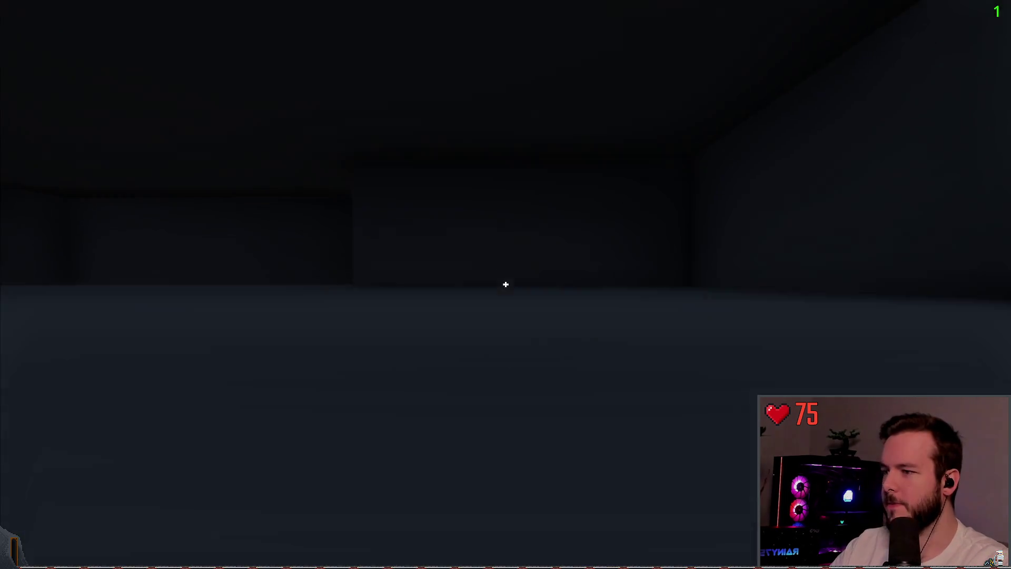
# Walk the player to the raised research building, then open the pause menu with Esc
pyautogui.press('f')
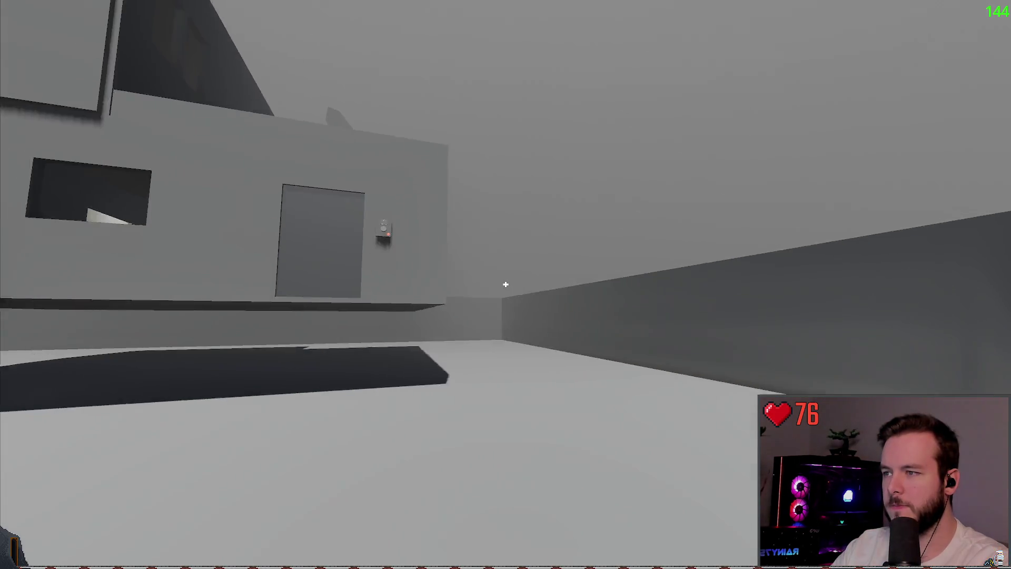
pyautogui.press('w')
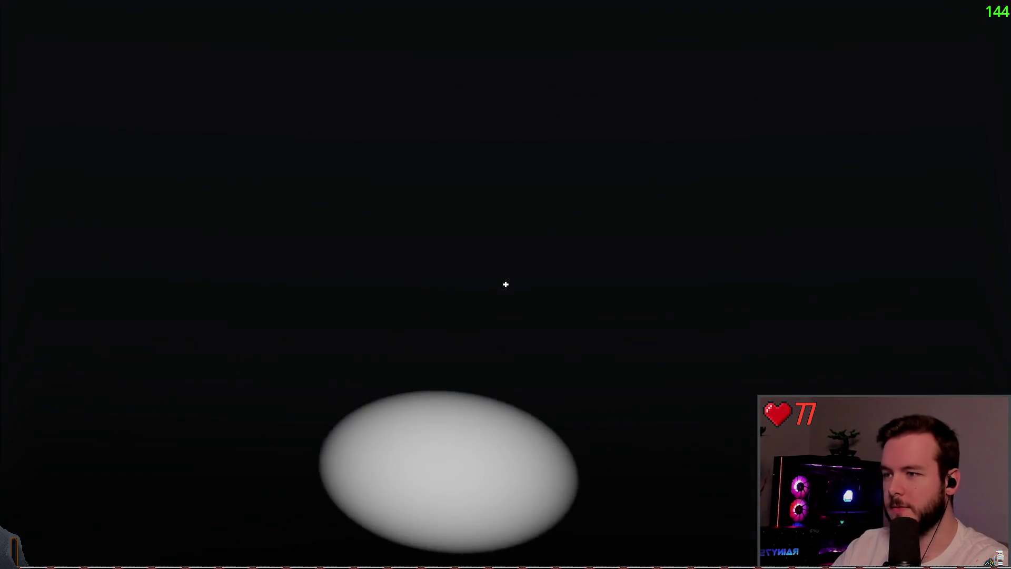
pyautogui.press('w')
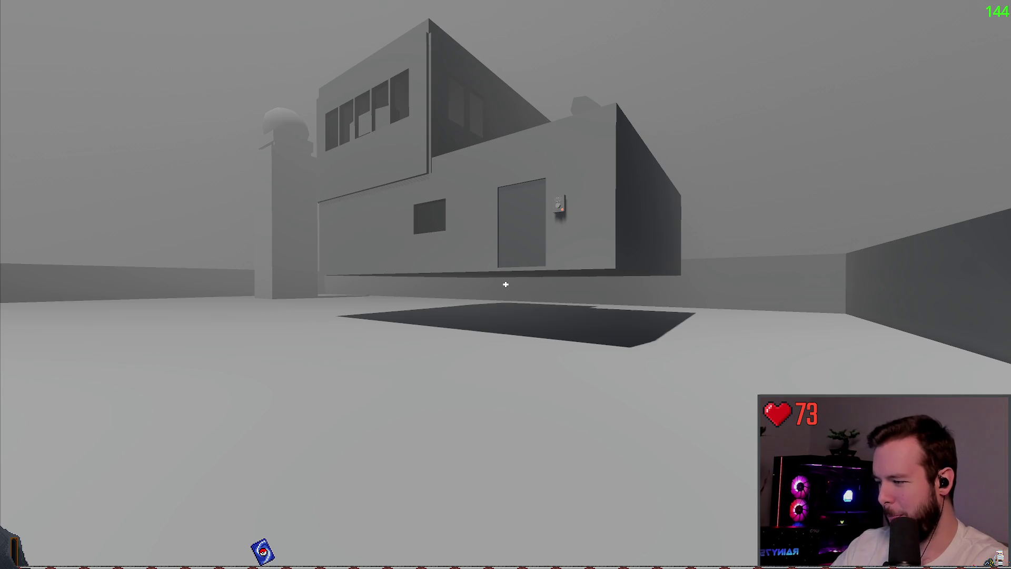
pyautogui.press('Escape')
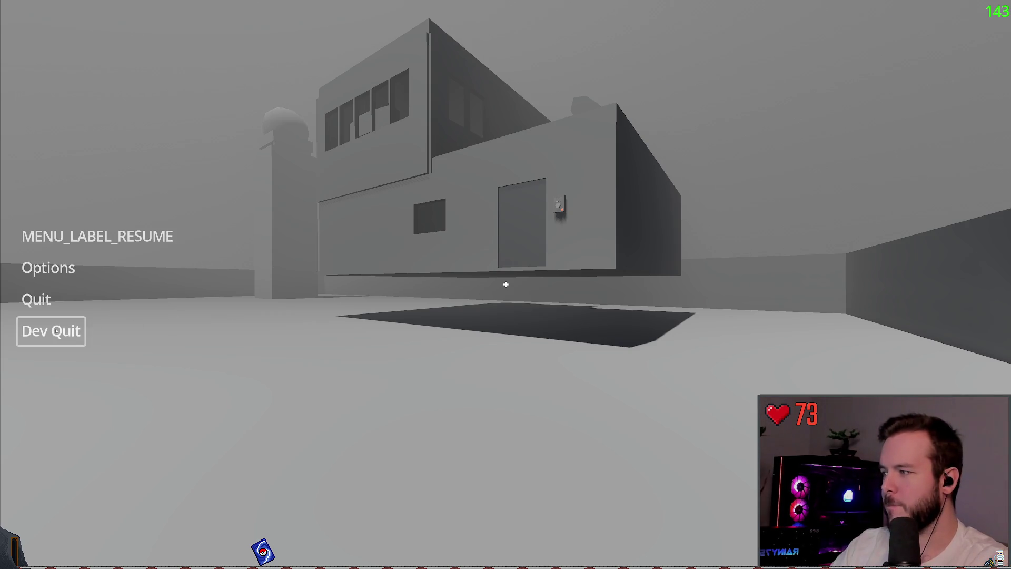
# Quit the game to the editor, select Building and save the scene
pyautogui.click(50, 329)
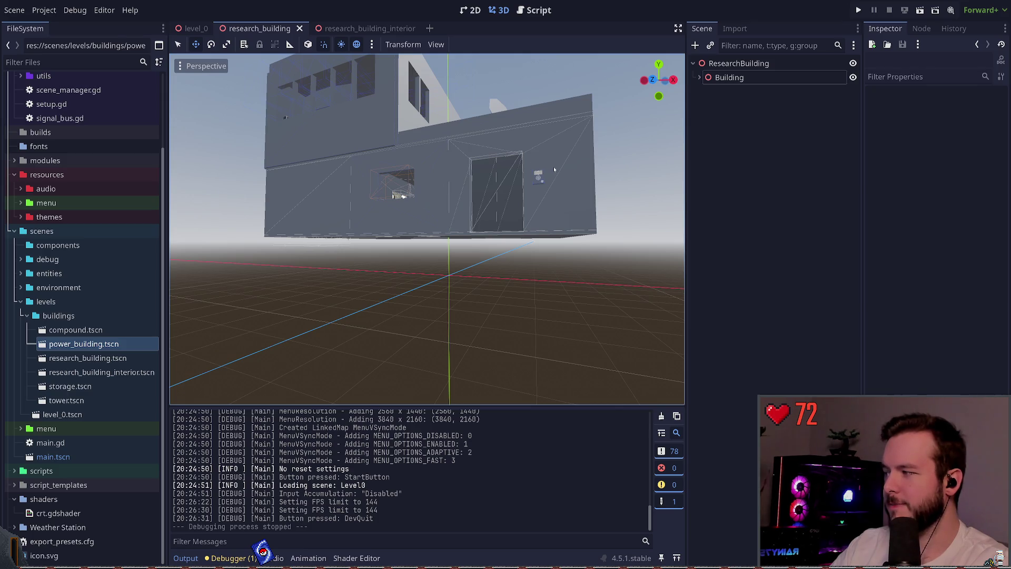
pyautogui.click(730, 78)
pyautogui.keyDown('ctrl'); pyautogui.click(731, 75); pyautogui.keyUp('ctrl')
pyautogui.click(731, 75)
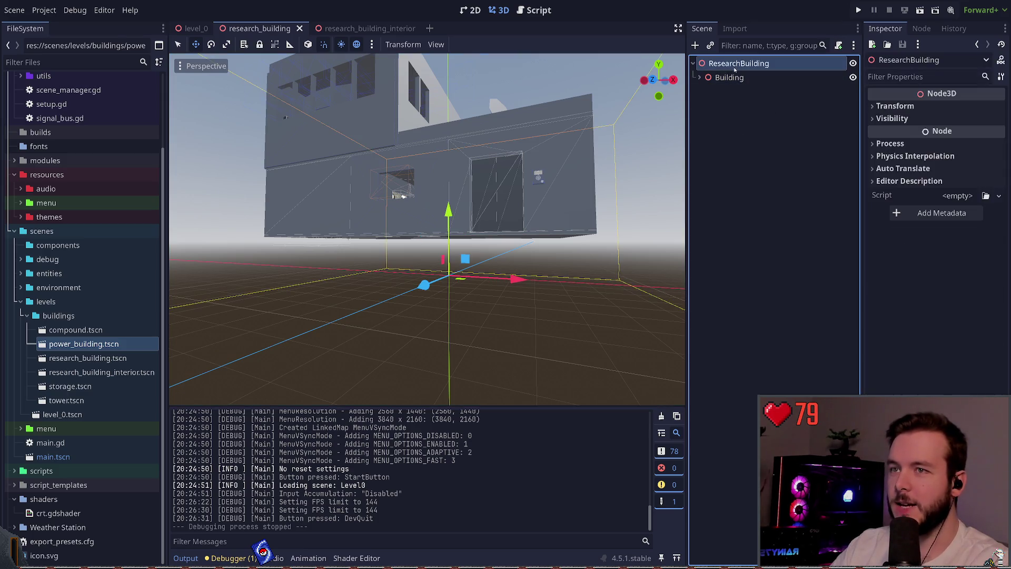
pyautogui.hotkey('ctrl', 's')
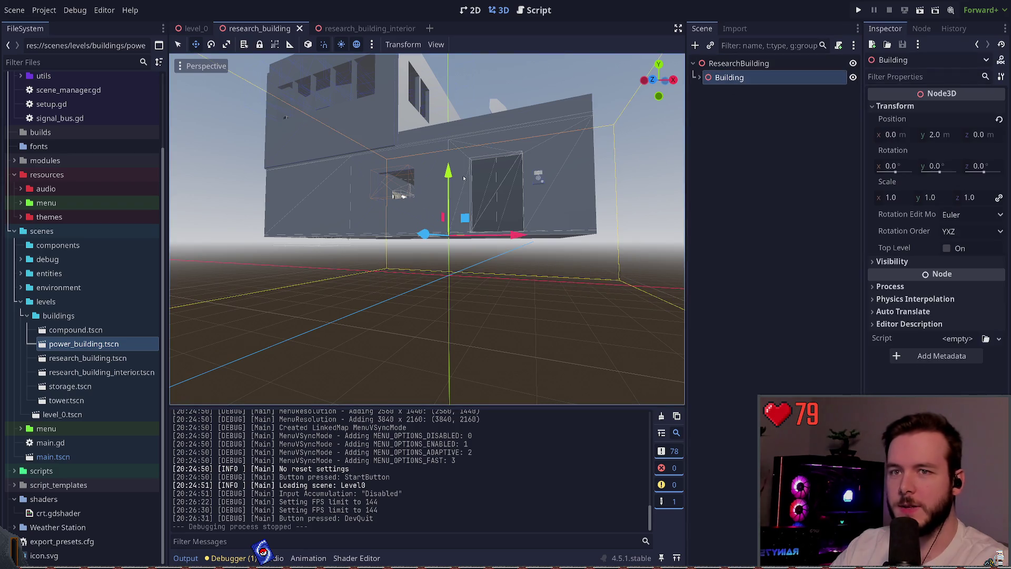
# Try a 1.8 m Position Y on Building, then undo it back to 2.0
pyautogui.click(935, 135)
pyautogui.write('1')
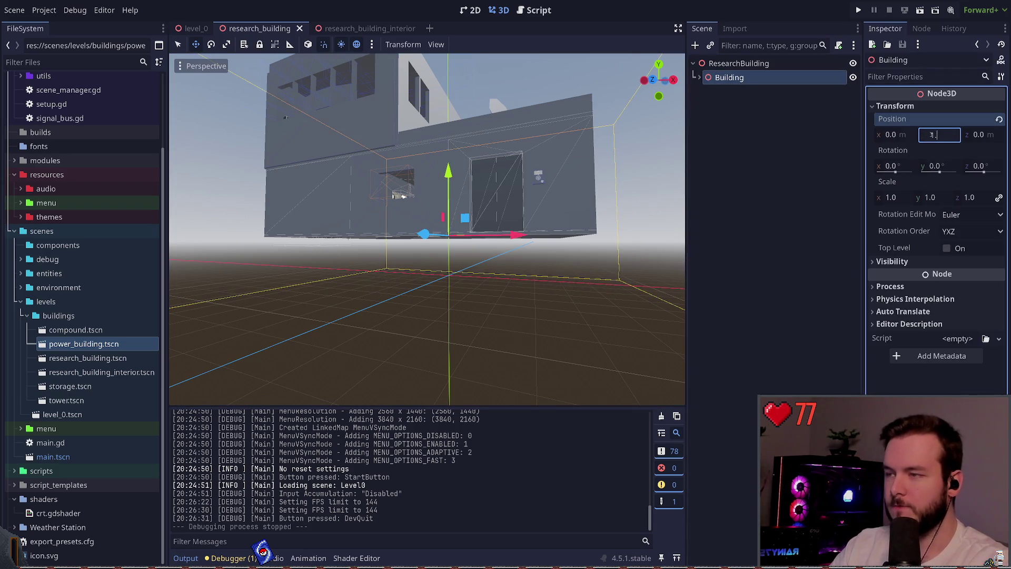
pyautogui.write('.8')
pyautogui.press('Return')
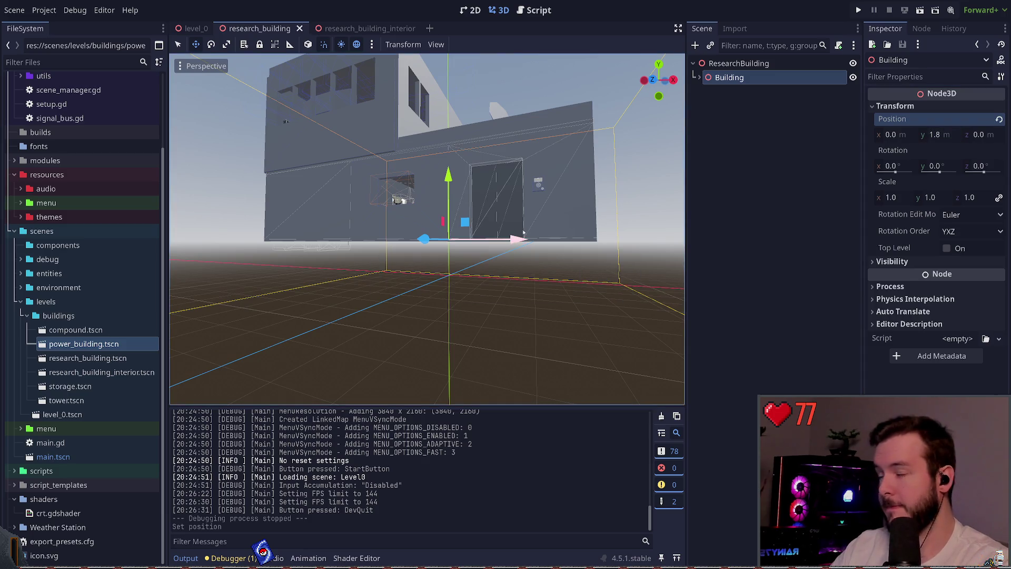
pyautogui.hotkey('ctrl', 'z')
pyautogui.click(755, 63)
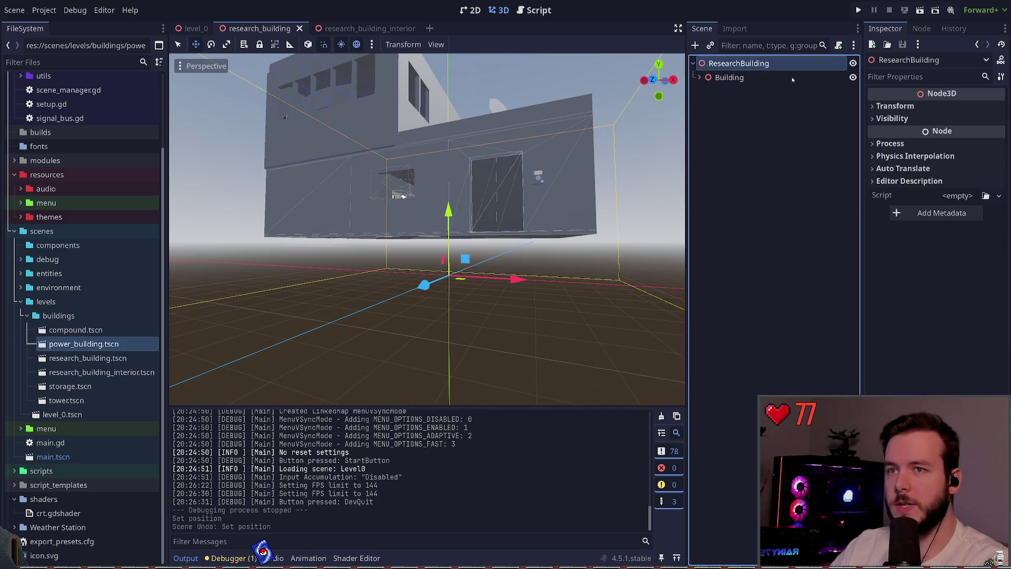
pyautogui.hotkey('ctrl', 'a')
pyautogui.press('Escape')
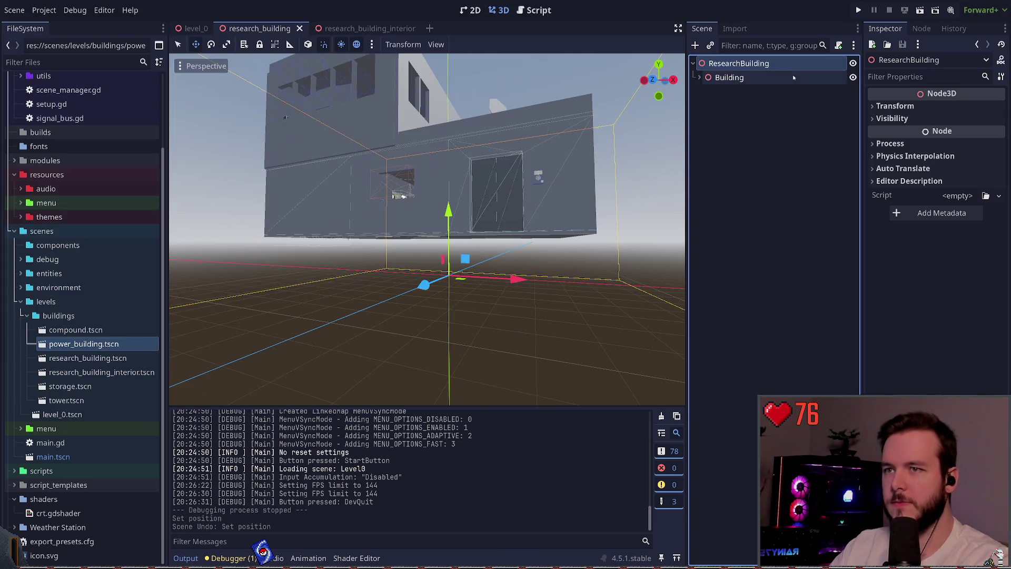
# Add a CSGCombiner3D under ResearchBuilding with a CSGBox3D child
pyautogui.hotkey('ctrl', 'a')
pyautogui.write('csgb')
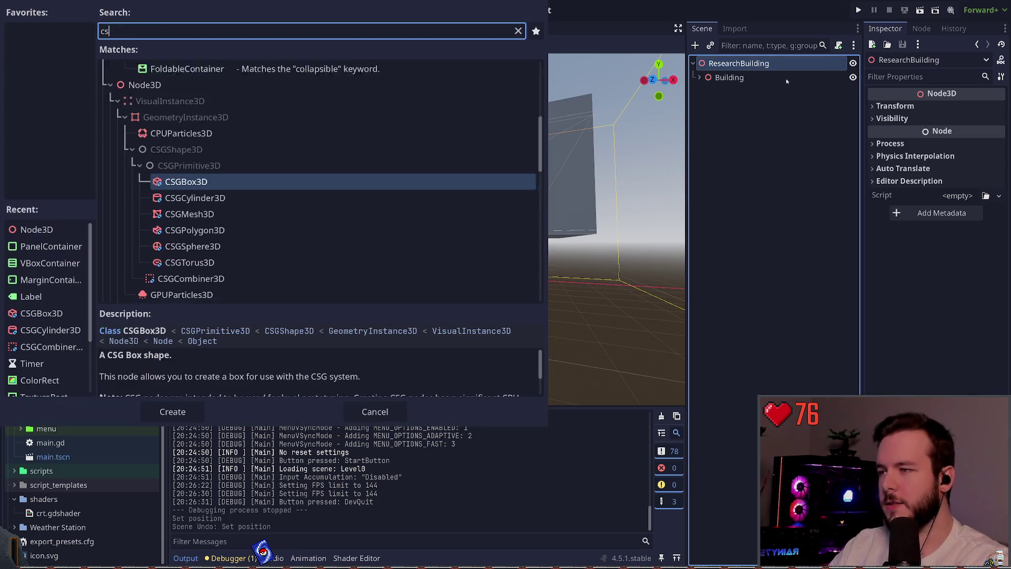
pyautogui.press('Down')
pyautogui.press('Return')
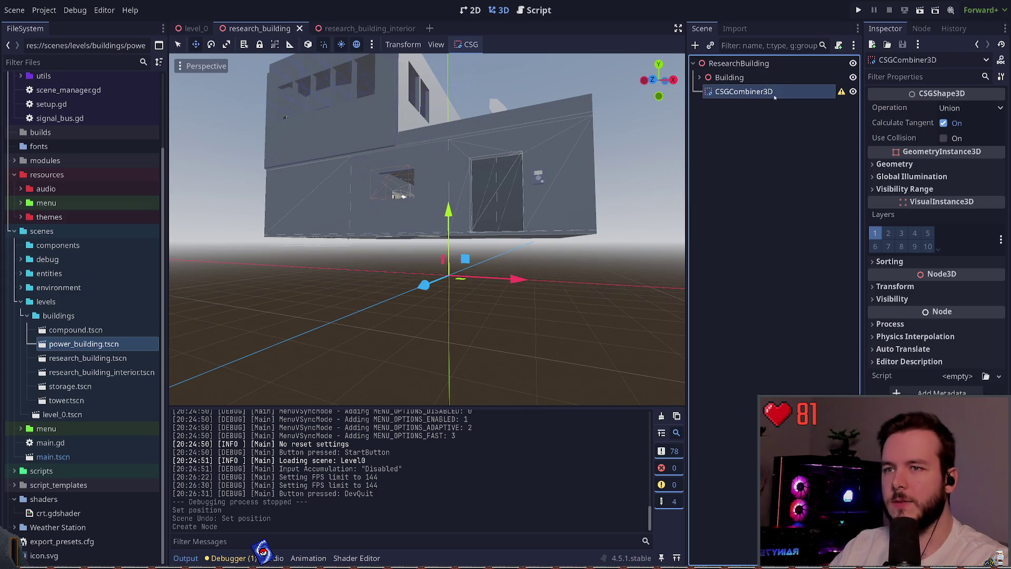
pyautogui.hotkey('ctrl', 'a')
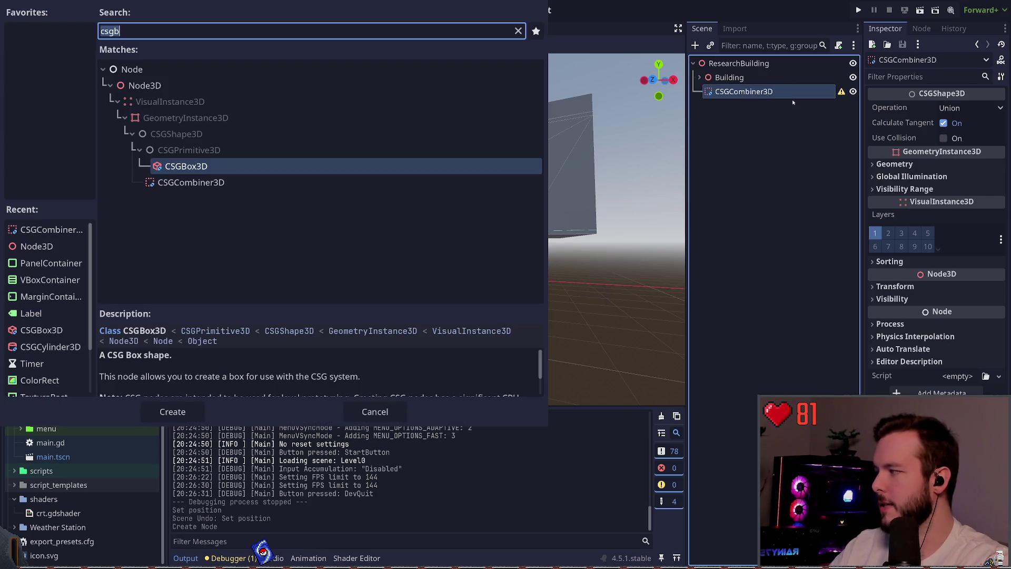
pyautogui.write('csgb')
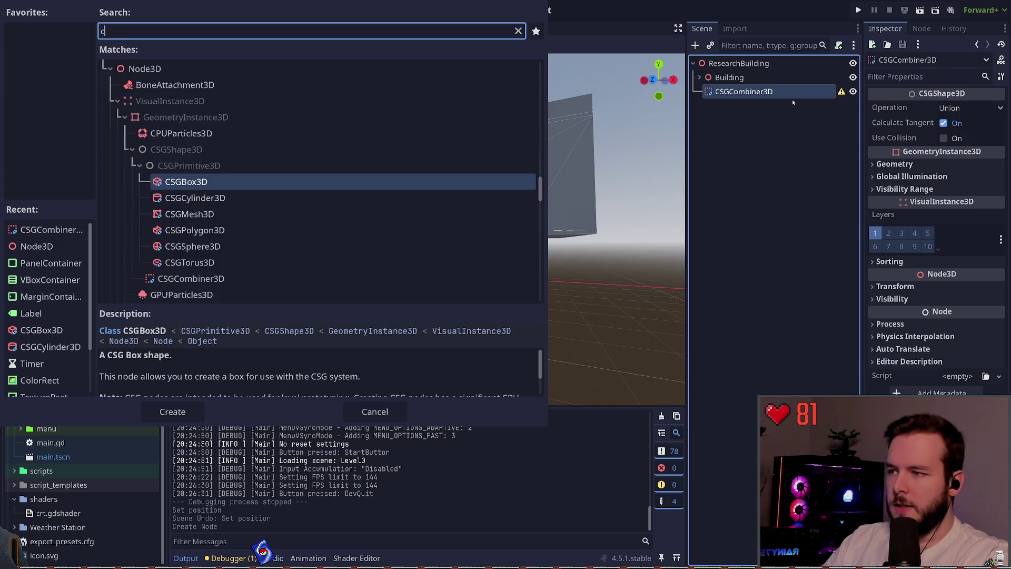
pyautogui.hotkey('ctrl', 'a')
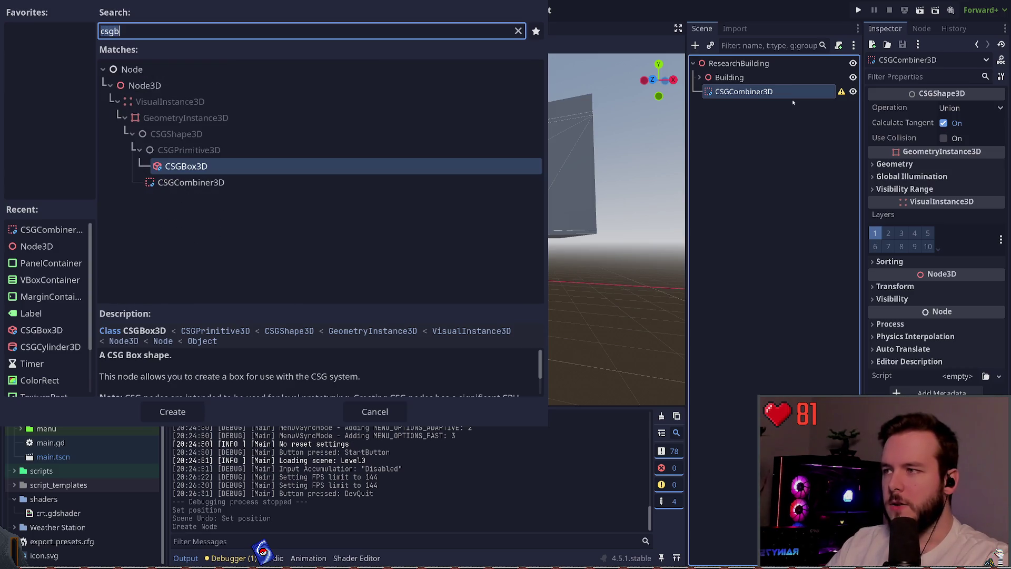
pyautogui.press('Return')
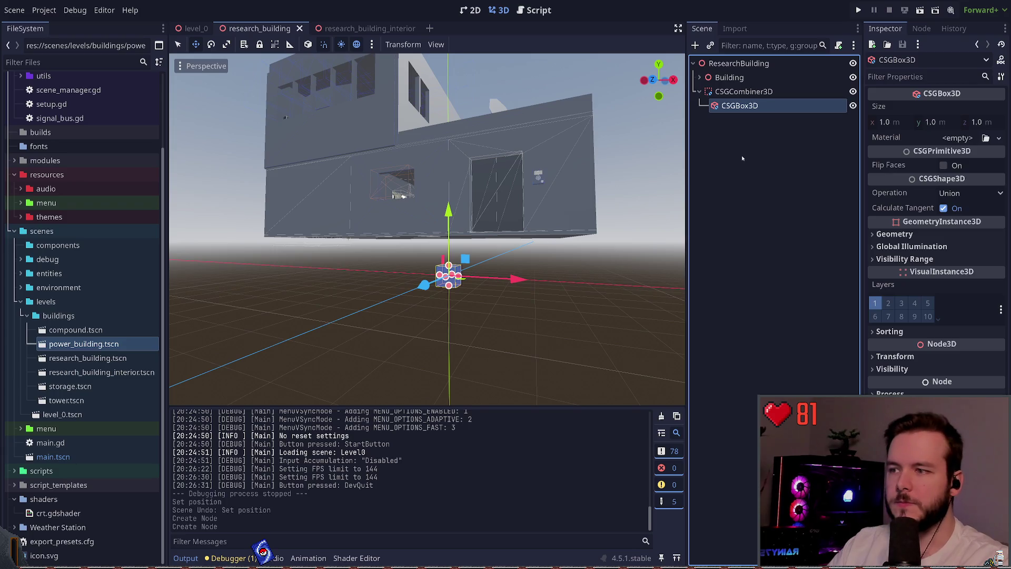
# Expand the Building node in the Scene dock to list its children
pyautogui.scroll(3, 427, 228)
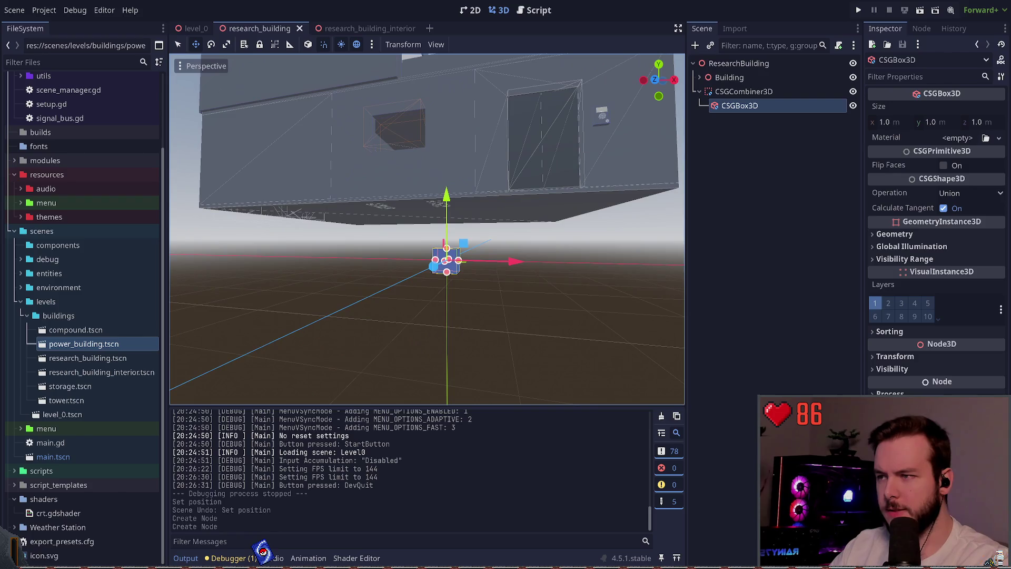
pyautogui.click(738, 92)
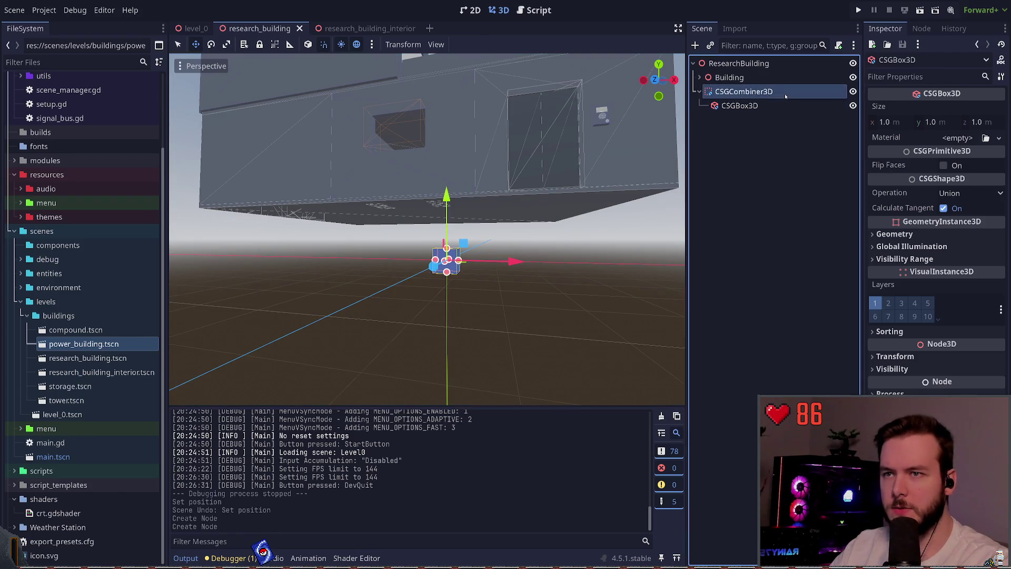
pyautogui.click(731, 78)
pyautogui.click(699, 77)
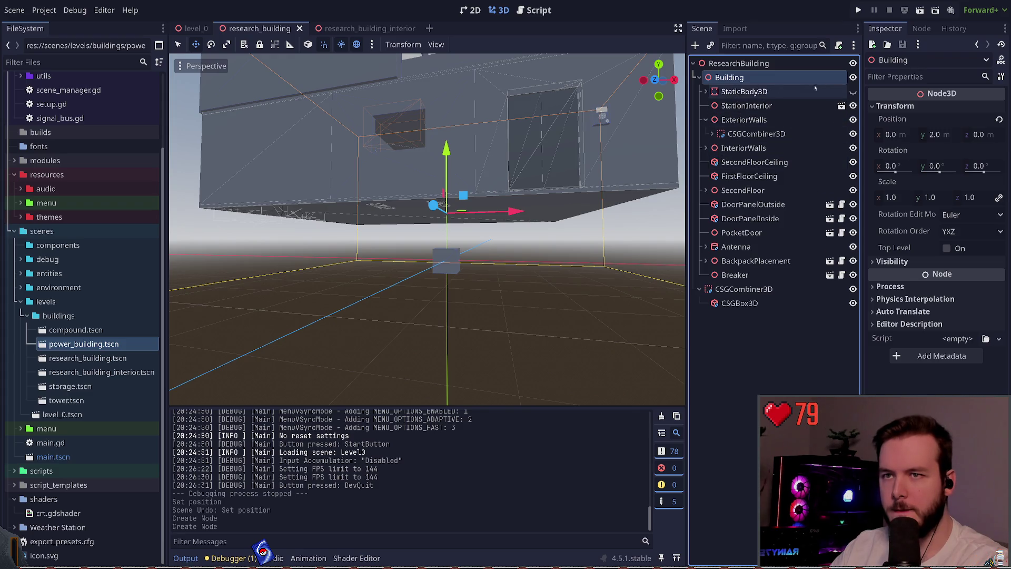
# Give the CSG box the interior Floor's 13 × 10 size with a 1.8 m height
pyautogui.click(839, 105)
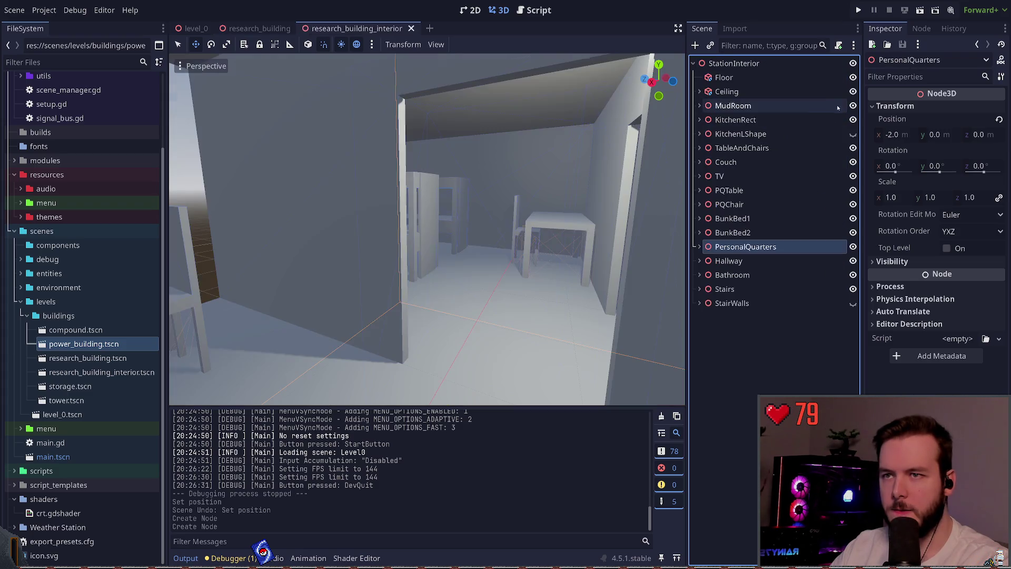
pyautogui.click(778, 77)
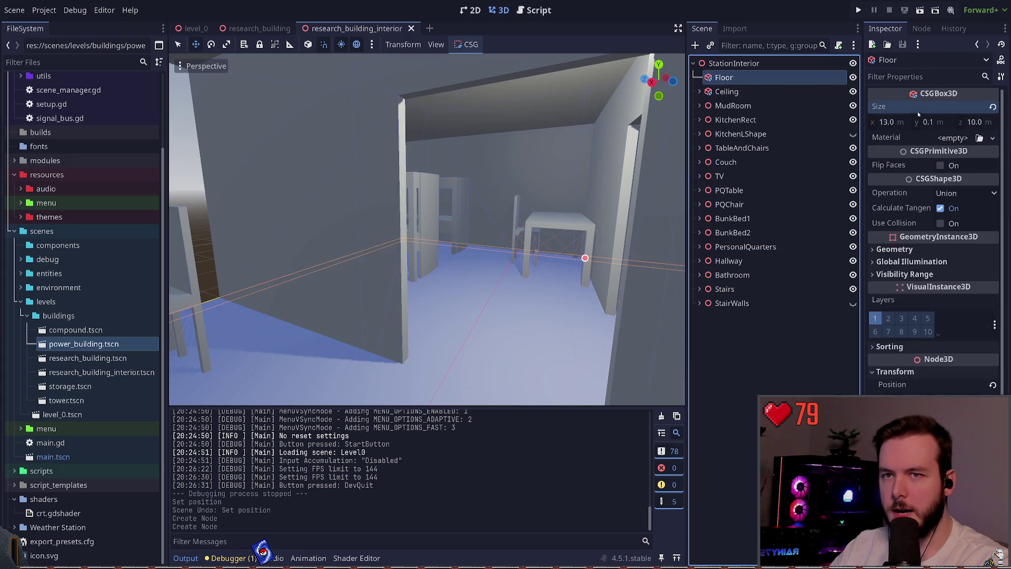
pyautogui.click(411, 28)
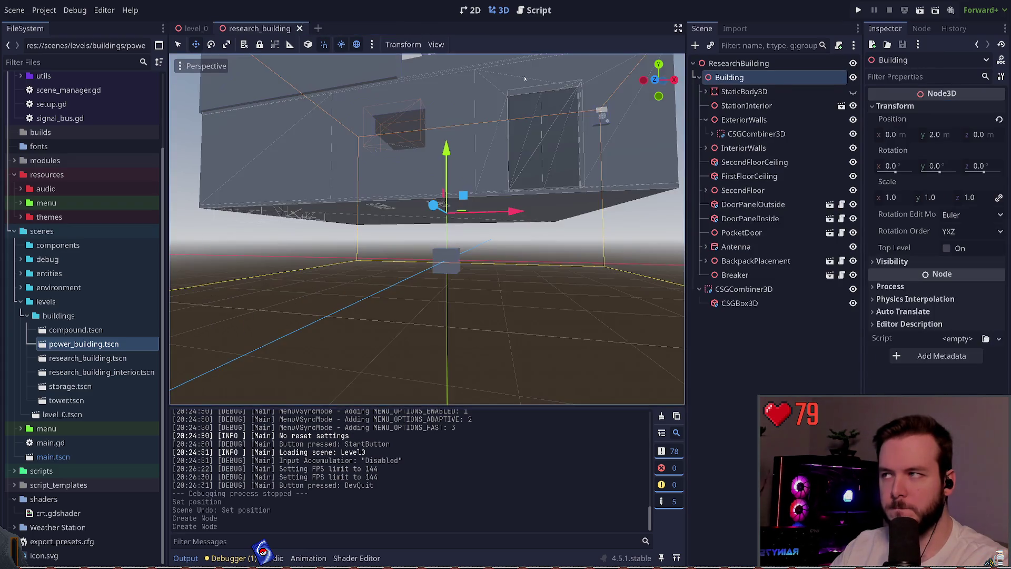
pyautogui.click(699, 77)
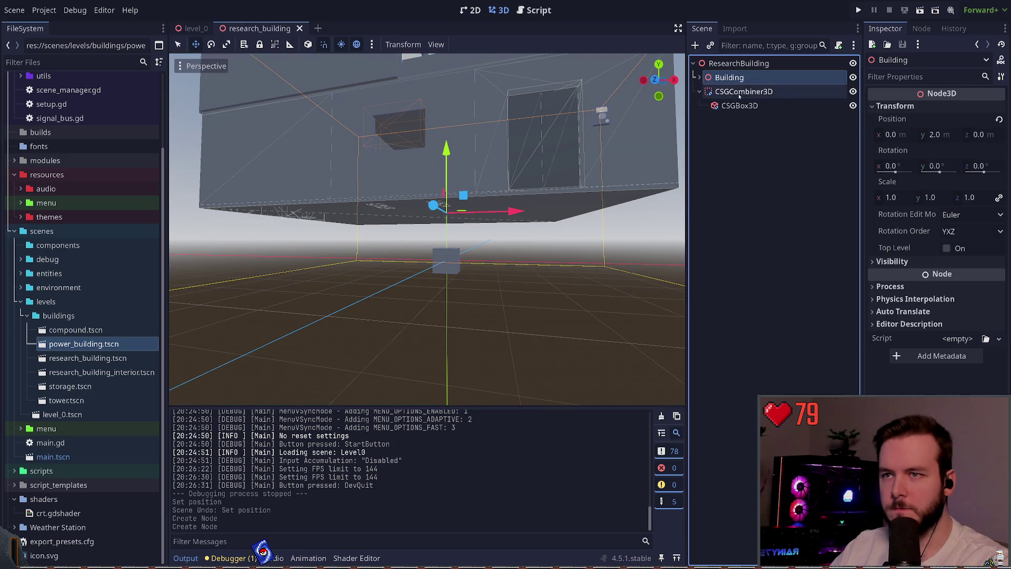
pyautogui.click(741, 106)
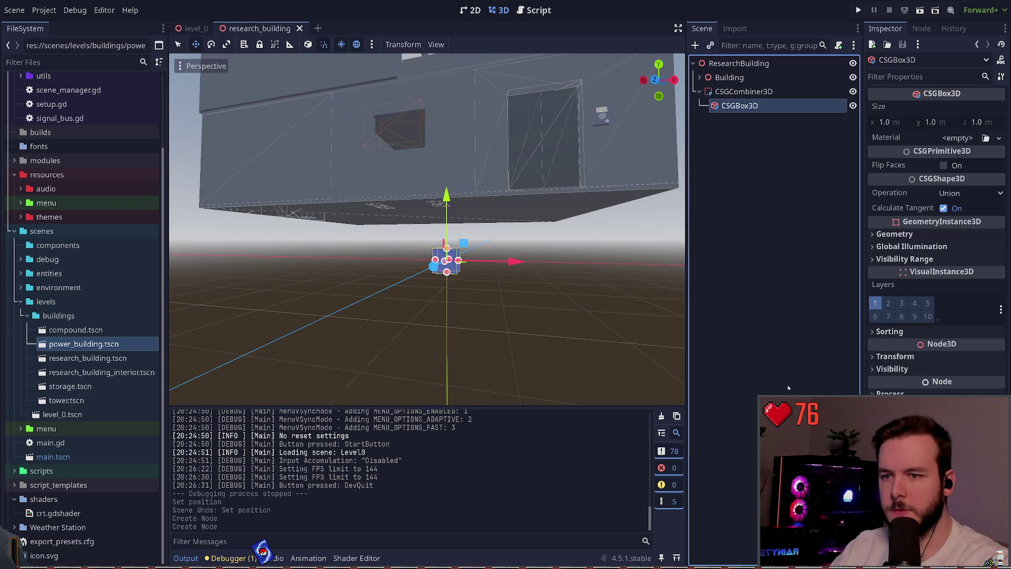
pyautogui.hotkey('ctrl', 'v')
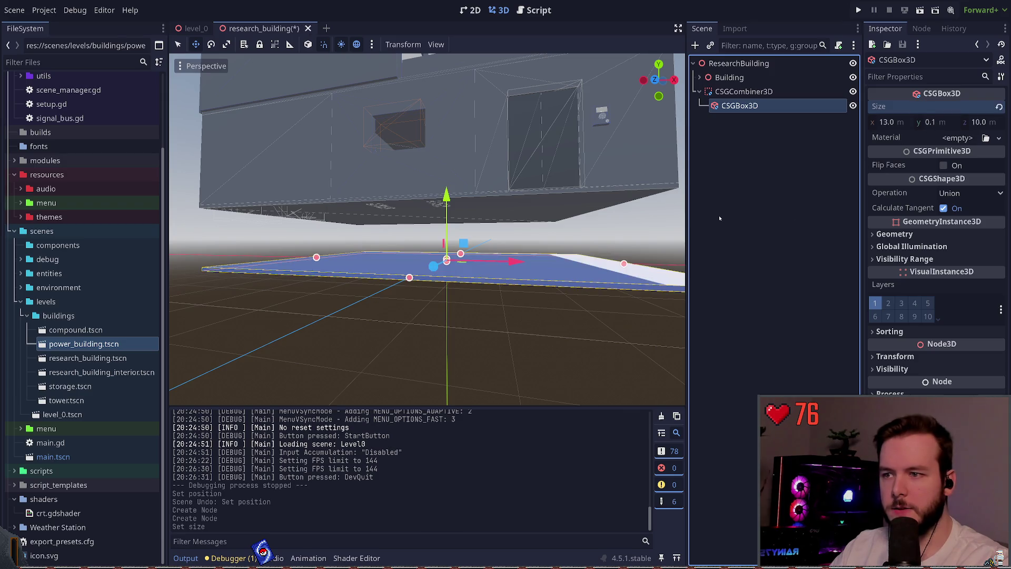
pyautogui.hotkey('ctrl', 's')
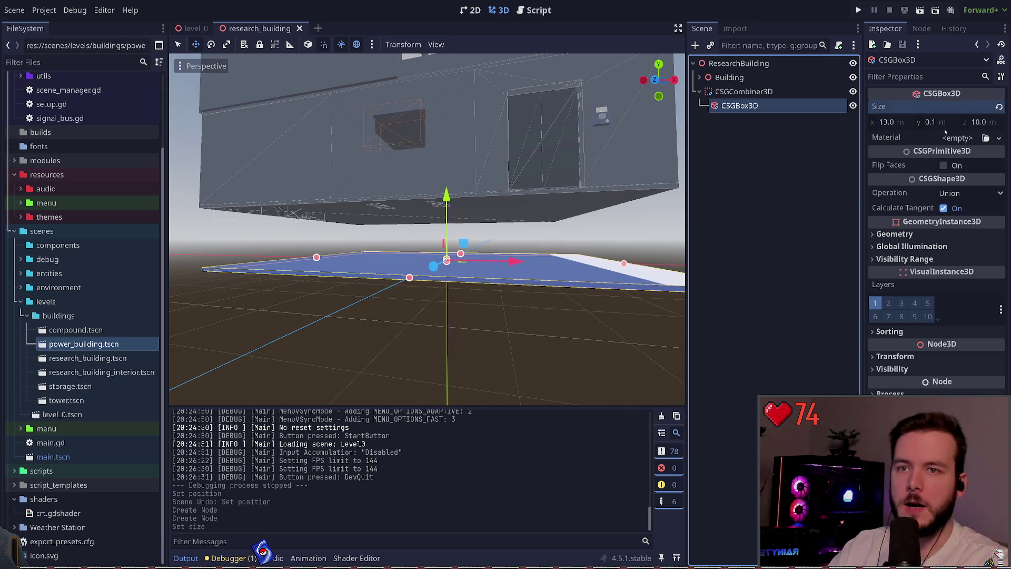
pyautogui.click(945, 124)
pyautogui.write('1')
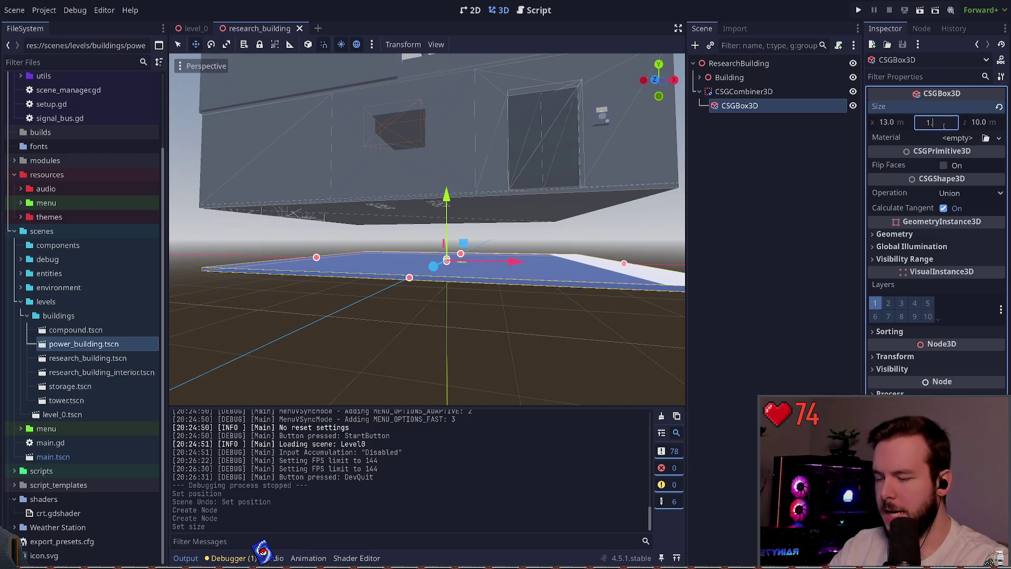
pyautogui.write('.8')
pyautogui.press('Return')
# Move the foundation box beneath the building, save, then lower it 0.1 m
pyautogui.moveTo(447, 199); pyautogui.dragTo(446, 175)
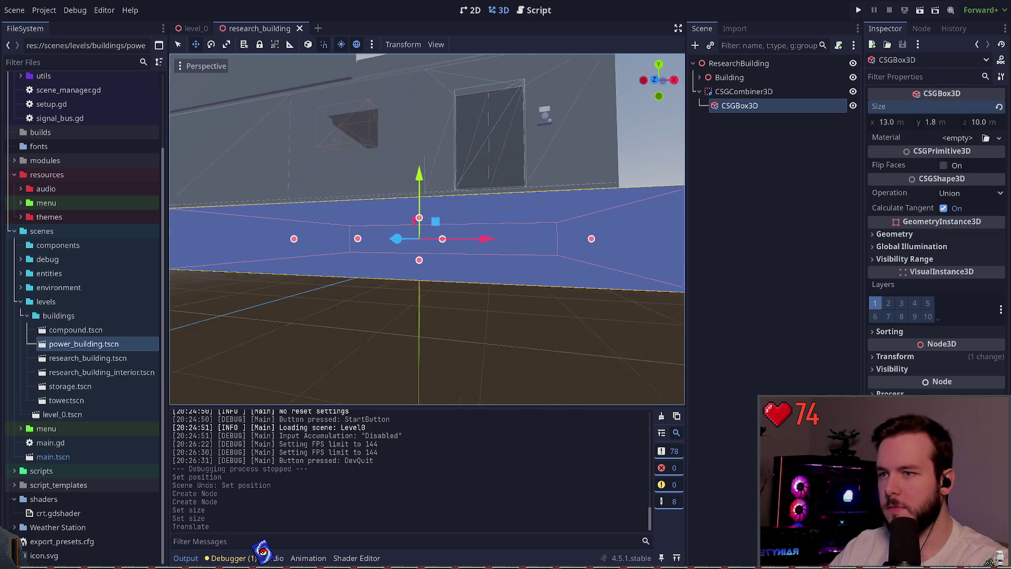
pyautogui.moveTo(447, 231)
pyautogui.mouseDown()
pyautogui.moveTo(411, 211)
pyautogui.moveTo(416, 227)
pyautogui.moveTo(400, 221)
pyautogui.mouseUp()
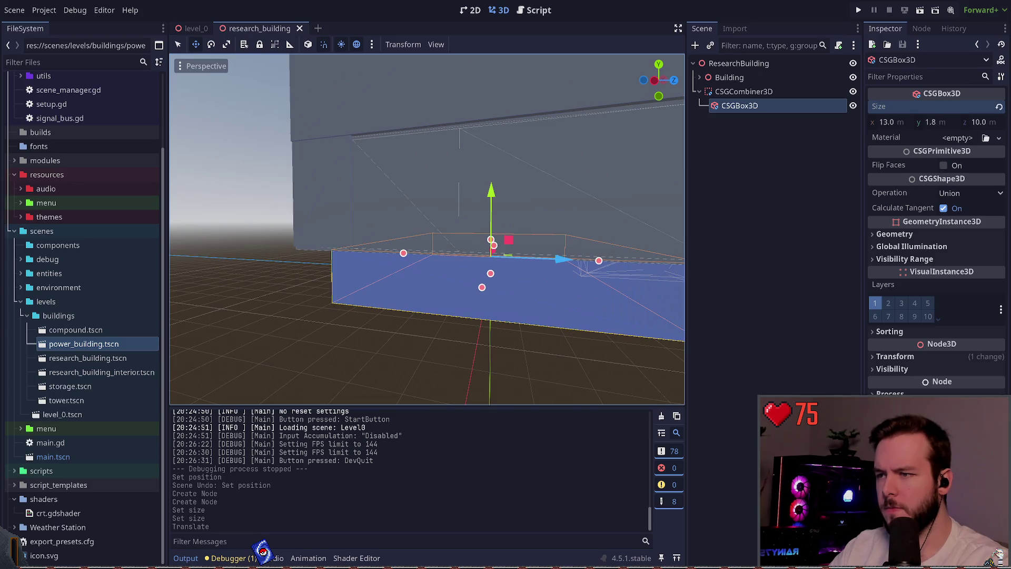
pyautogui.moveTo(561, 258); pyautogui.dragTo(542, 260)
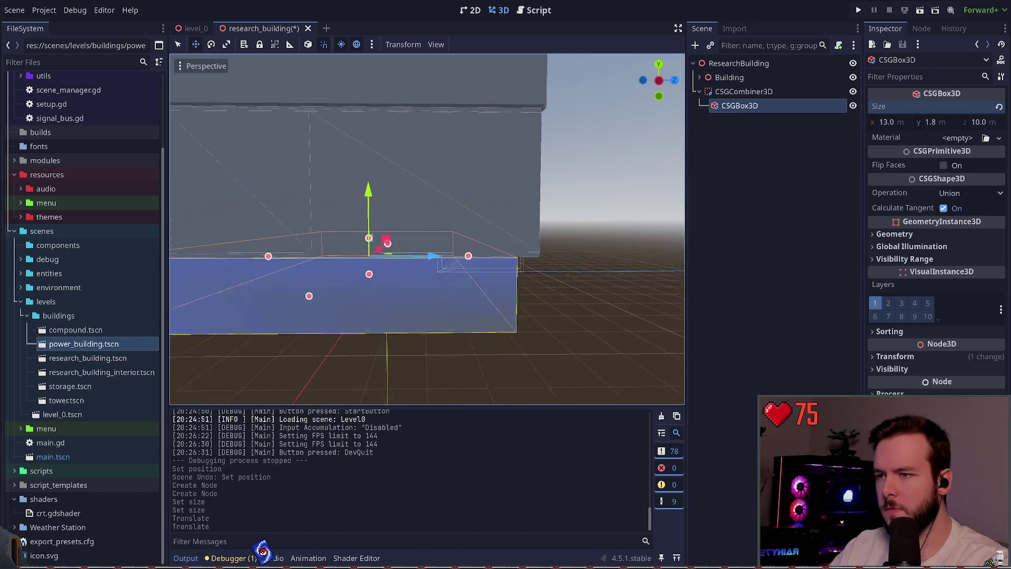
pyautogui.moveTo(400, 221); pyautogui.dragTo(363, 211)
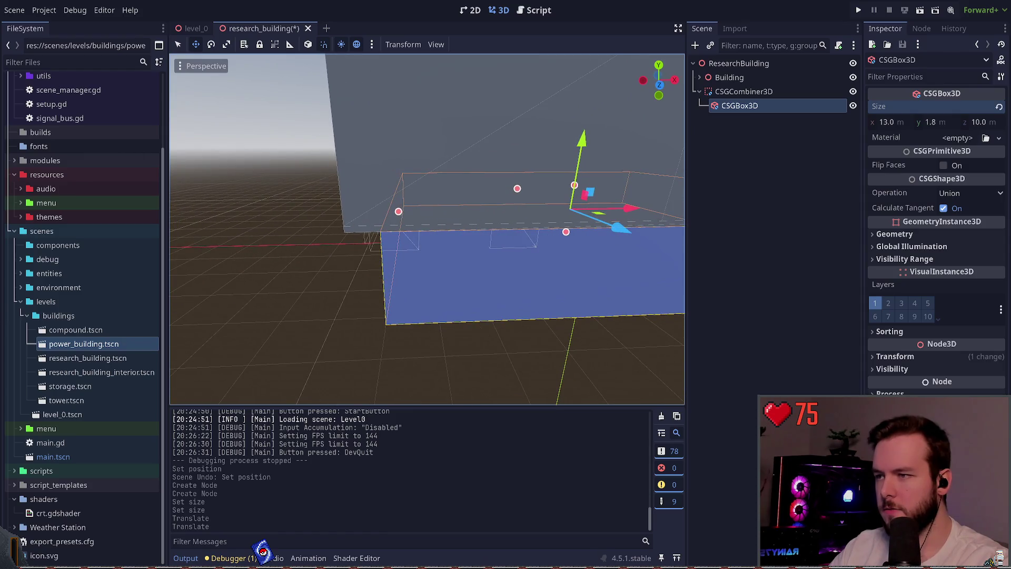
pyautogui.moveTo(599, 214); pyautogui.dragTo(588, 218)
pyautogui.moveTo(400, 221)
pyautogui.mouseDown()
pyautogui.moveTo(358, 210)
pyautogui.moveTo(401, 219)
pyautogui.moveTo(364, 214)
pyautogui.moveTo(390, 219)
pyautogui.mouseUp()
pyautogui.hotkey('ctrl', 's')
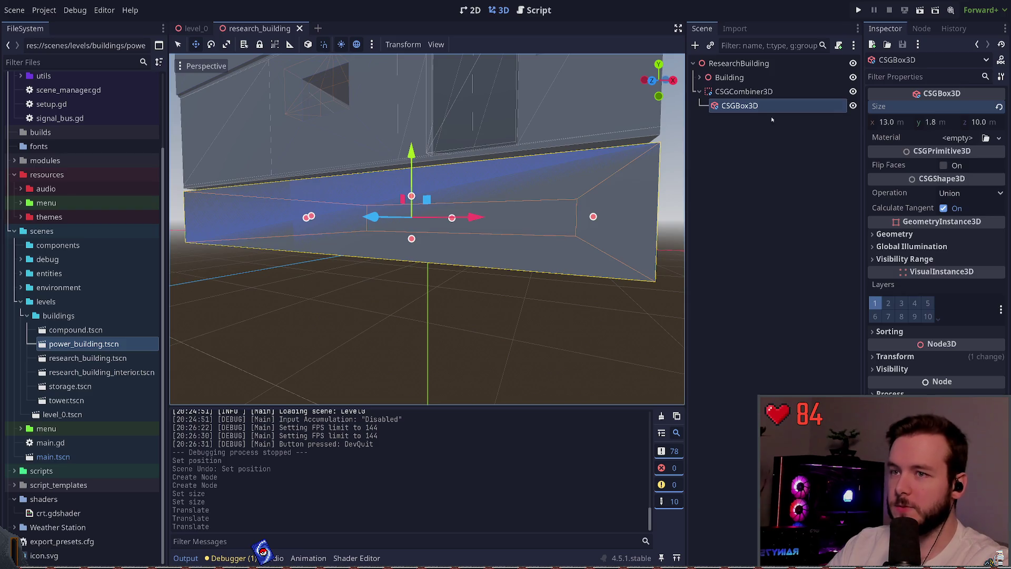
pyautogui.moveTo(594, 217); pyautogui.dragTo(594, 243)
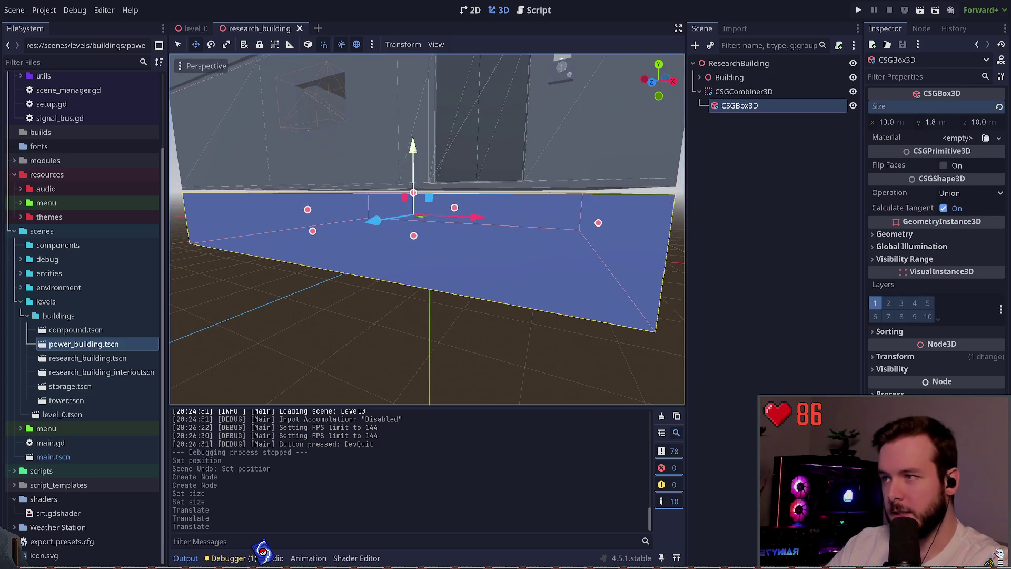
pyautogui.moveTo(412, 146); pyautogui.dragTo(412, 153)
pyautogui.moveTo(563, 270); pyautogui.dragTo(563, 269)
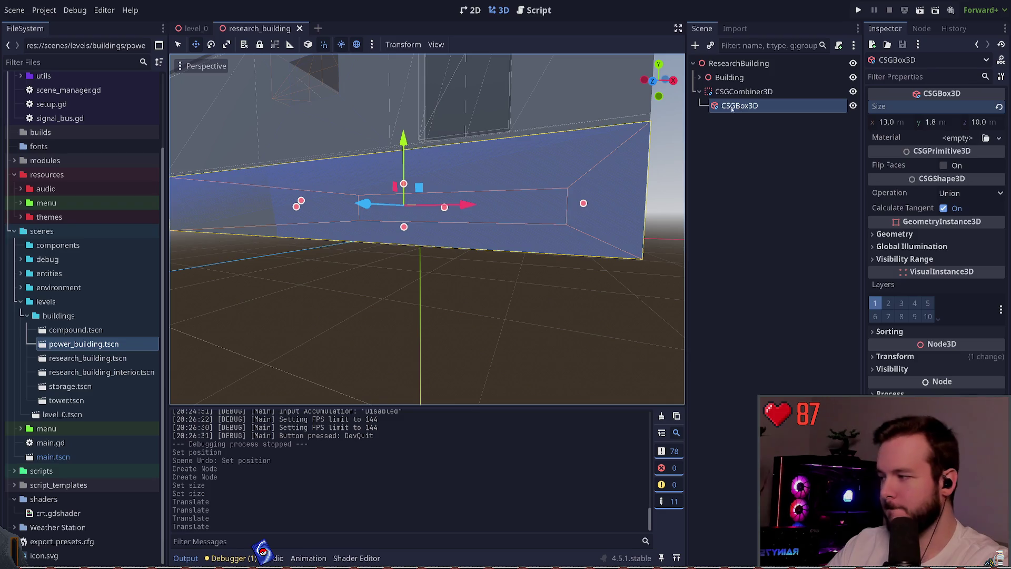
# Add a Subtraction CSGCombiner3D under the foundation box and delete the stray empty combiner
pyautogui.hotkey('ctrl', 'a')
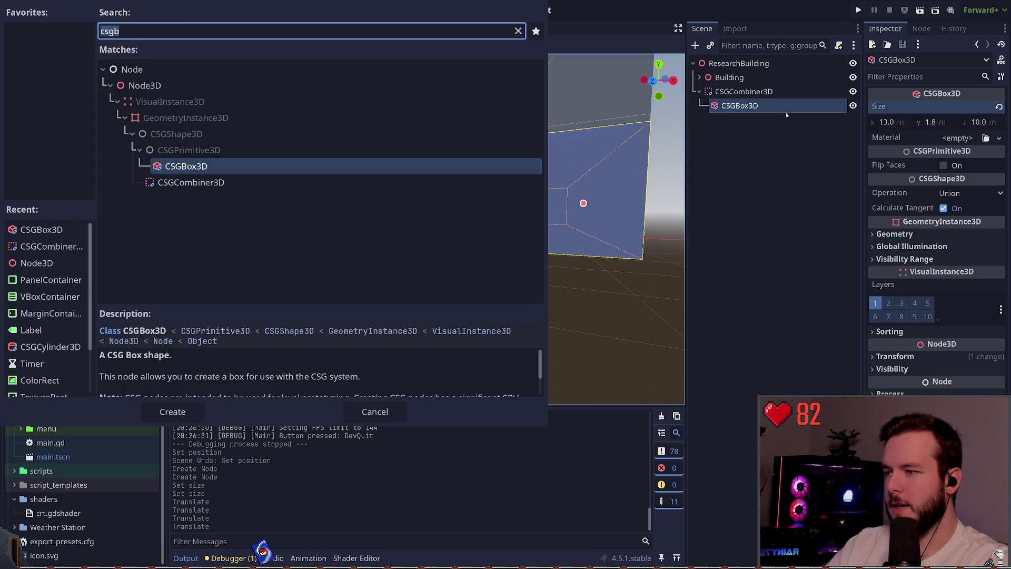
pyautogui.press('Down')
pyautogui.press('Return')
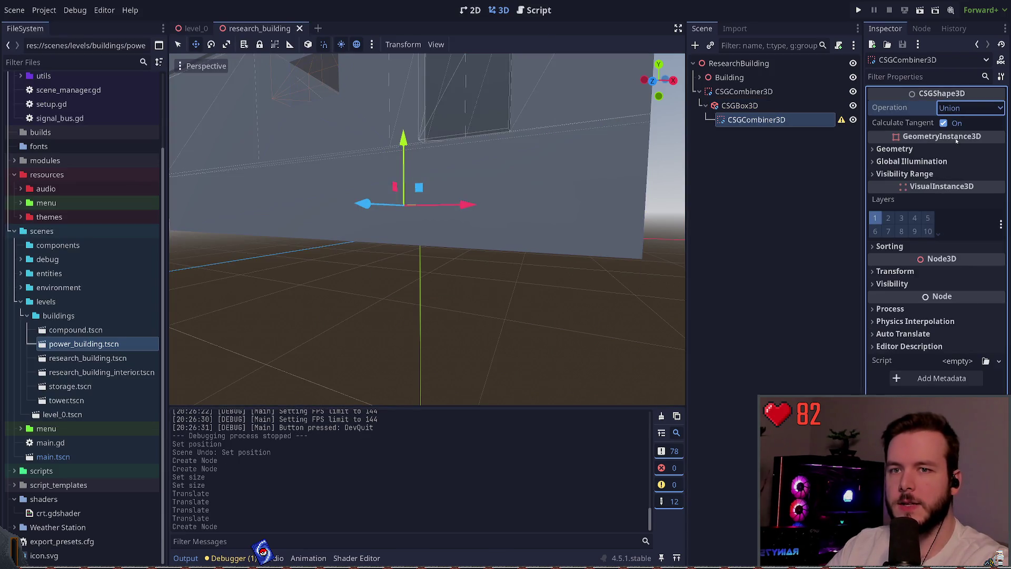
pyautogui.click(957, 140)
pyautogui.scroll(-3, 579, 203)
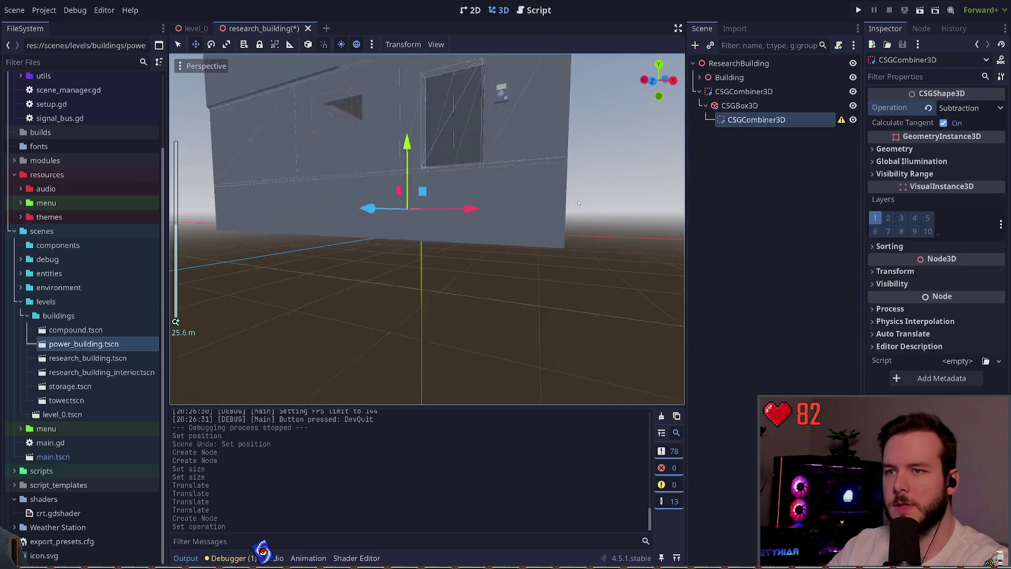
pyautogui.click(724, 105)
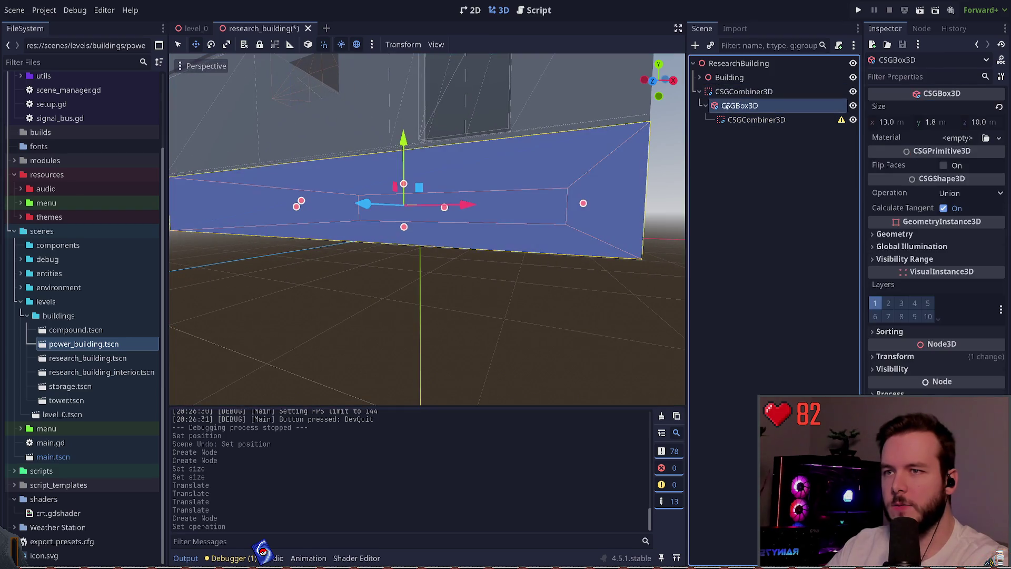
pyautogui.moveTo(744, 91); pyautogui.dragTo(740, 105)
pyautogui.click(742, 120)
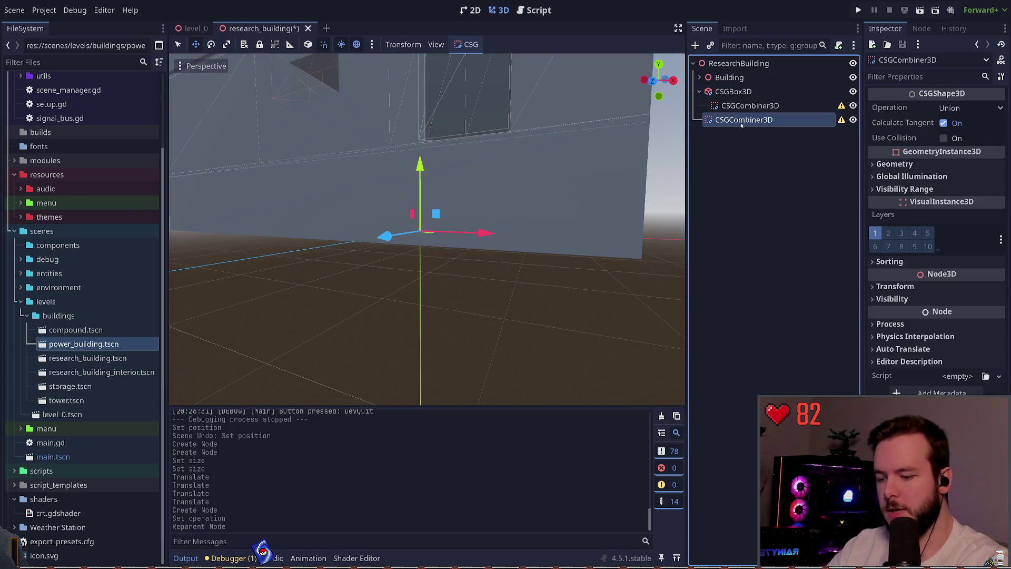
pyautogui.press('Delete')
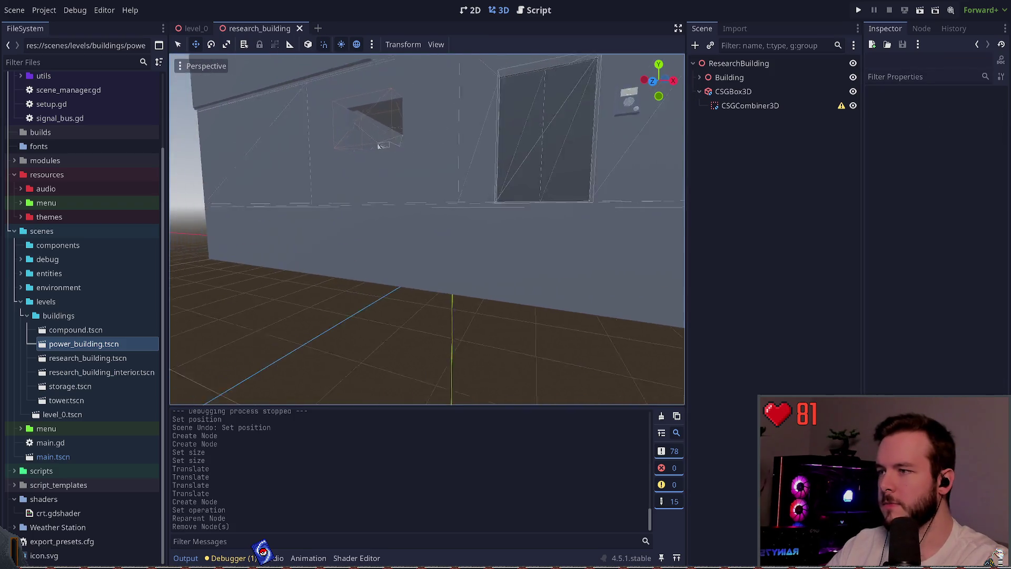
# Add a CSGBox3D inside the subtracting combiner with the 13 × 1.8 × 10 size, and save
pyautogui.click(790, 107)
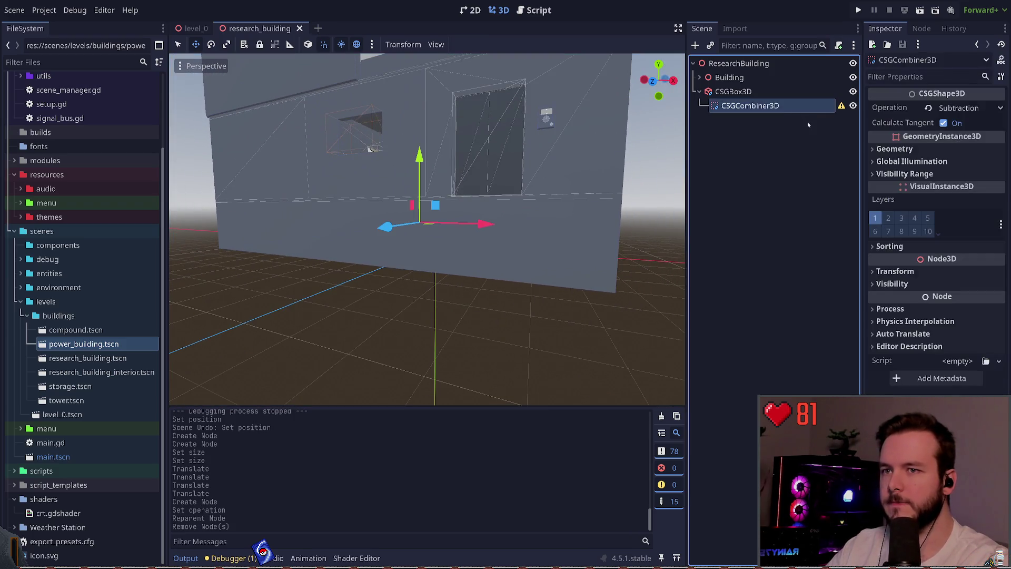
pyautogui.hotkey('ctrl', 'a')
pyautogui.press('Return')
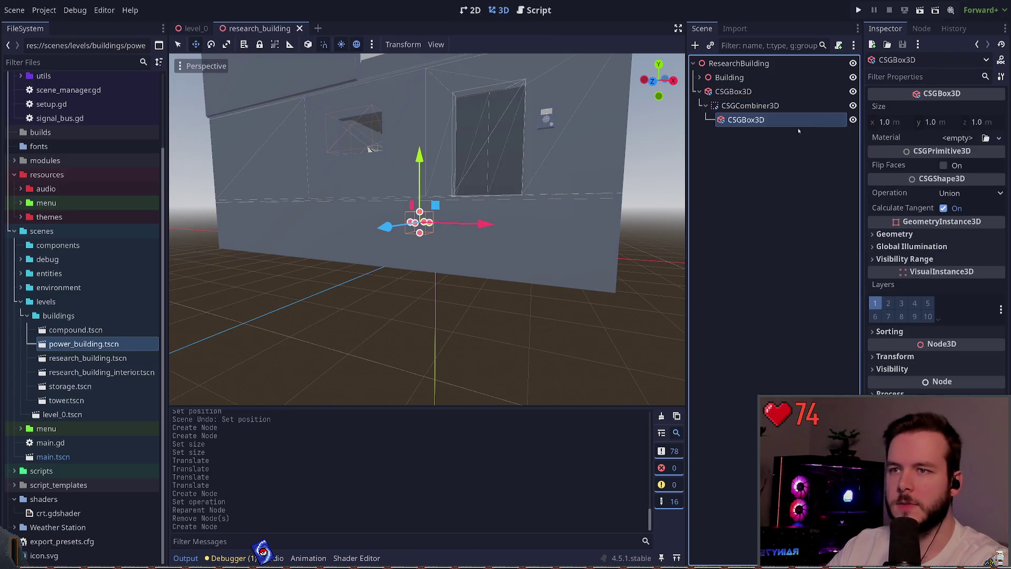
pyautogui.click(768, 91)
pyautogui.click(788, 117)
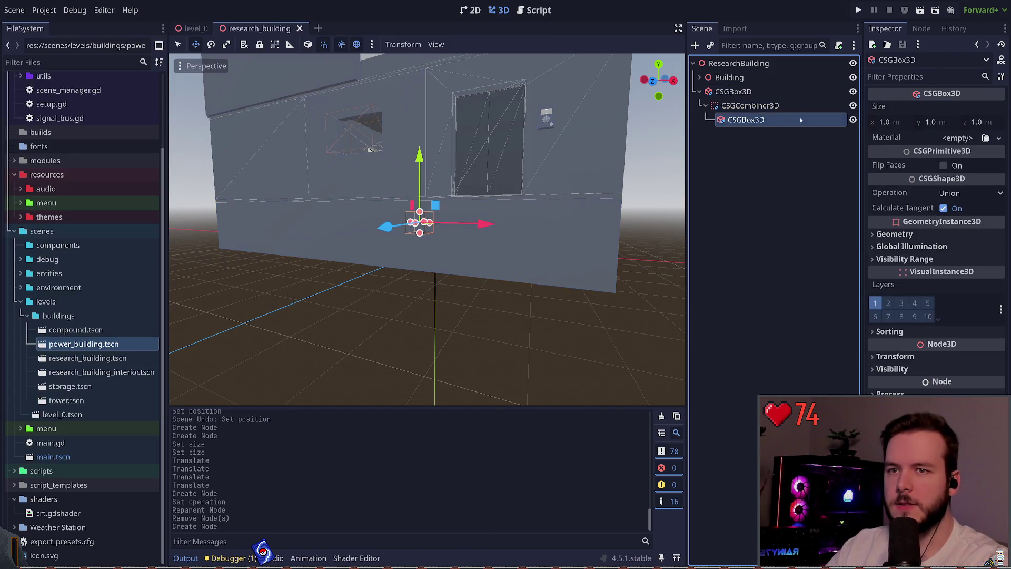
pyautogui.hotkey('ctrl', 'v')
pyautogui.hotkey('ctrl', 's')
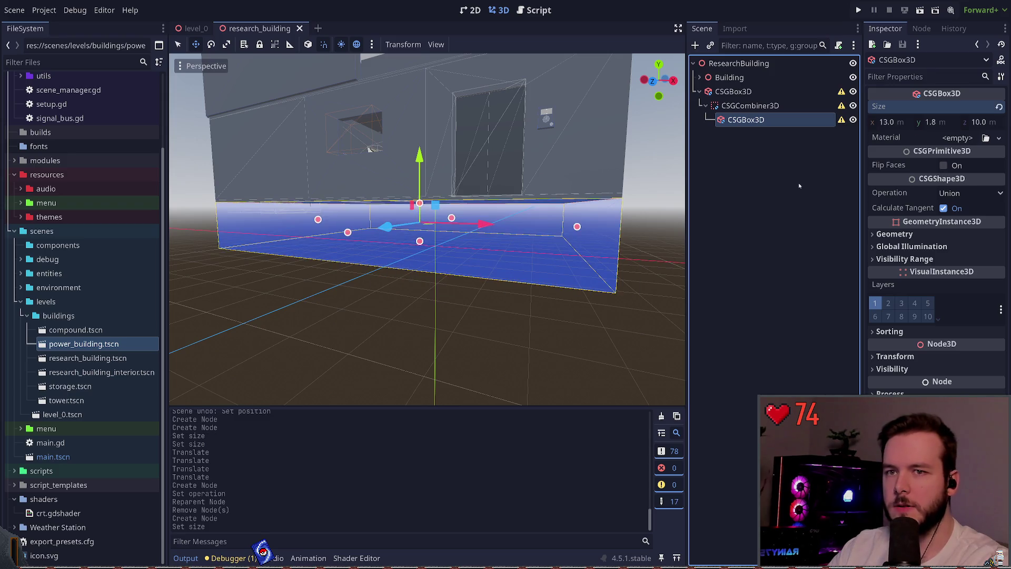
# Set the cutting box's width to 3 m and save the scene
pyautogui.click(801, 189)
pyautogui.click(788, 120)
pyautogui.click(890, 122)
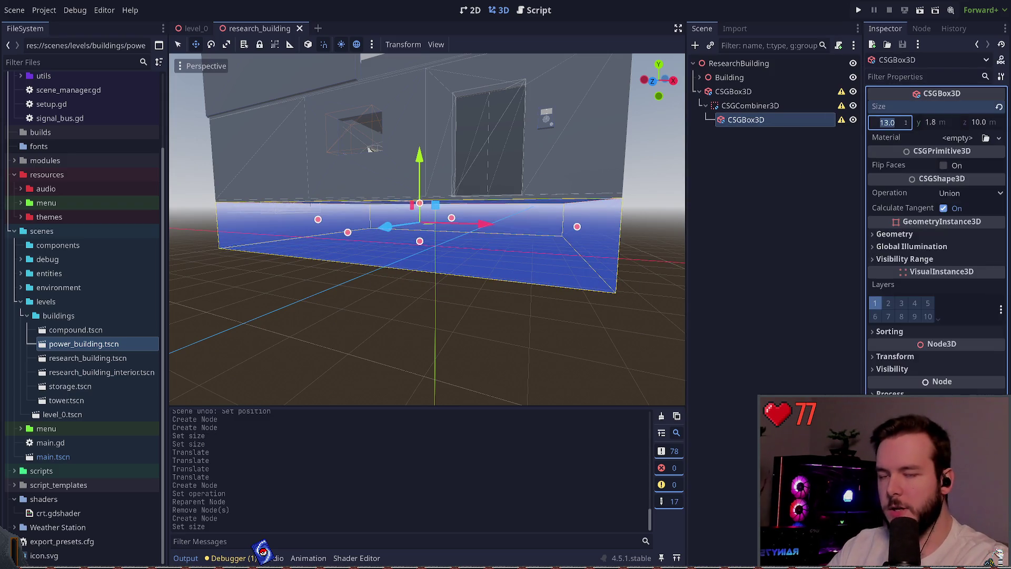
pyautogui.write('1')
pyautogui.press('Return')
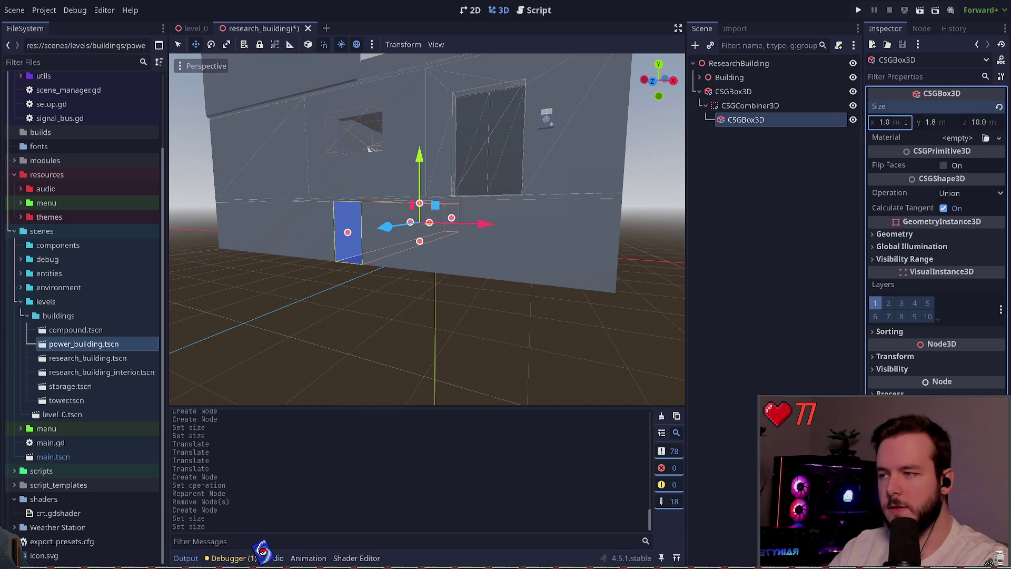
pyautogui.write('4')
pyautogui.press('Return')
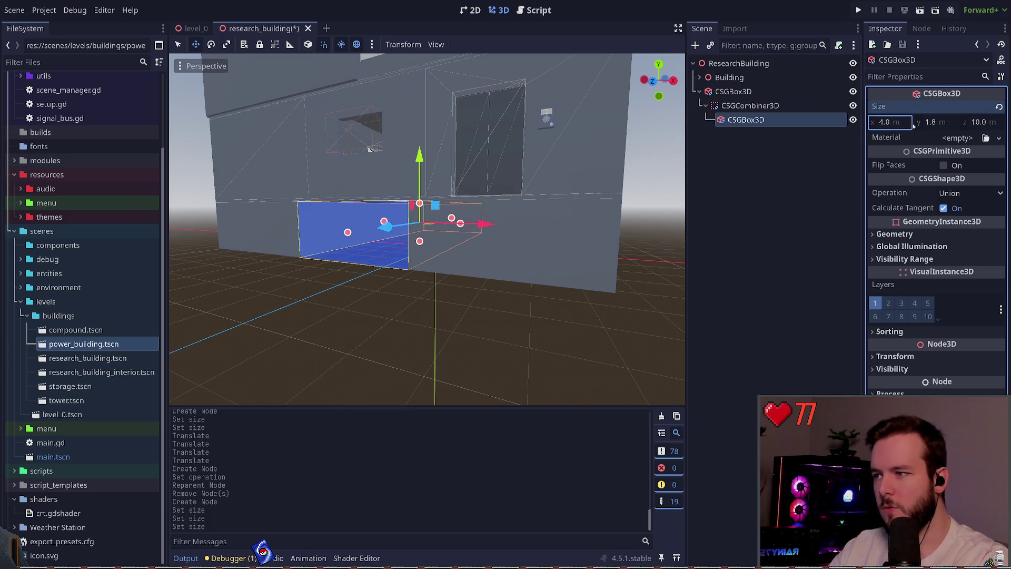
pyautogui.write('3')
pyautogui.press('Return')
pyautogui.hotkey('ctrl', 's')
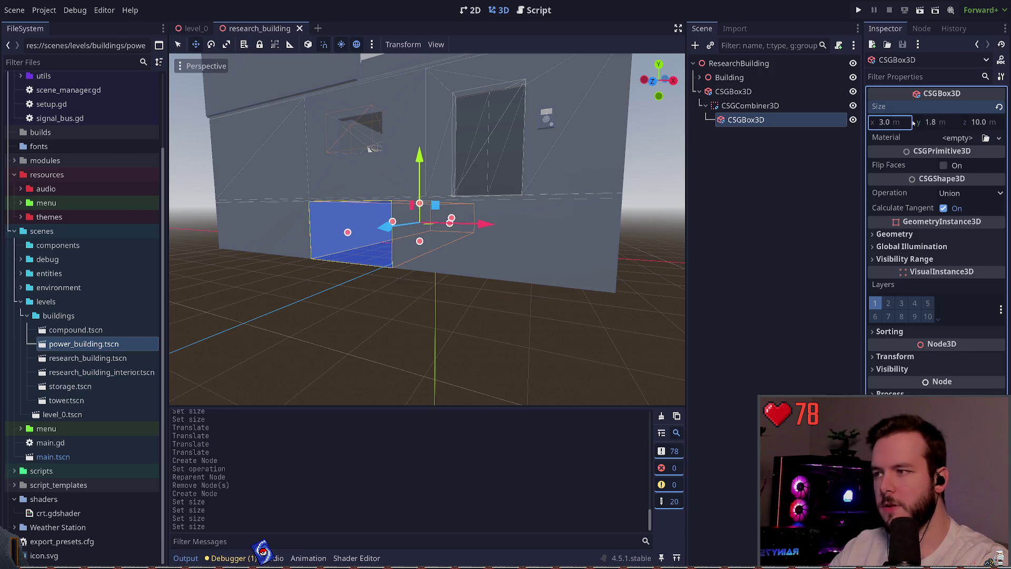
pyautogui.moveTo(889, 121); pyautogui.dragTo(869, 122)
pyautogui.hotkey('ctrl', 'z')
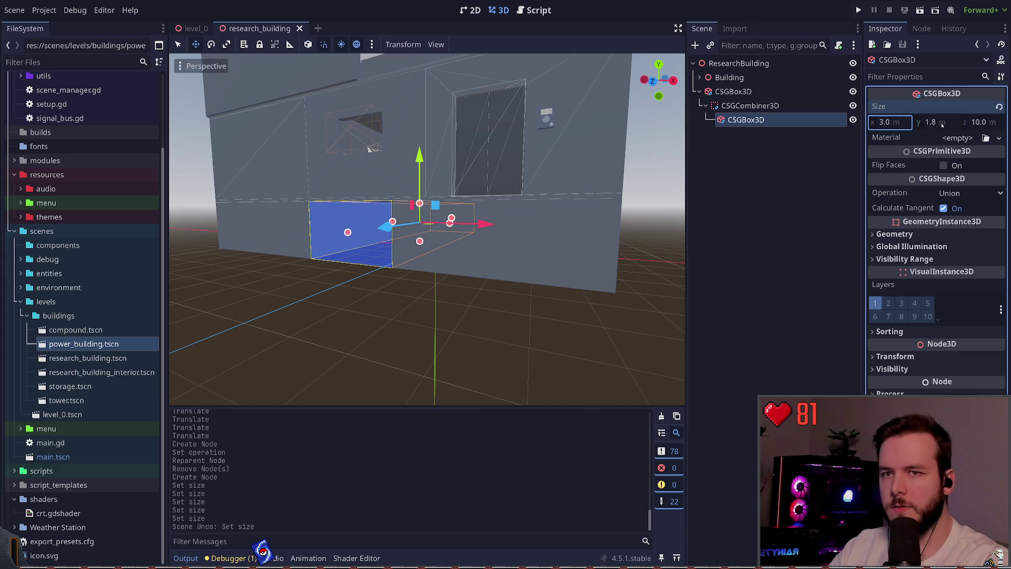
# Slide the cutting box 5 m left to the foundation's left end
pyautogui.moveTo(422, 237)
pyautogui.mouseDown()
pyautogui.moveTo(358, 227)
pyautogui.moveTo(411, 236)
pyautogui.moveTo(379, 233)
pyautogui.mouseUp()
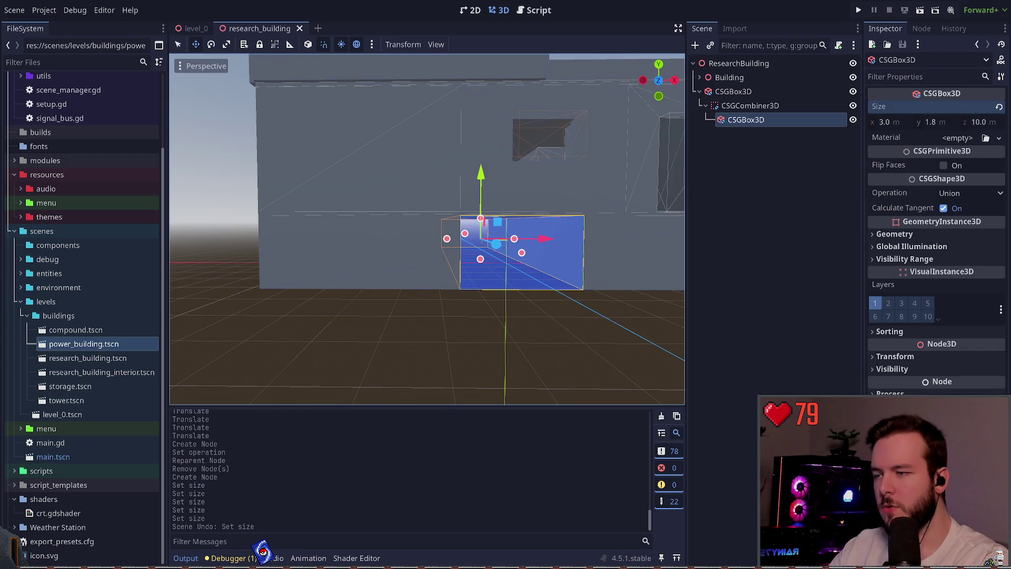
pyautogui.moveTo(537, 238)
pyautogui.mouseDown()
pyautogui.moveTo(424, 237)
pyautogui.moveTo(437, 227)
pyautogui.mouseUp()
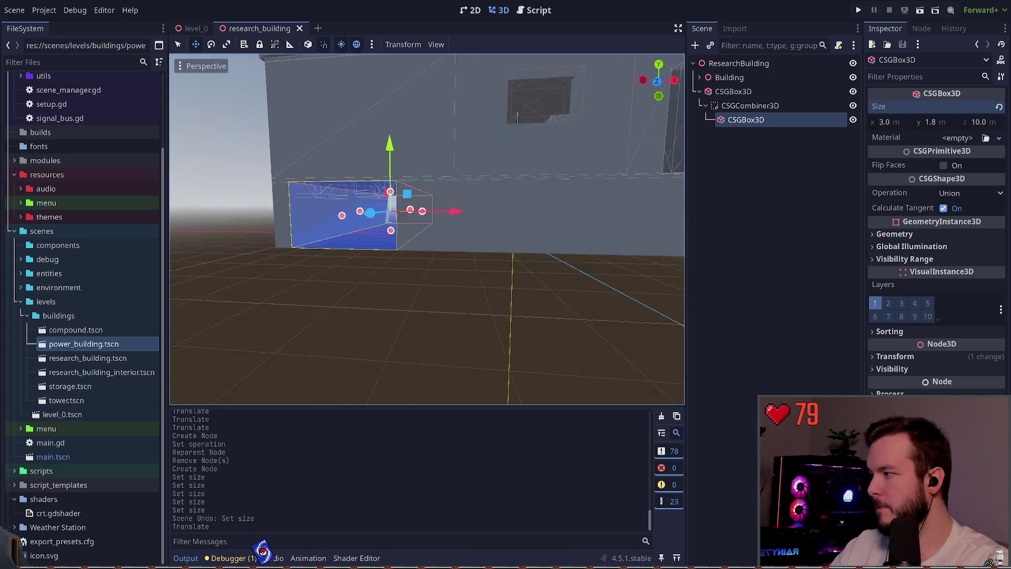
pyautogui.press('s')
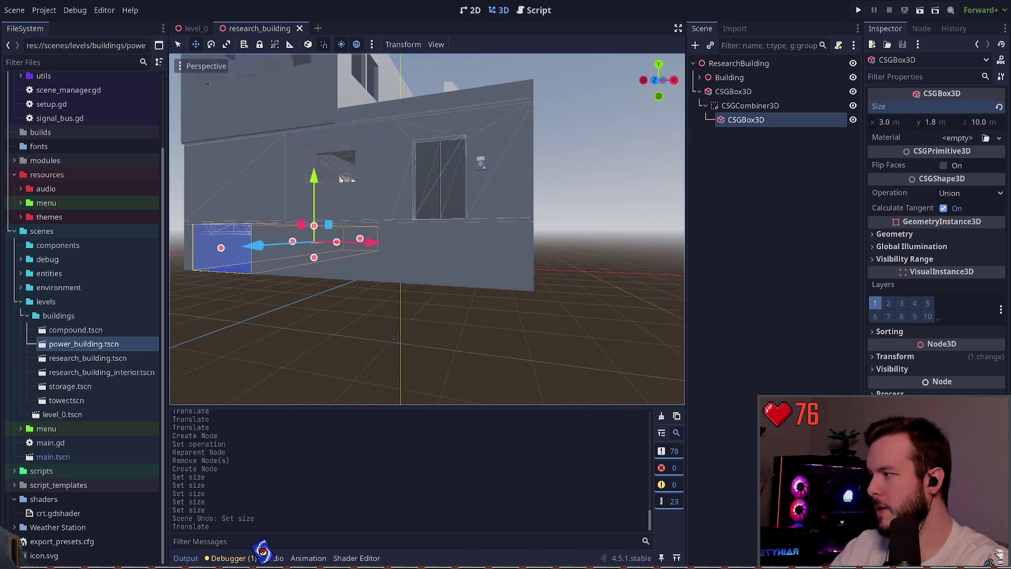
pyautogui.press('w')
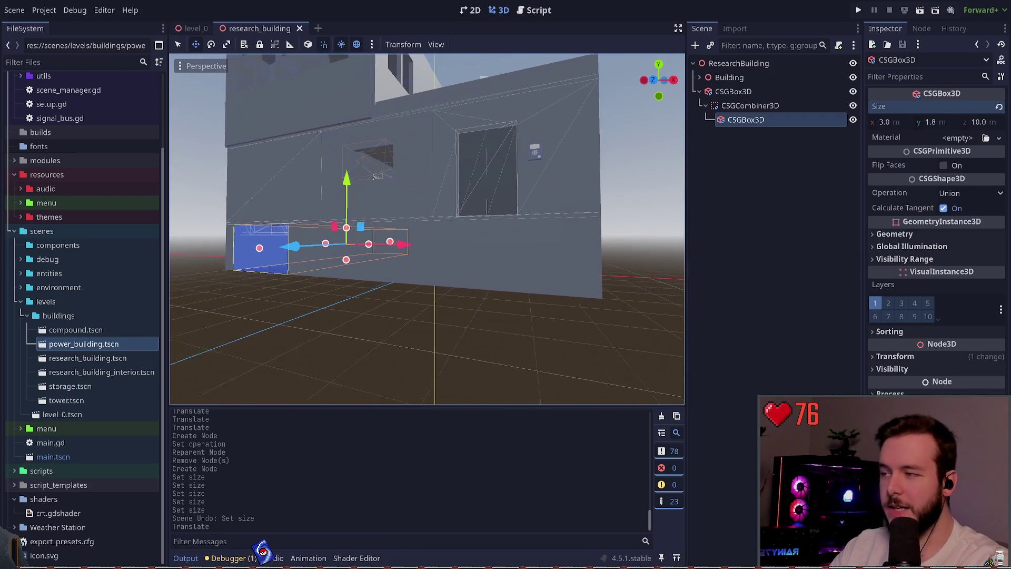
# Duplicate the opening box twice, sliding a copy right along the foundation, and save
pyautogui.click(755, 120)
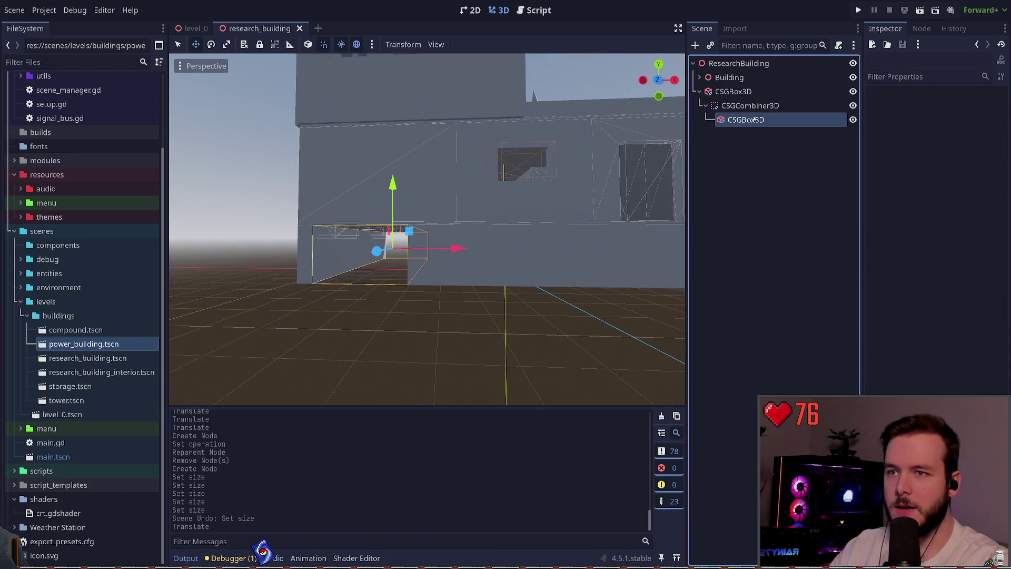
pyautogui.hotkey('ctrl', 'd')
pyautogui.moveTo(459, 248)
pyautogui.mouseDown()
pyautogui.moveTo(594, 247)
pyautogui.moveTo(566, 247)
pyautogui.mouseUp()
pyautogui.hotkey('ctrl', 's')
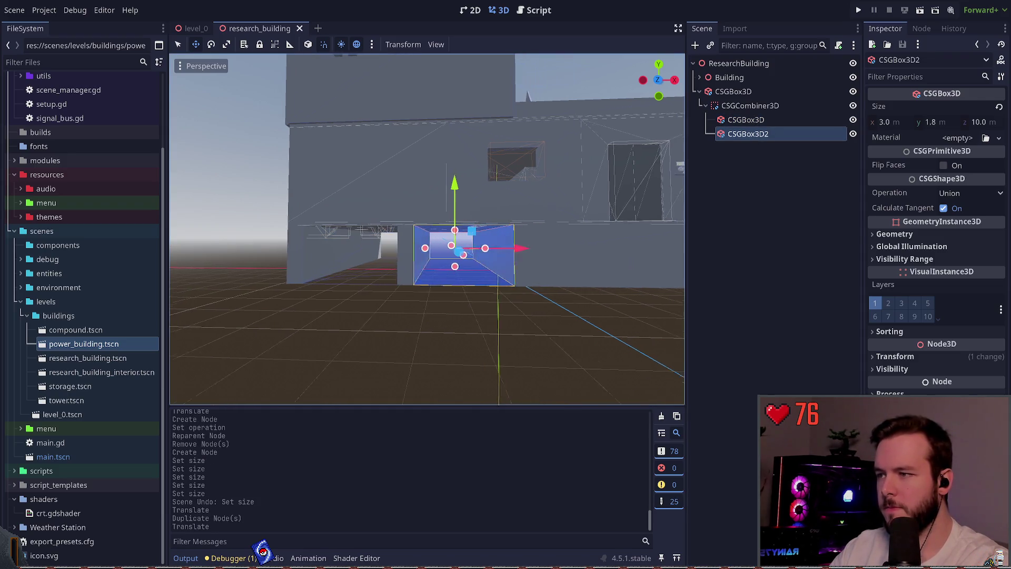
pyautogui.hotkey('ctrl', 'd')
pyautogui.hotkey('ctrl', 's')
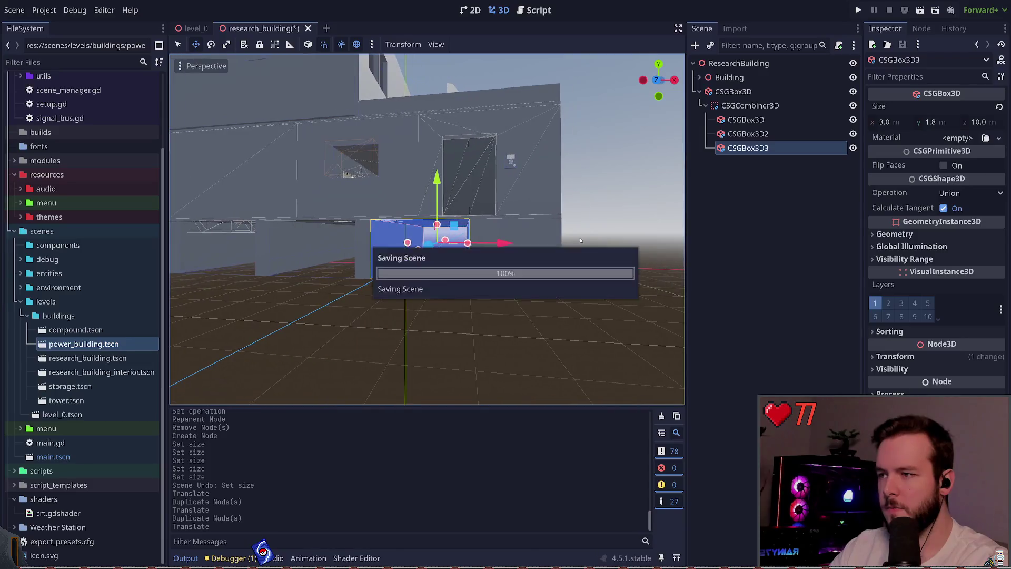
pyautogui.moveTo(581, 241); pyautogui.dragTo(558, 233)
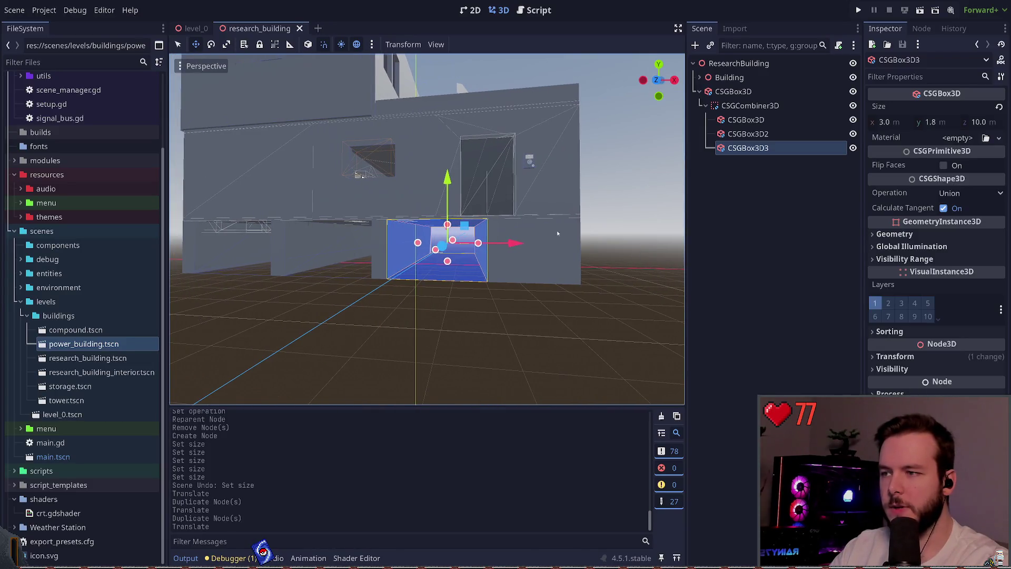
# Try a 12 m foundation width, undo it, and select the third opening box
pyautogui.click(750, 105)
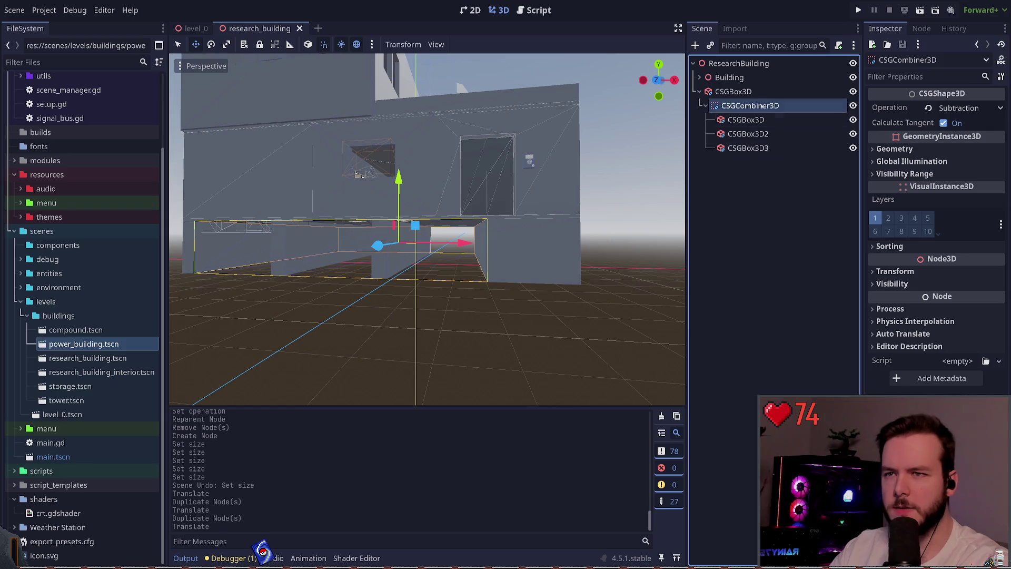
pyautogui.click(738, 91)
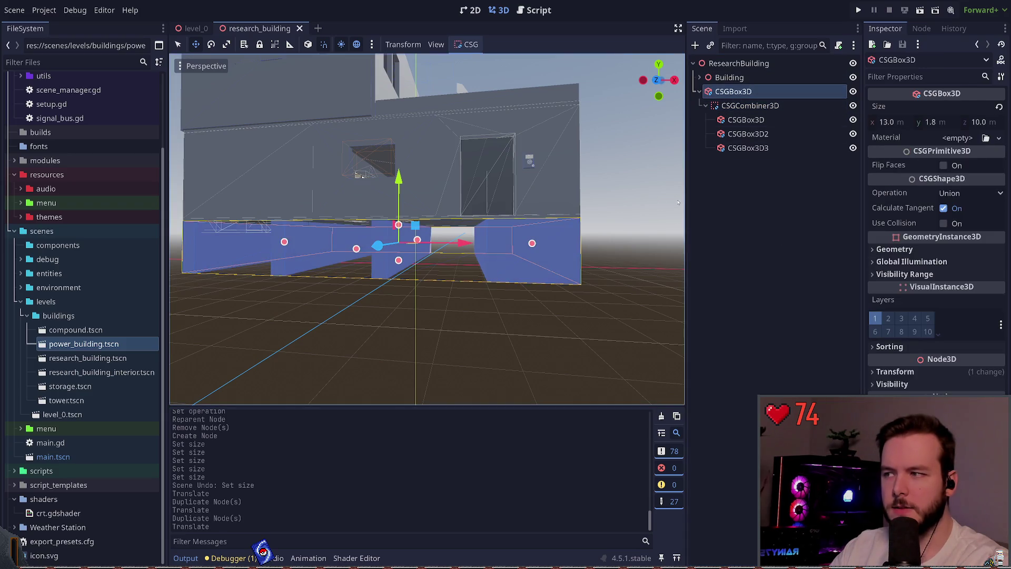
pyautogui.click(895, 122)
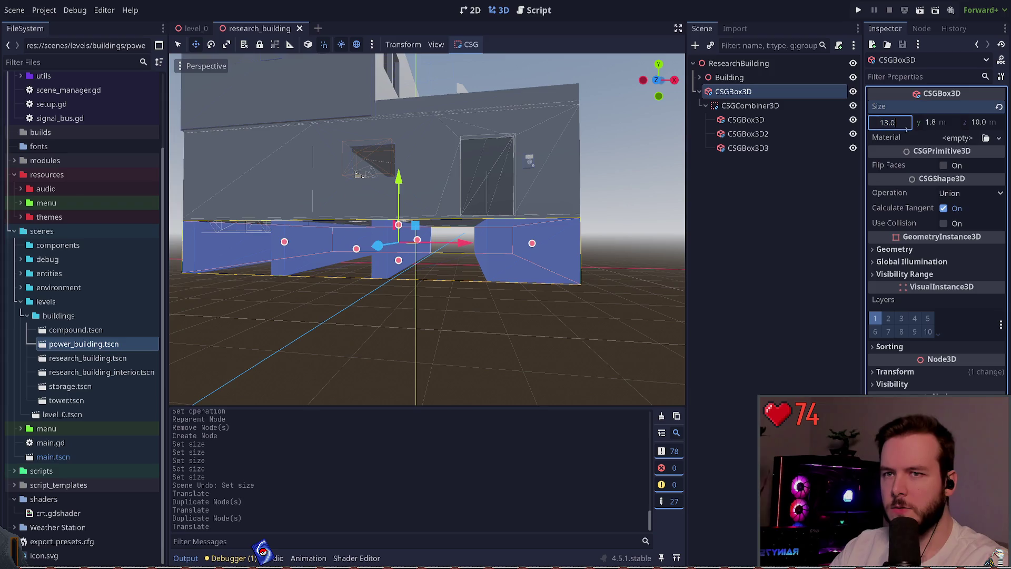
pyautogui.write('12')
pyautogui.press('Return')
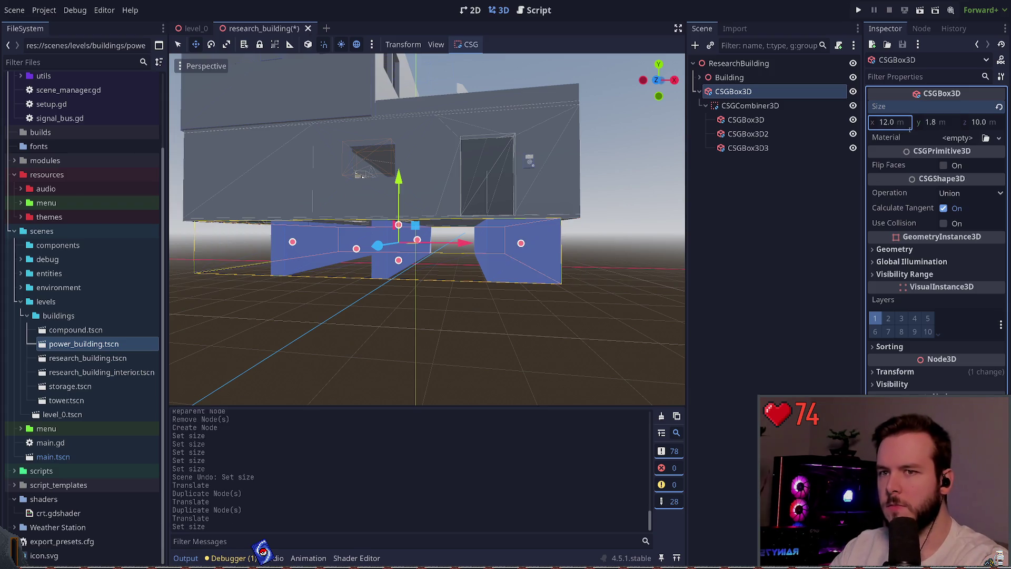
pyautogui.hotkey('ctrl', 'z')
pyautogui.click(774, 106)
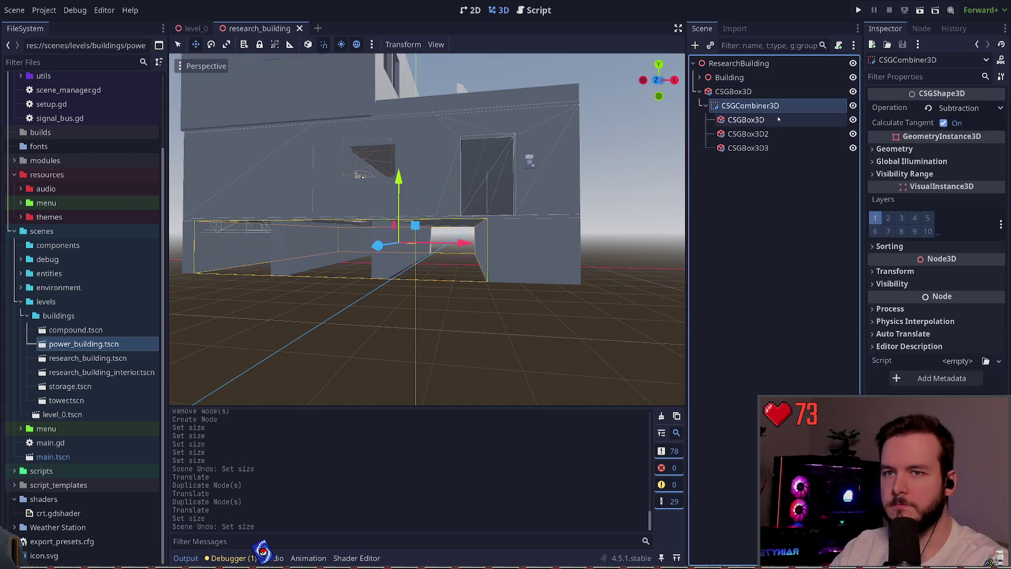
pyautogui.click(779, 119)
pyautogui.click(474, 241)
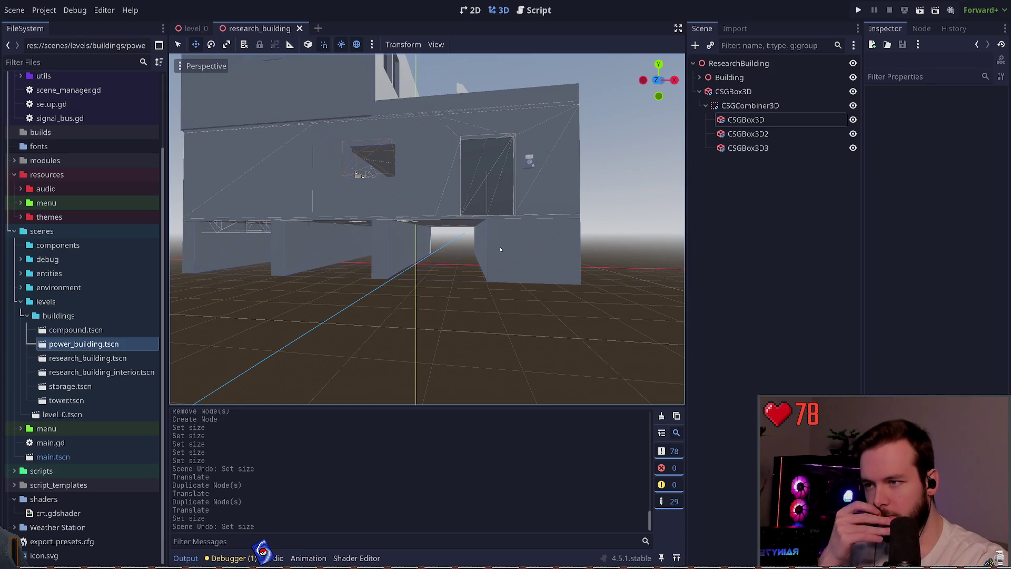
pyautogui.click(748, 148)
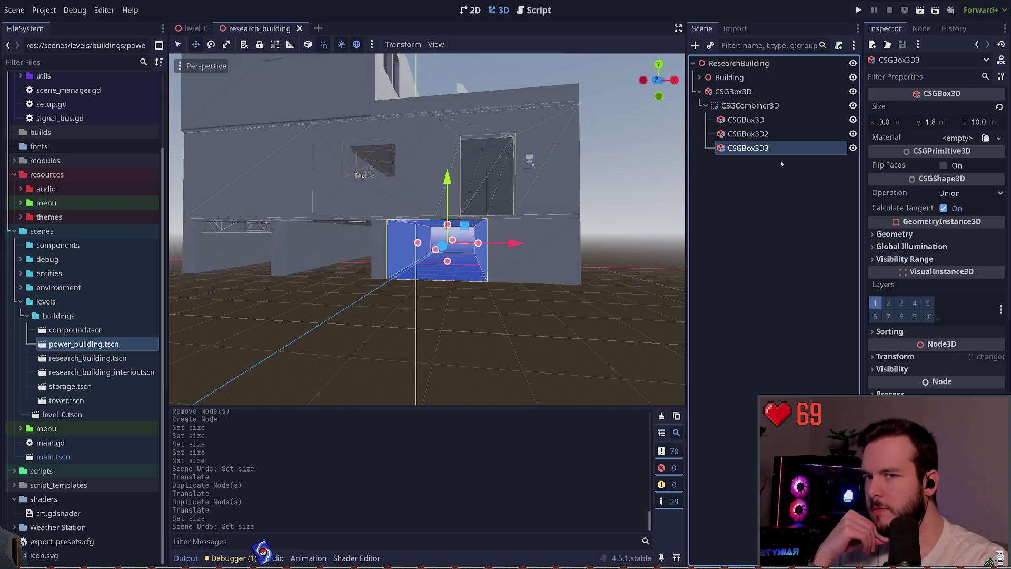
# Try widths of 13, 14 and 11 m on the third opening box, returning it to 3 m
pyautogui.click(897, 123)
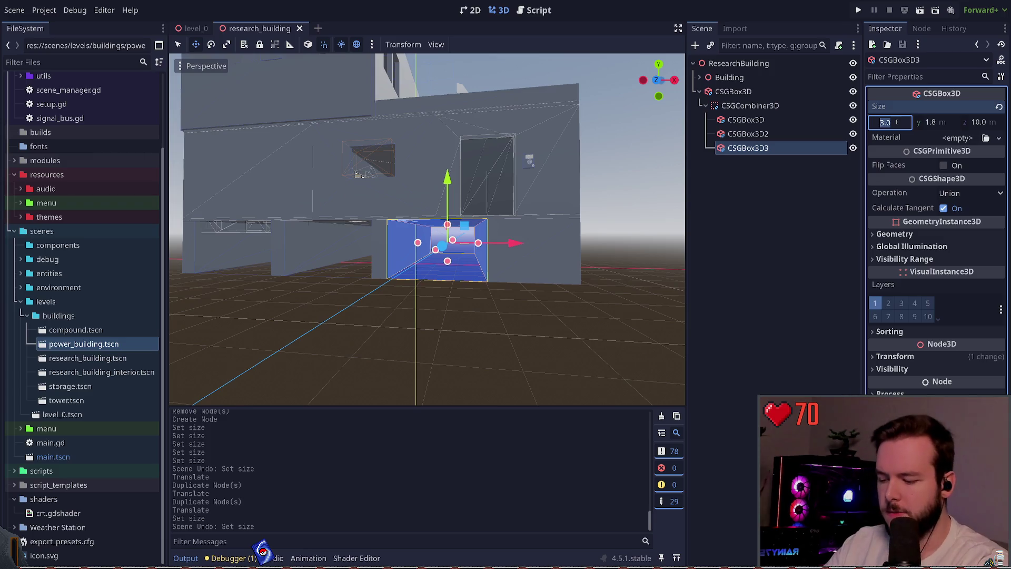
pyautogui.write('13/')
pyautogui.press('Escape')
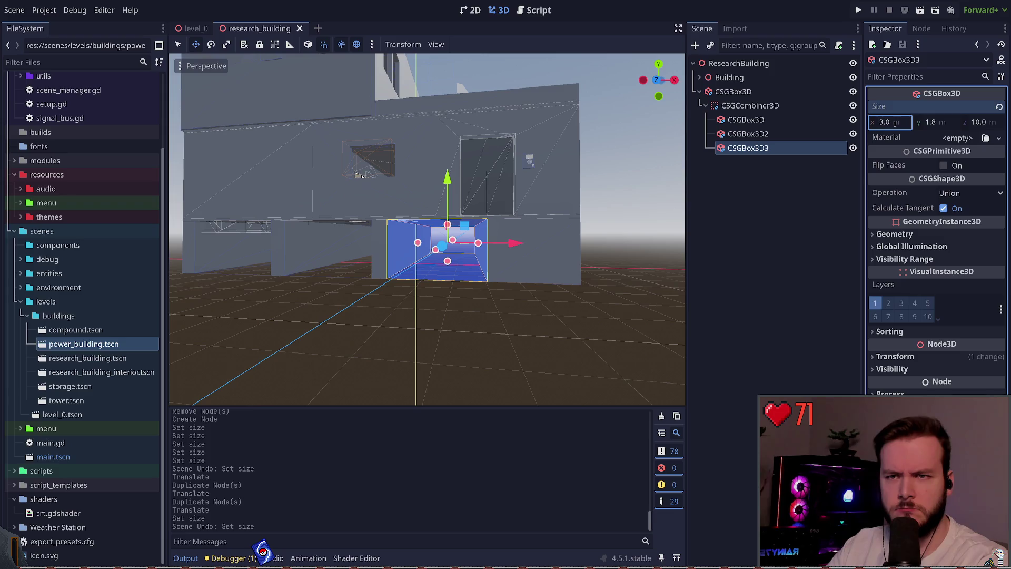
pyautogui.click(893, 120)
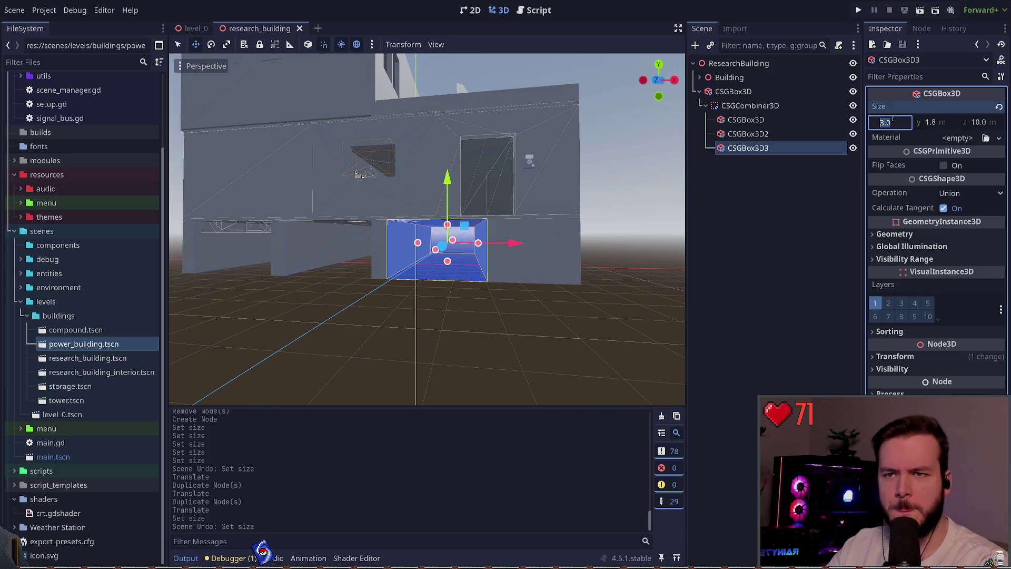
pyautogui.click(804, 226)
pyautogui.click(748, 148)
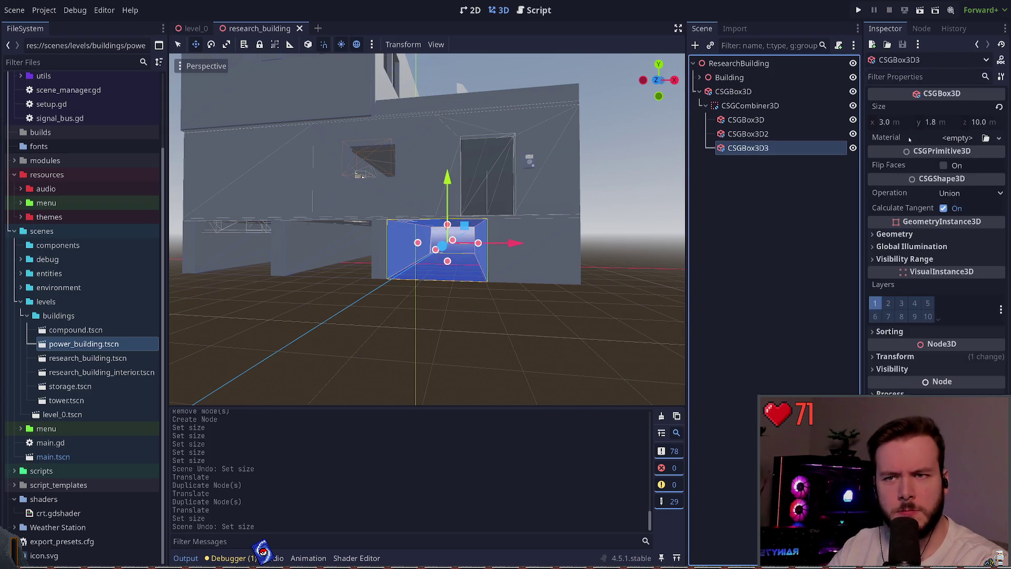
pyautogui.click(895, 121)
pyautogui.write('14/')
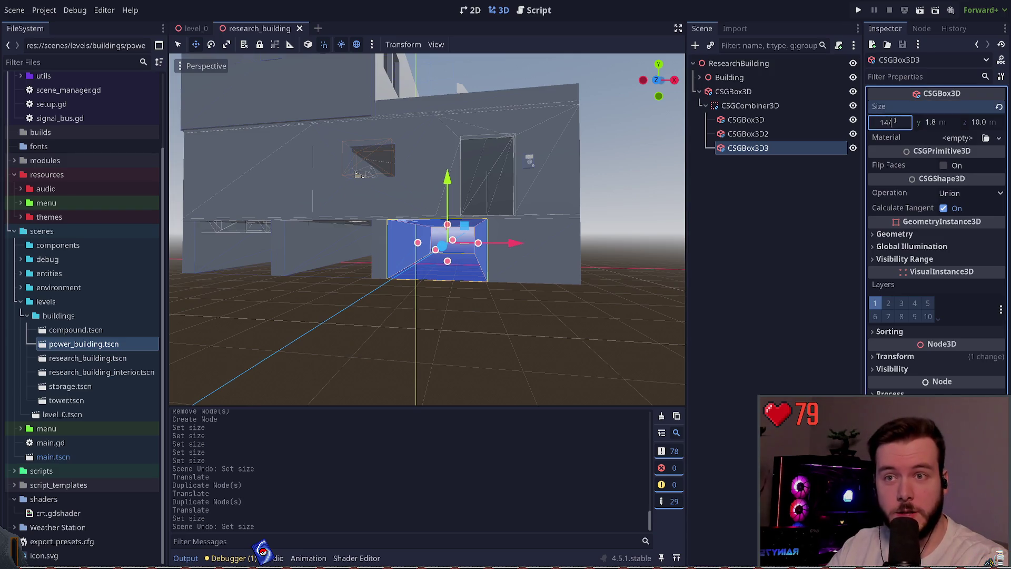
pyautogui.press('Escape')
pyautogui.click(895, 120)
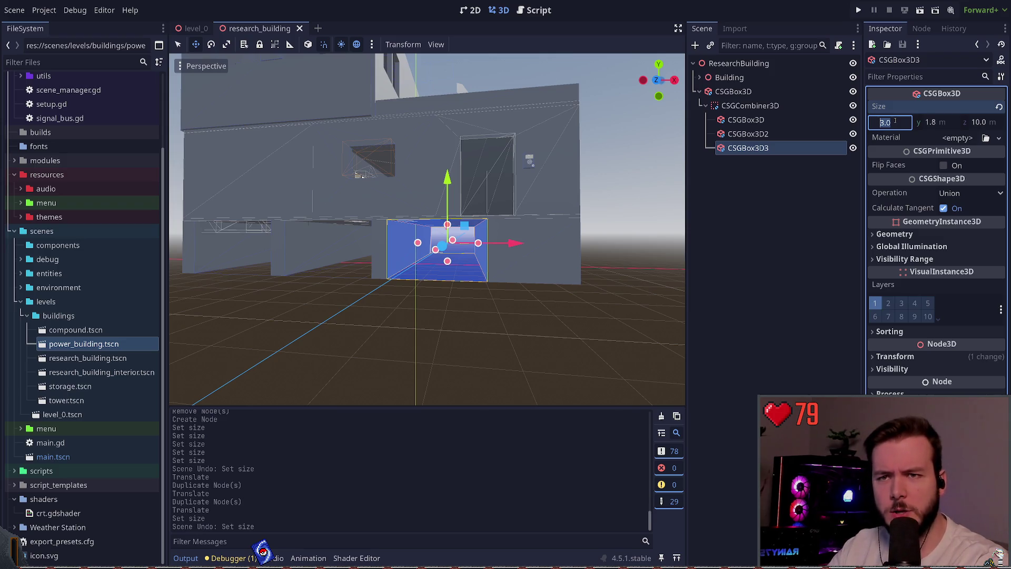
pyautogui.write('10')
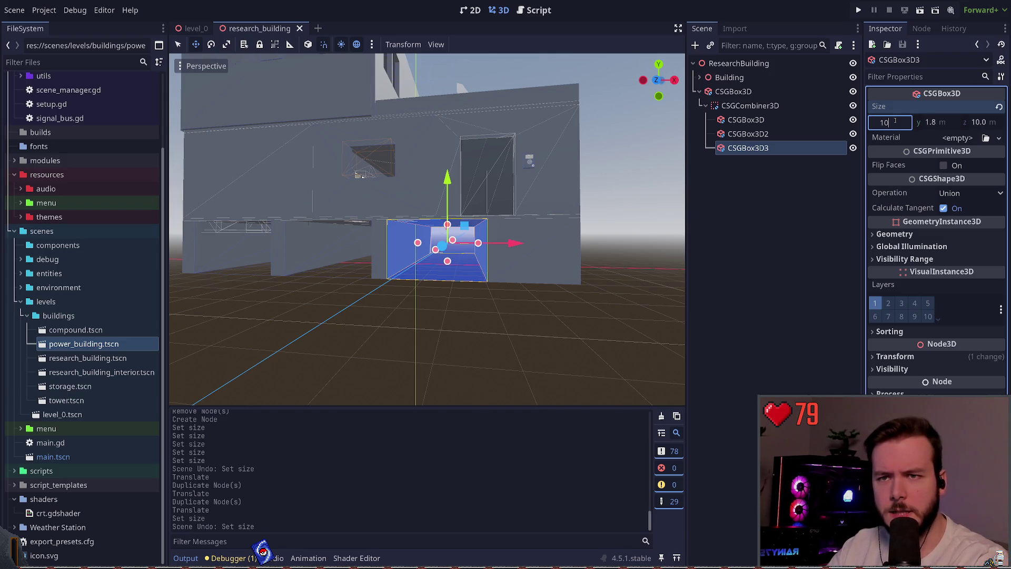
pyautogui.write('1')
pyautogui.press('Return')
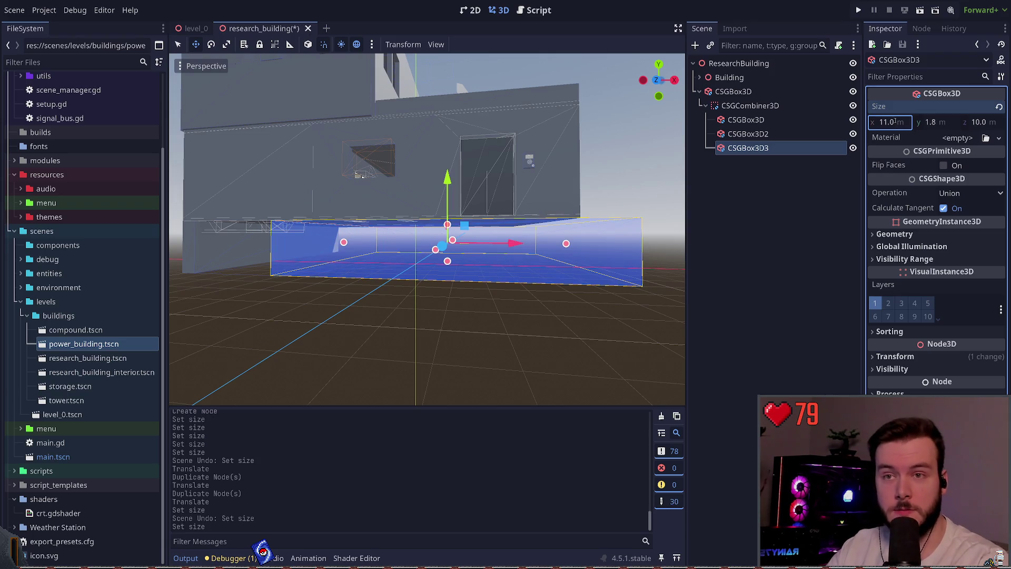
pyautogui.click(897, 121)
pyautogui.write('3')
pyautogui.press('Return')
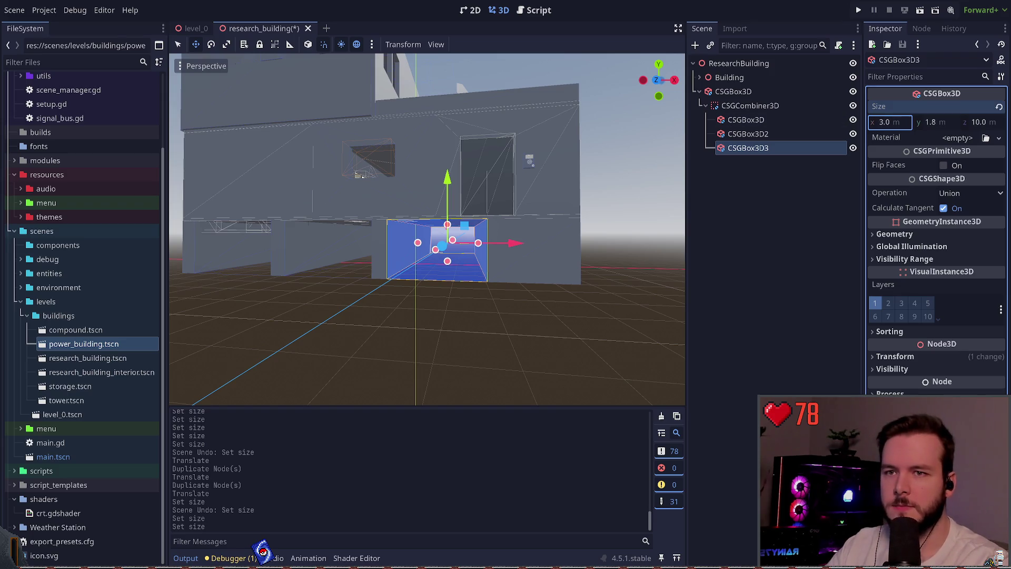
# Set the third opening box's width to 3.25 m and save the scene
pyautogui.write('3.25')
pyautogui.press('Return')
pyautogui.hotkey('ctrl', 's')
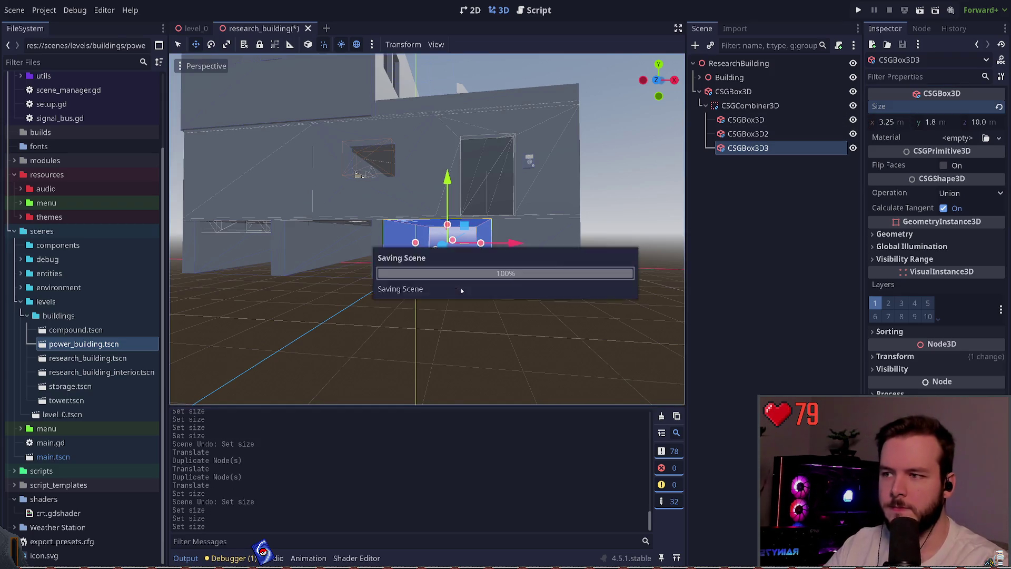
pyautogui.press('d')
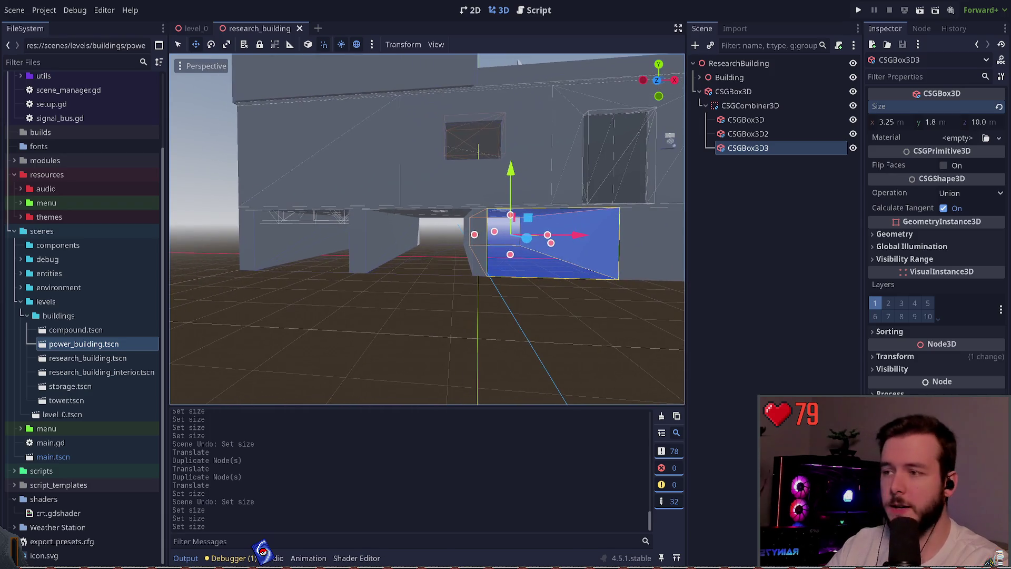
pyautogui.click(780, 120)
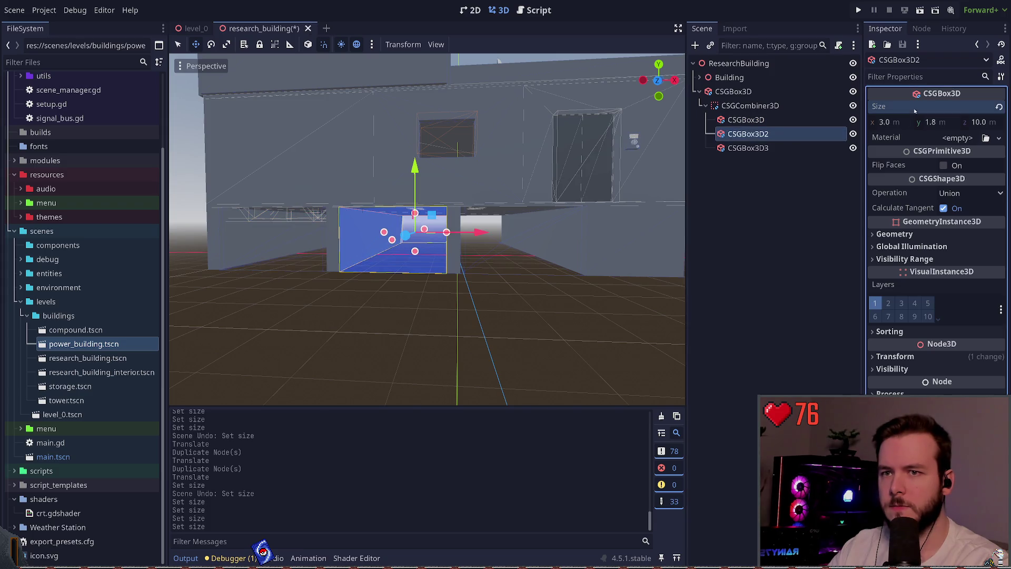
# Slide the first opening box slightly along the foundation and save the scene
pyautogui.click(646, 316)
pyautogui.hotkey('ctrl', 's')
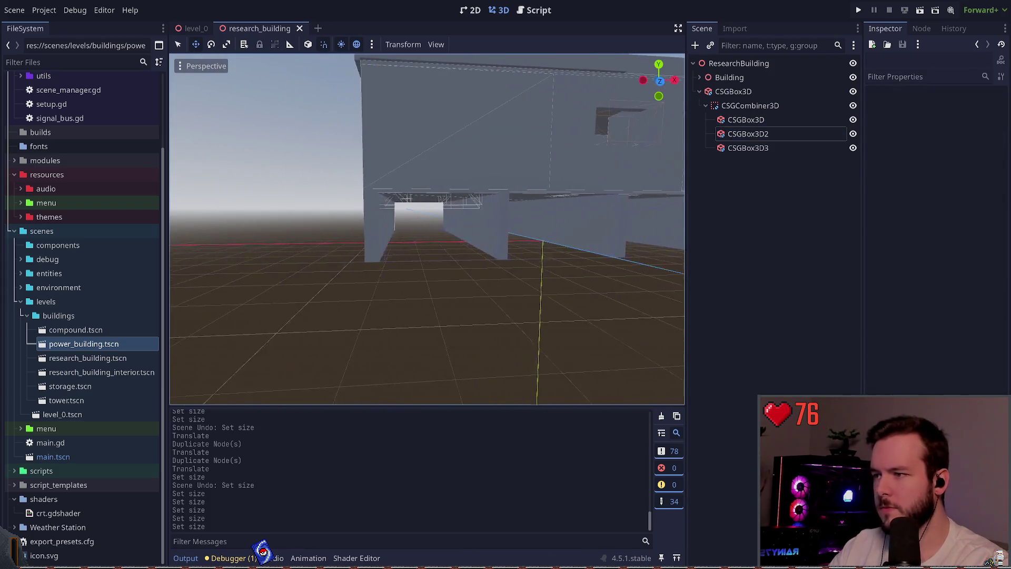
pyautogui.click(747, 120)
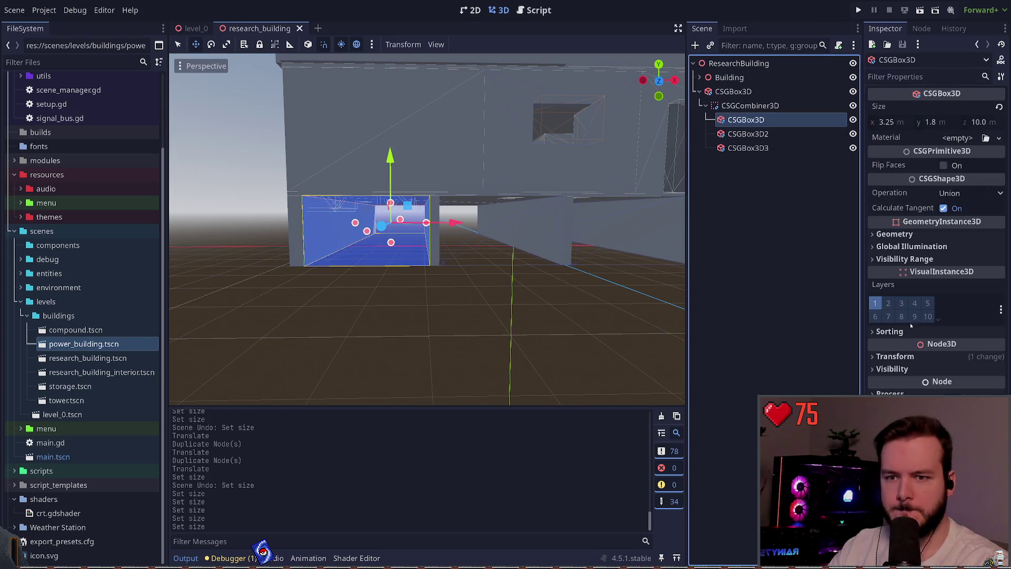
pyautogui.click(895, 357)
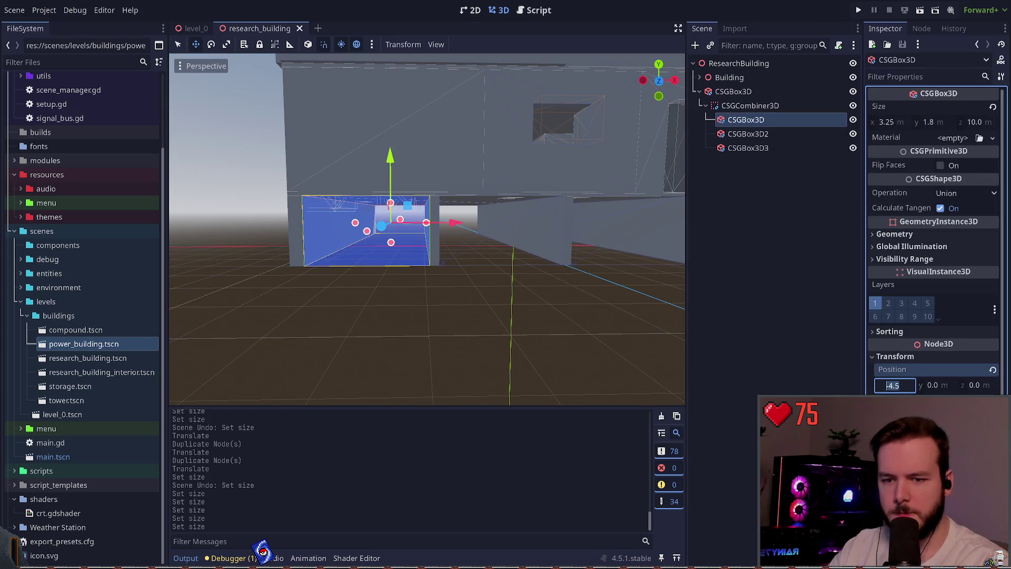
pyautogui.moveTo(454, 222); pyautogui.dragTo(443, 223)
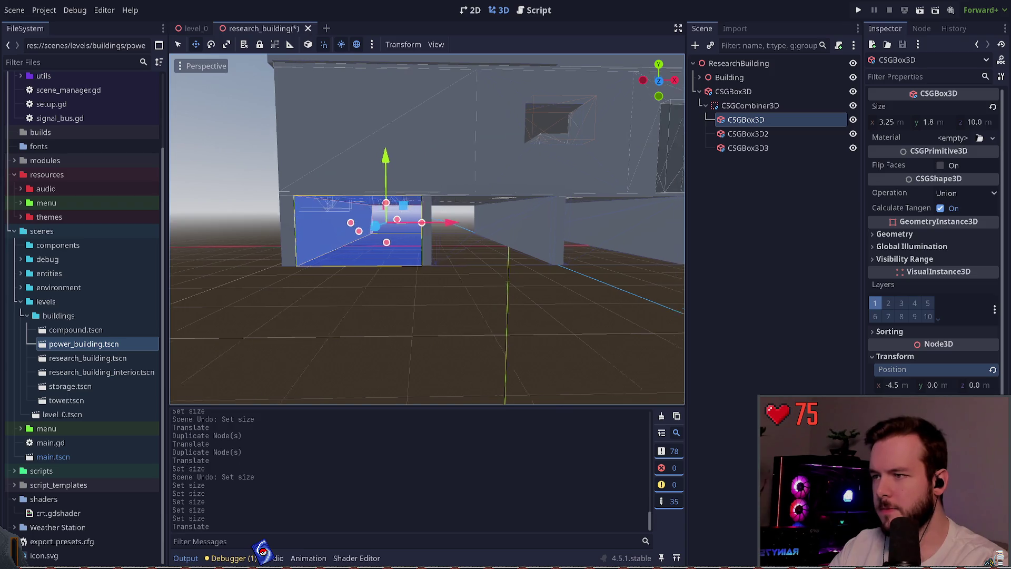
pyautogui.scroll(2, 477, 241)
pyautogui.hotkey('ctrl', 's')
# Move the second opening box left along X to x -1.0 and save
pyautogui.click(476, 241)
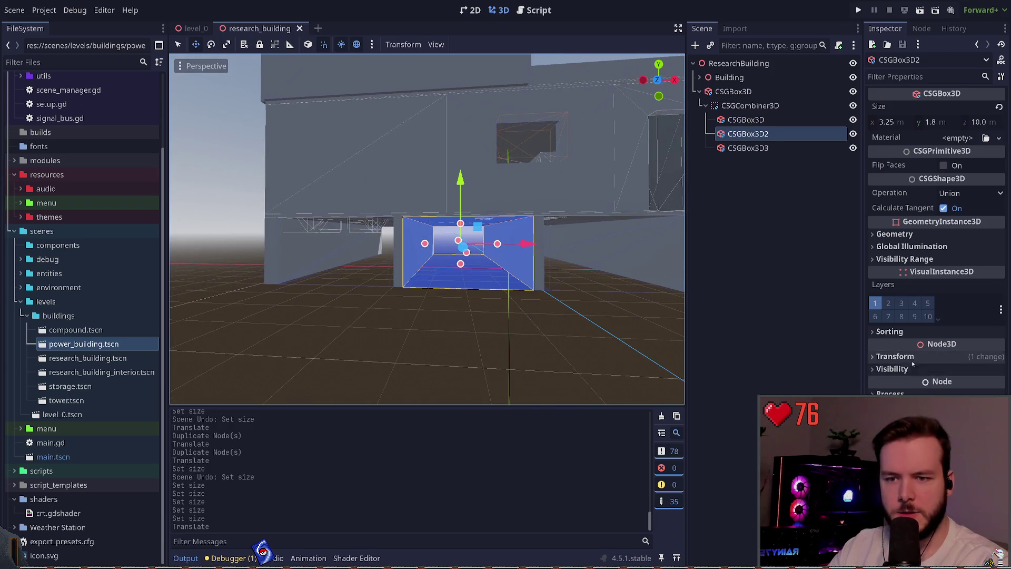
pyautogui.moveTo(535, 243)
pyautogui.mouseDown()
pyautogui.moveTo(556, 243)
pyautogui.moveTo(535, 243)
pyautogui.mouseUp()
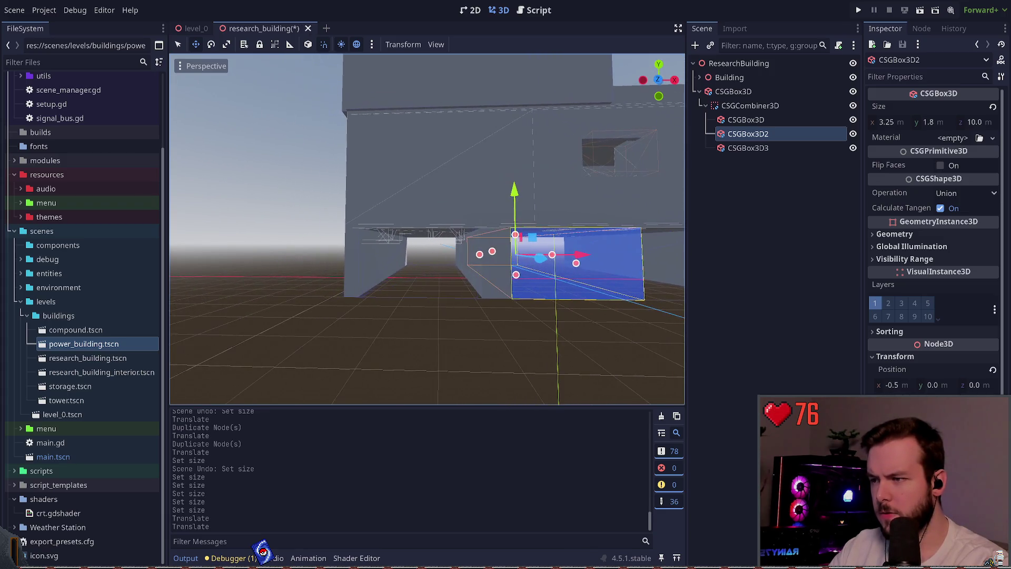
pyautogui.moveTo(530, 254); pyautogui.dragTo(532, 253)
pyautogui.hotkey('ctrl', 's')
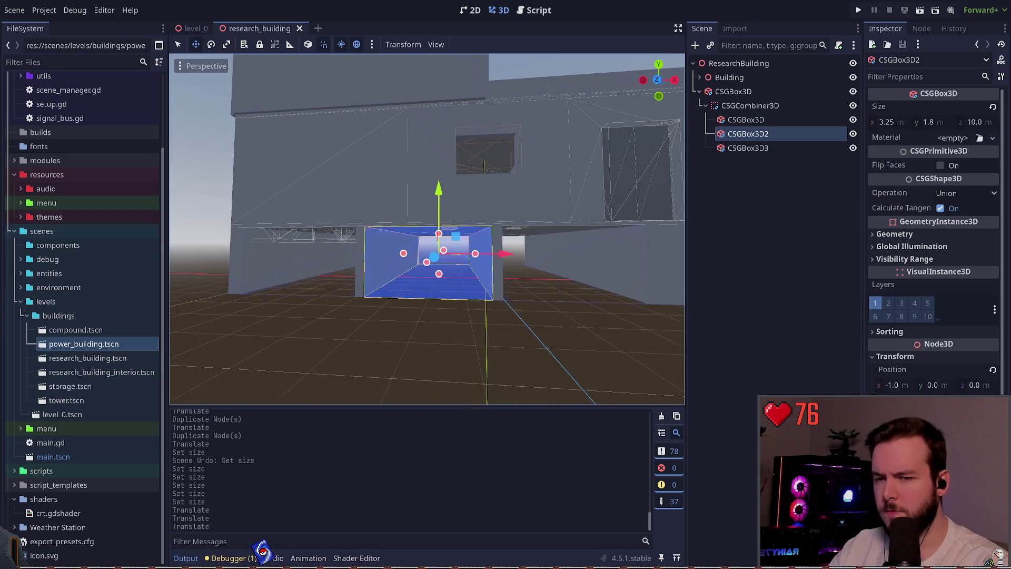
pyautogui.click(902, 123)
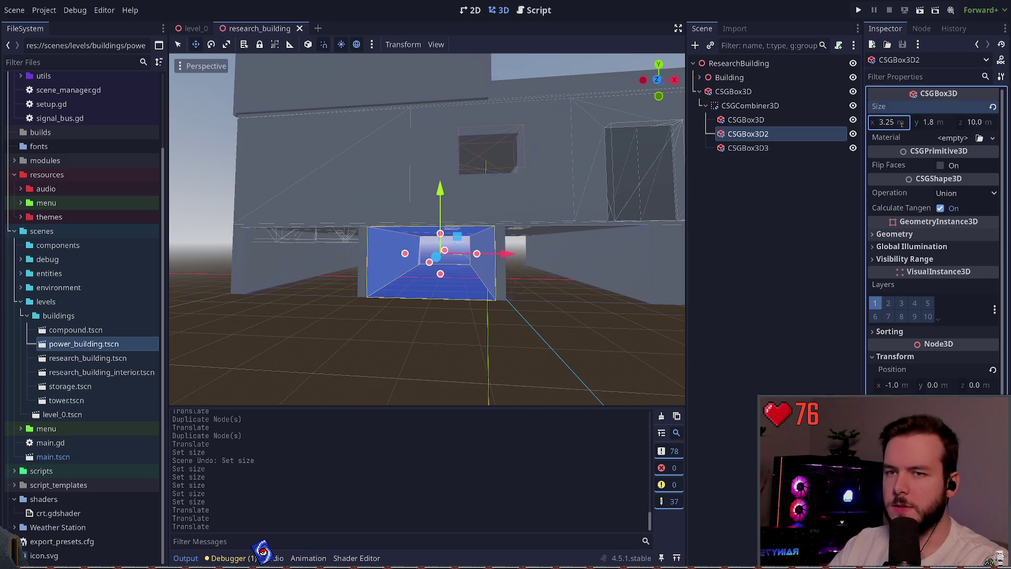
pyautogui.press('Return')
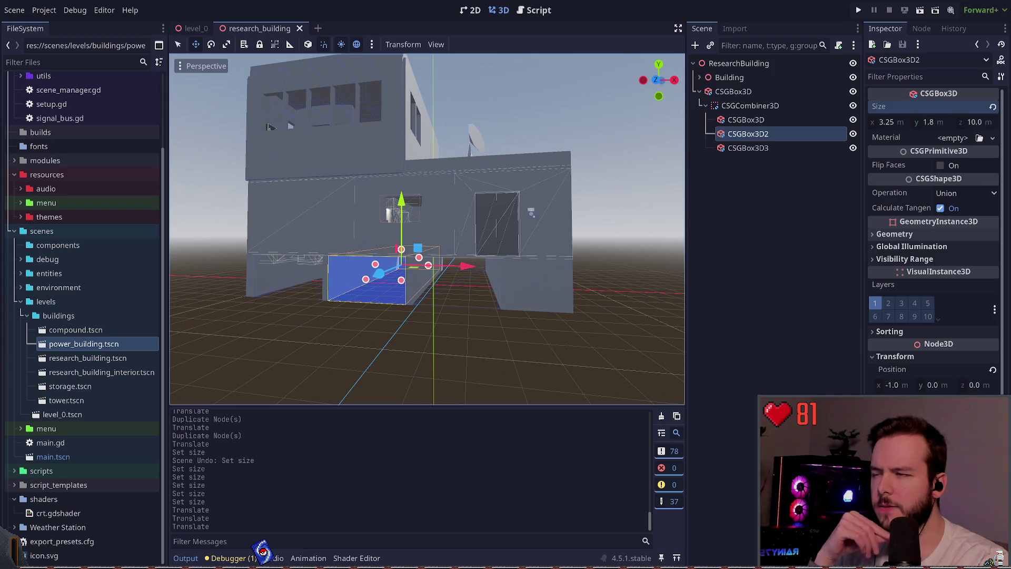
# Set the second opening box's width to 3.0 and save the scene
pyautogui.click(903, 123)
pyautogui.write('3.')
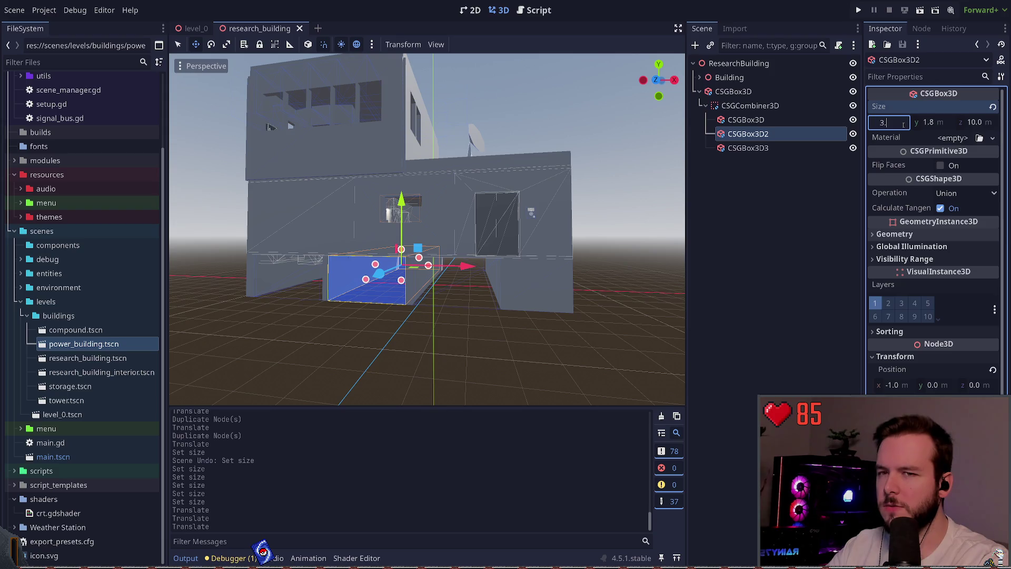
pyautogui.press('Return')
pyautogui.click(325, 292)
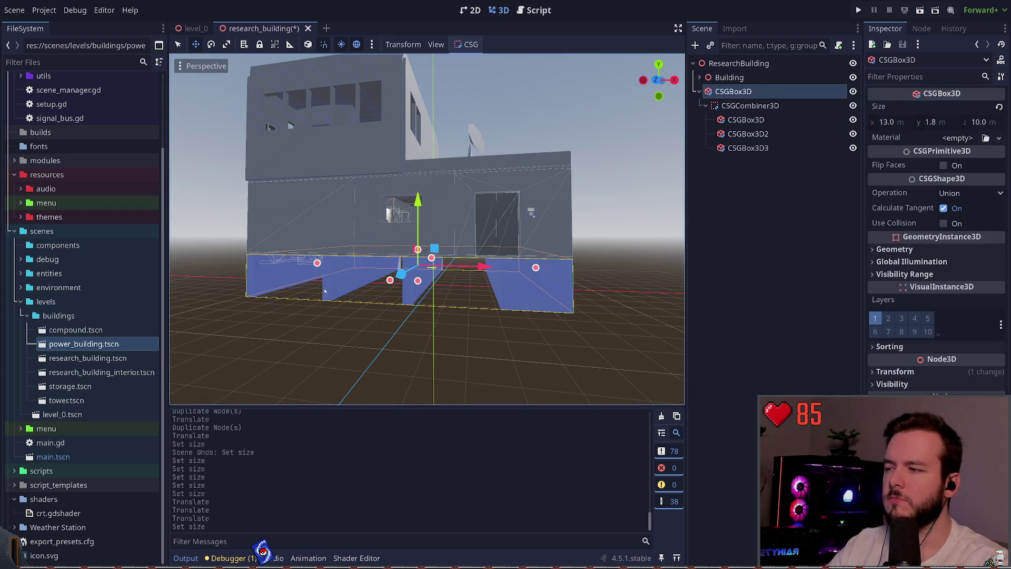
pyautogui.hotkey('ctrl', 's')
pyautogui.scroll(3, 349, 320)
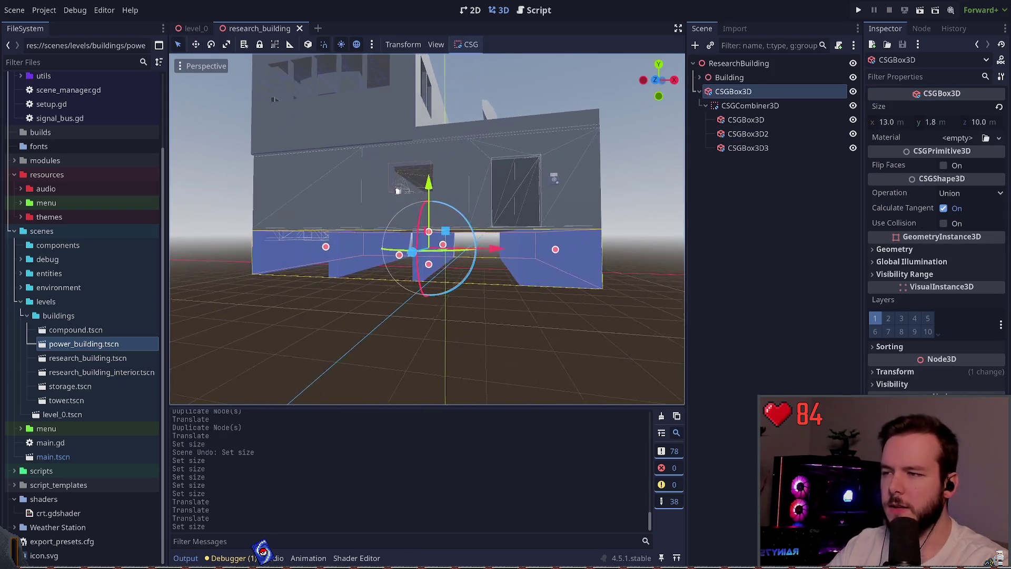
# Narrow the first opening box to 2.75 m wide and frame it in the view
pyautogui.click(753, 105)
pyautogui.click(748, 120)
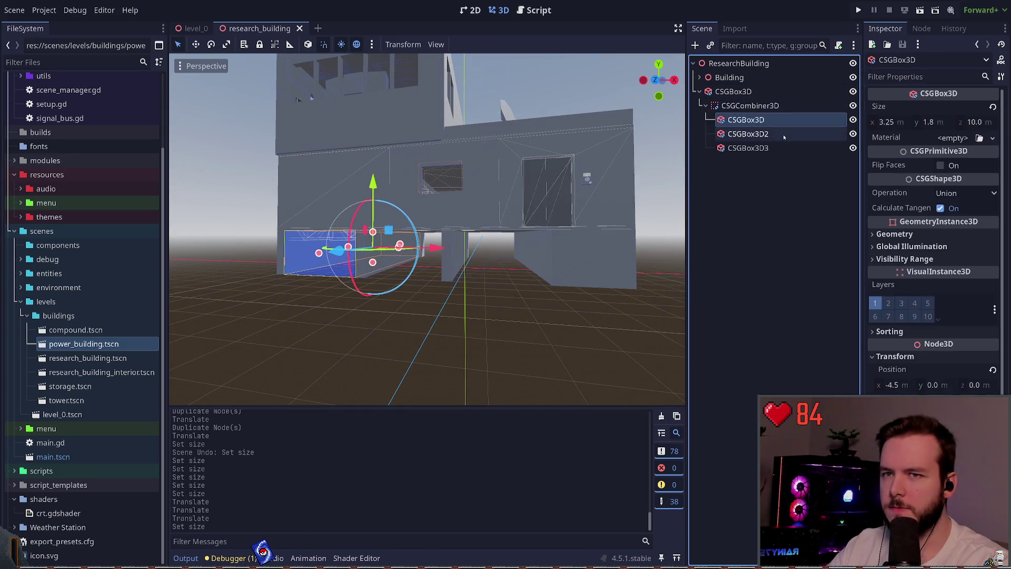
pyautogui.click(617, 335)
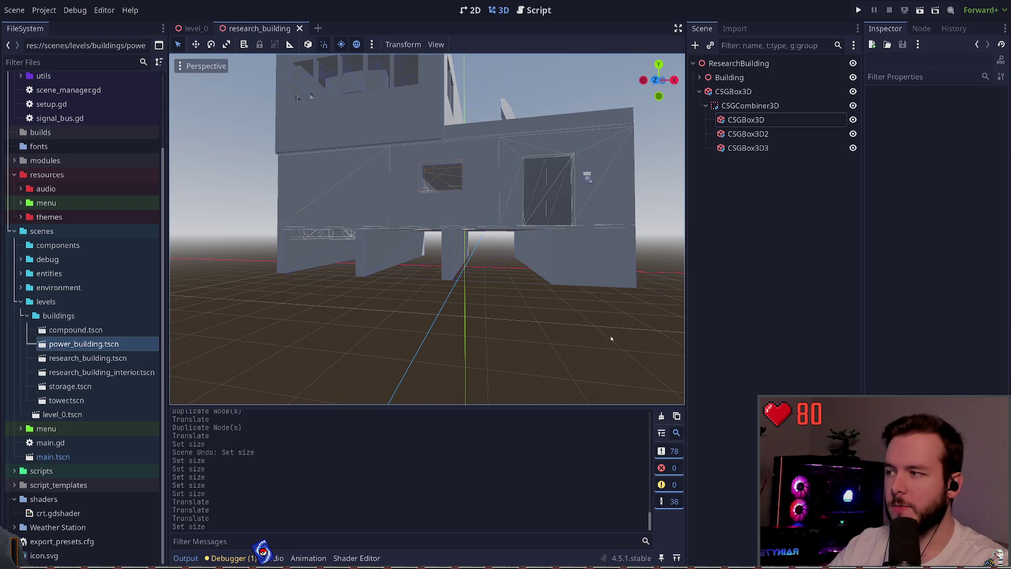
pyautogui.click(745, 119)
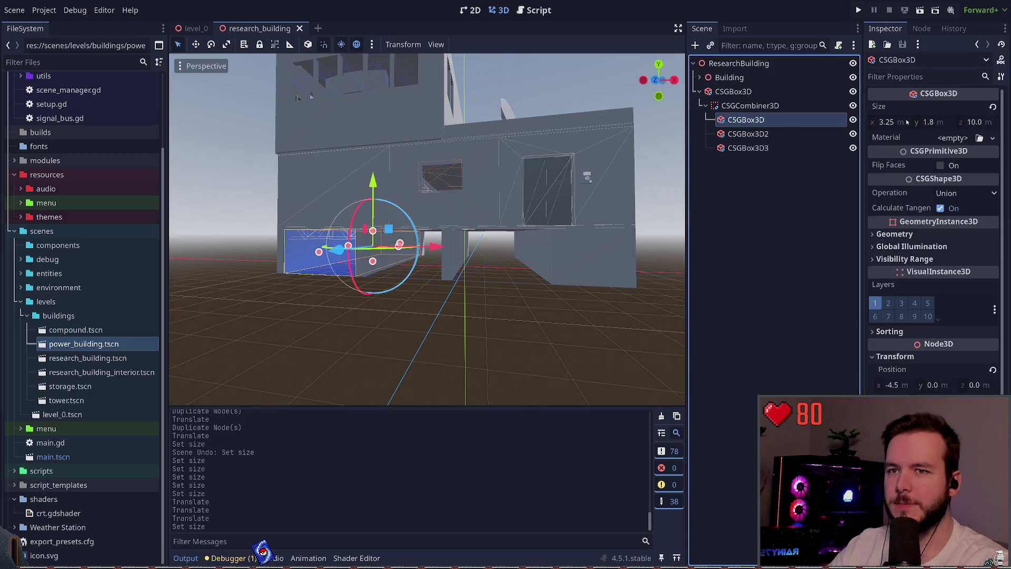
pyautogui.click(890, 123)
pyautogui.write('2.')
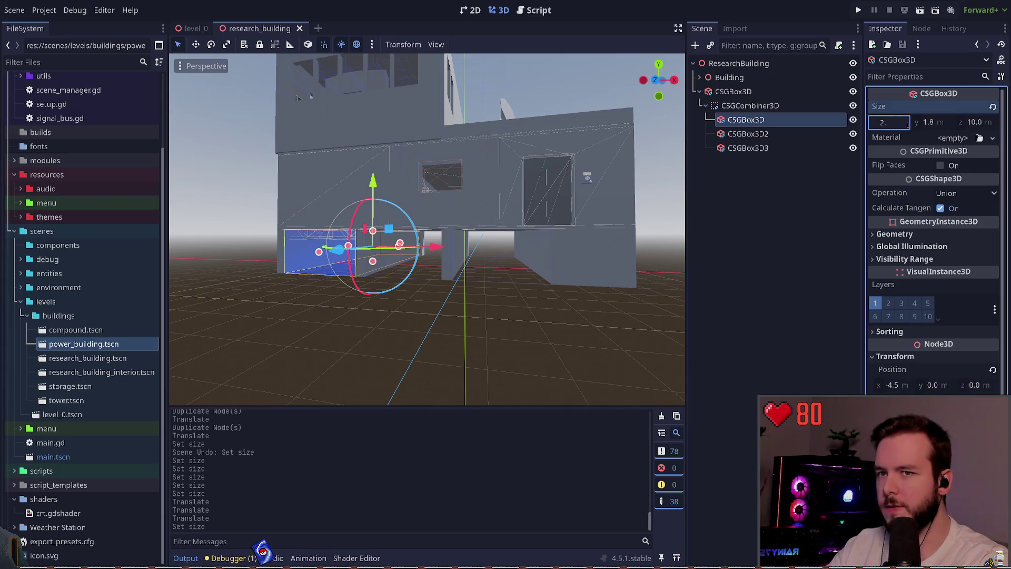
pyautogui.write('75')
pyautogui.press('Return')
pyautogui.press('f')
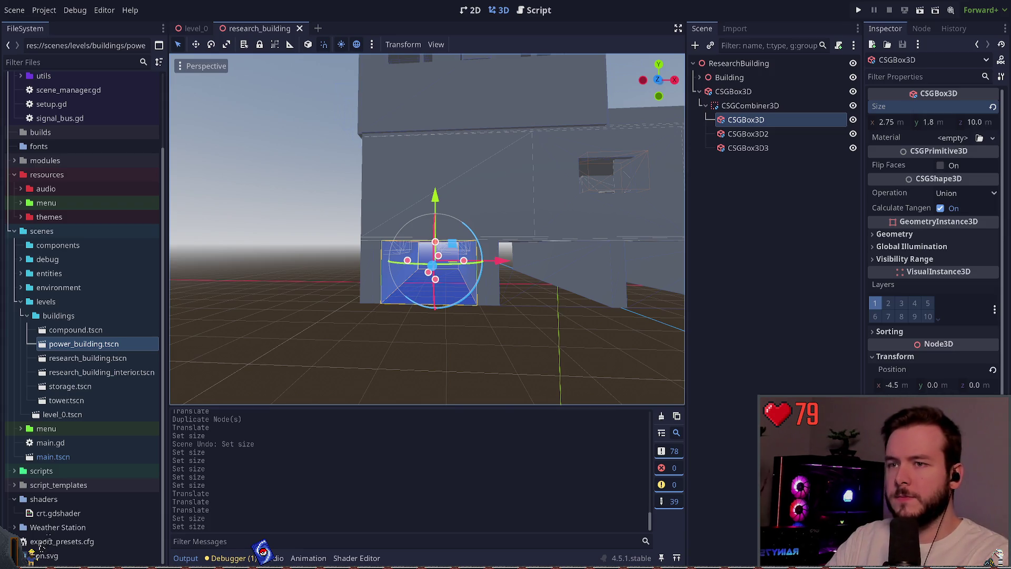
# Move the view under the building and frame the first opening box
pyautogui.press('Escape')
pyautogui.press('w')
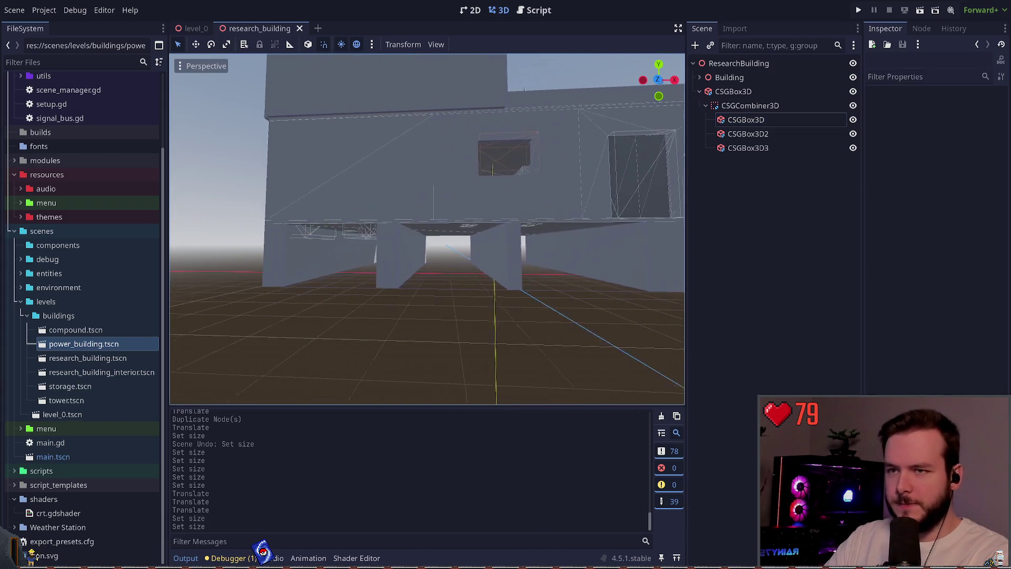
pyautogui.press('a')
pyautogui.click(745, 120)
pyautogui.press('f')
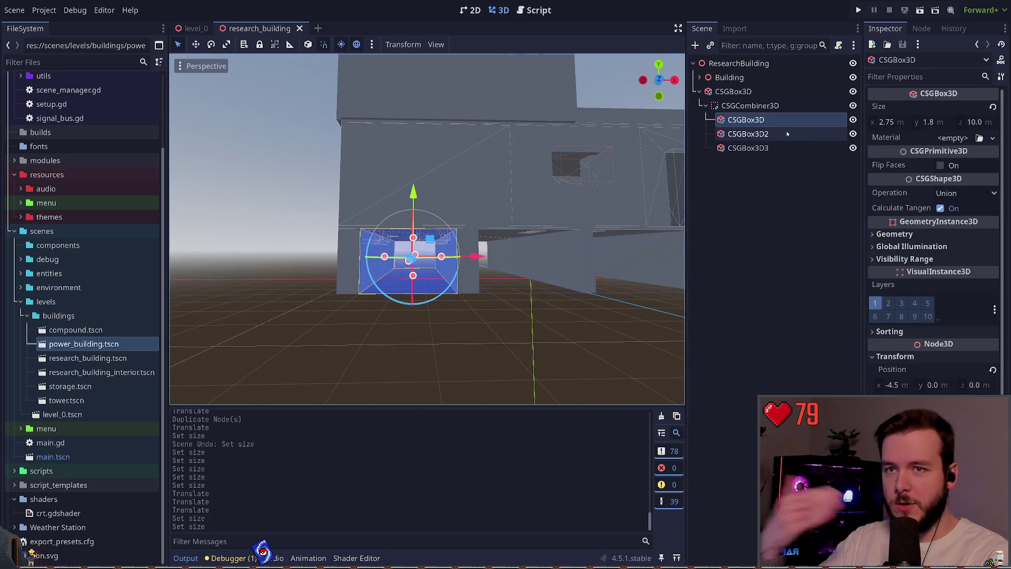
# Check the second and third opening boxes, then start sliding the first along X
pyautogui.click(766, 135)
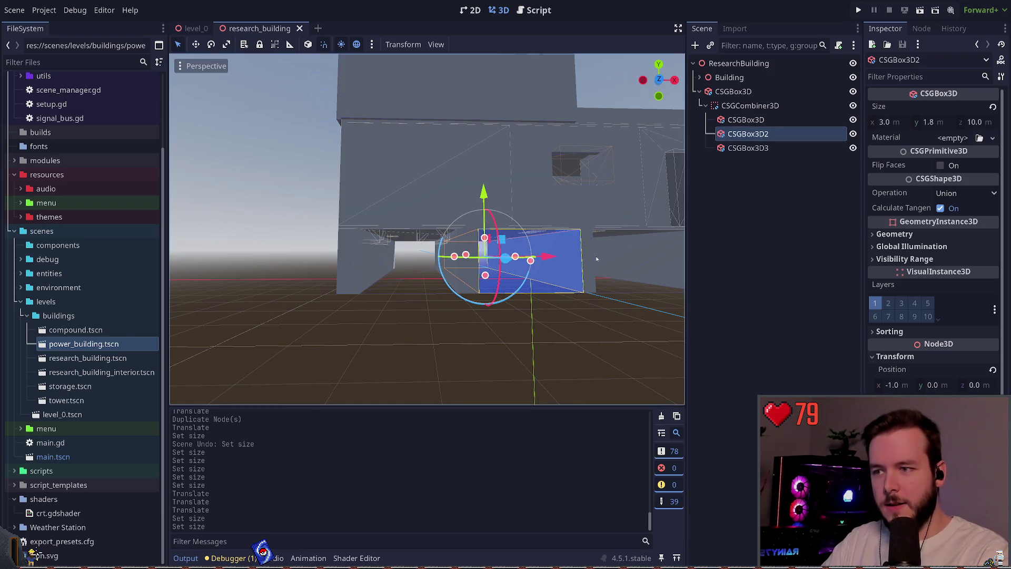
pyautogui.click(755, 159)
pyautogui.click(755, 148)
pyautogui.click(746, 119)
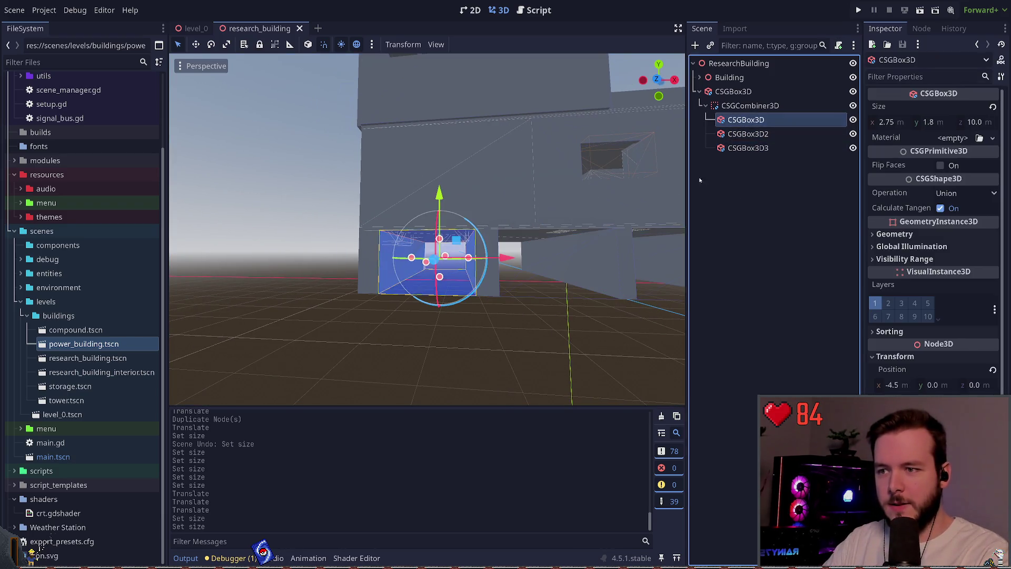
pyautogui.press('f')
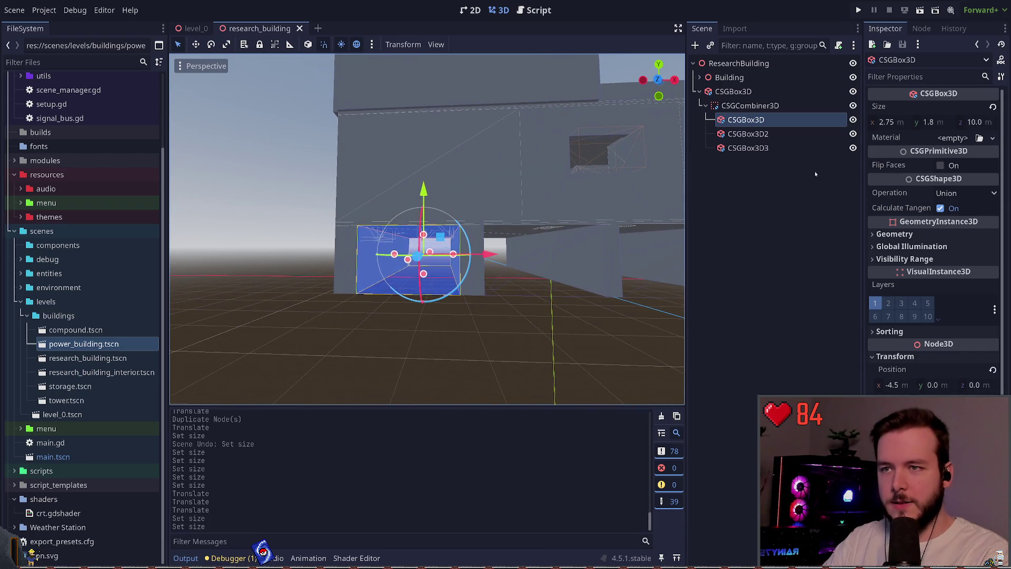
pyautogui.click(773, 134)
pyautogui.click(763, 120)
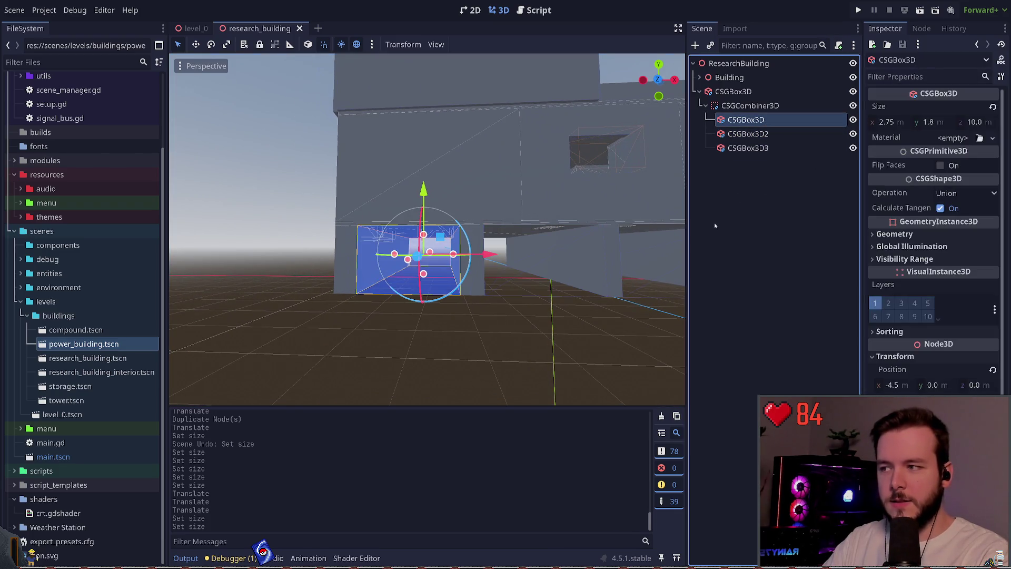
pyautogui.moveTo(479, 257); pyautogui.dragTo(486, 255)
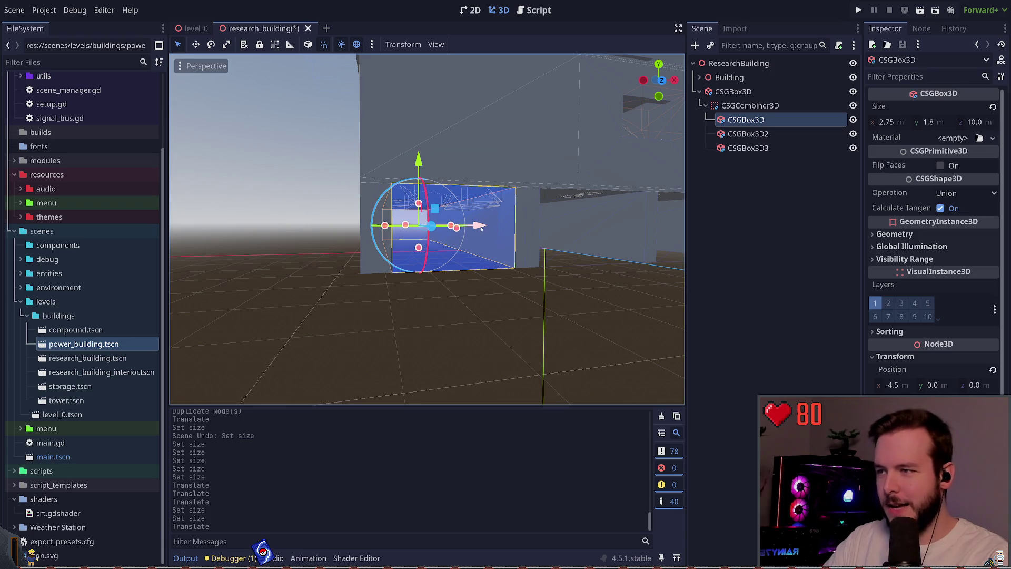
# Move the first box to x -4.75, then give the second box 2.75 width at x -1.5
pyautogui.moveTo(479, 227); pyautogui.dragTo(486, 232)
pyautogui.hotkey('ctrl', 's')
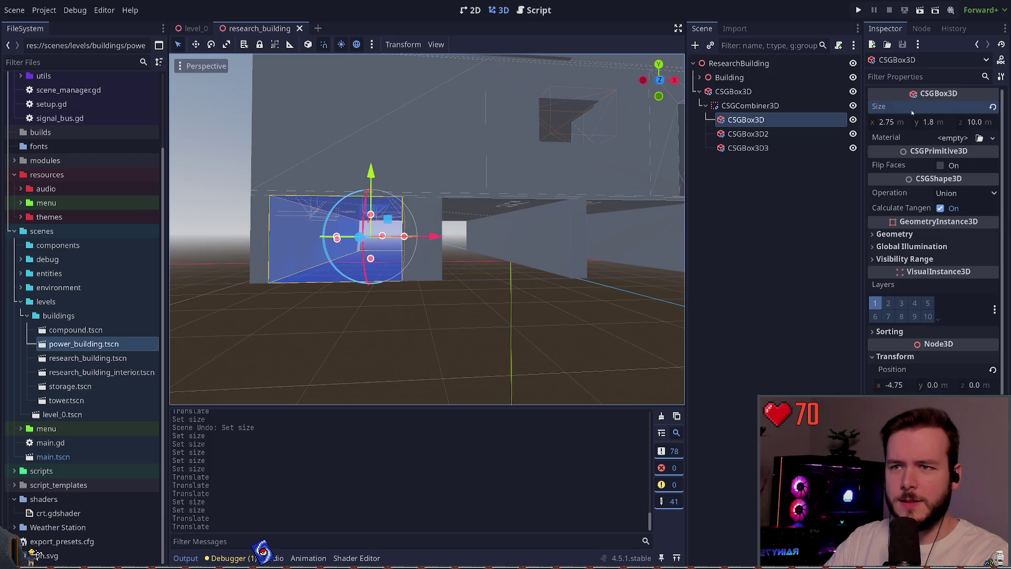
pyautogui.click(796, 134)
pyautogui.hotkey('ctrl', 'v')
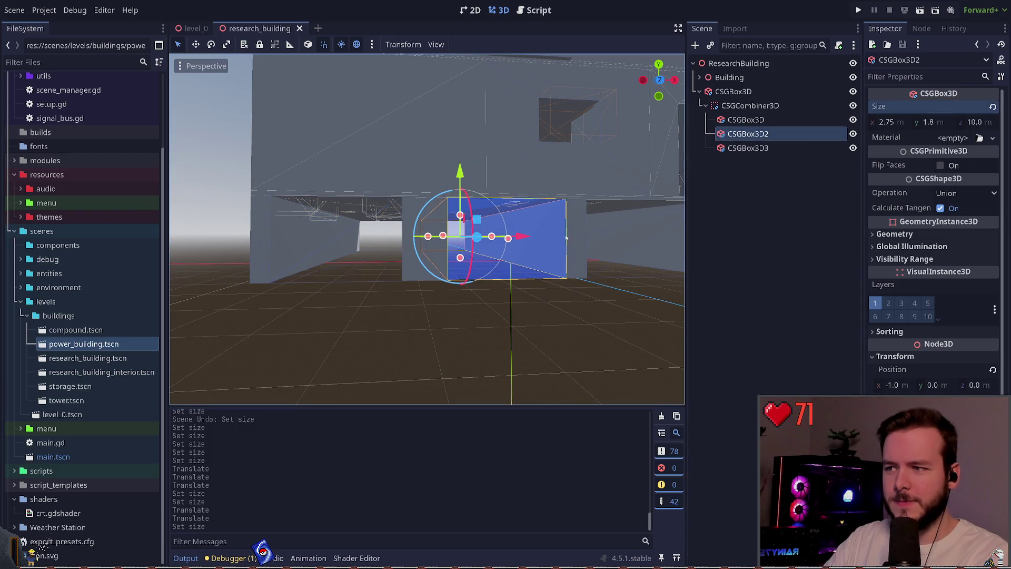
pyautogui.moveTo(521, 236)
pyautogui.mouseDown()
pyautogui.moveTo(492, 236)
pyautogui.moveTo(506, 235)
pyautogui.mouseUp()
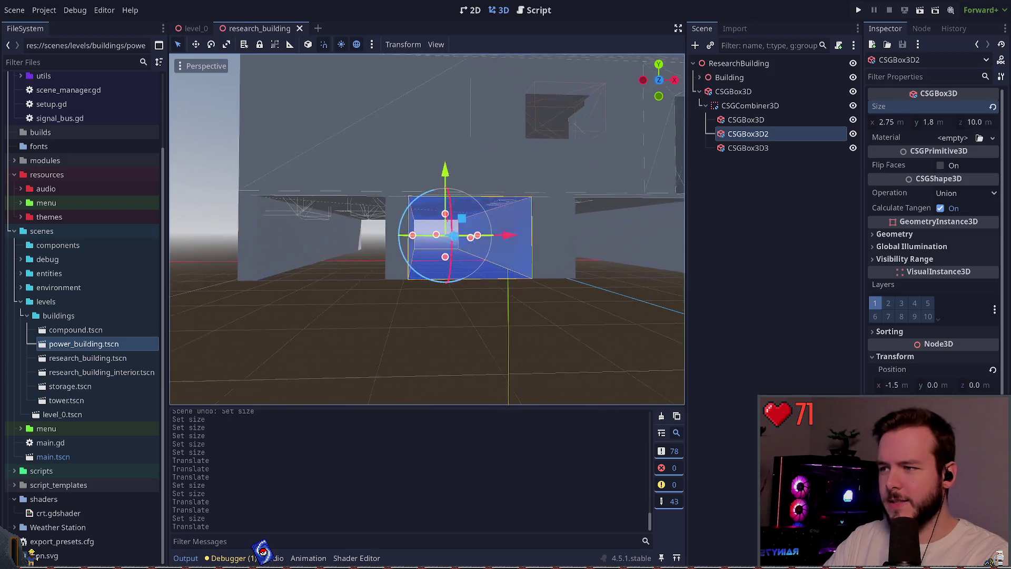
# Duplicate the third opening box and slide the copy 3.0 along X
pyautogui.click(810, 148)
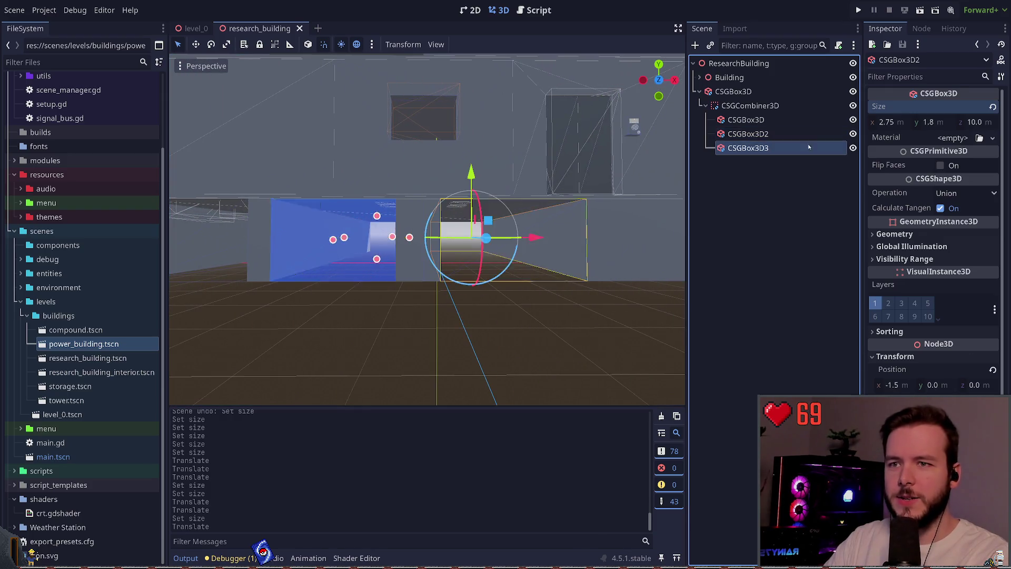
pyautogui.moveTo(536, 238); pyautogui.dragTo(527, 238)
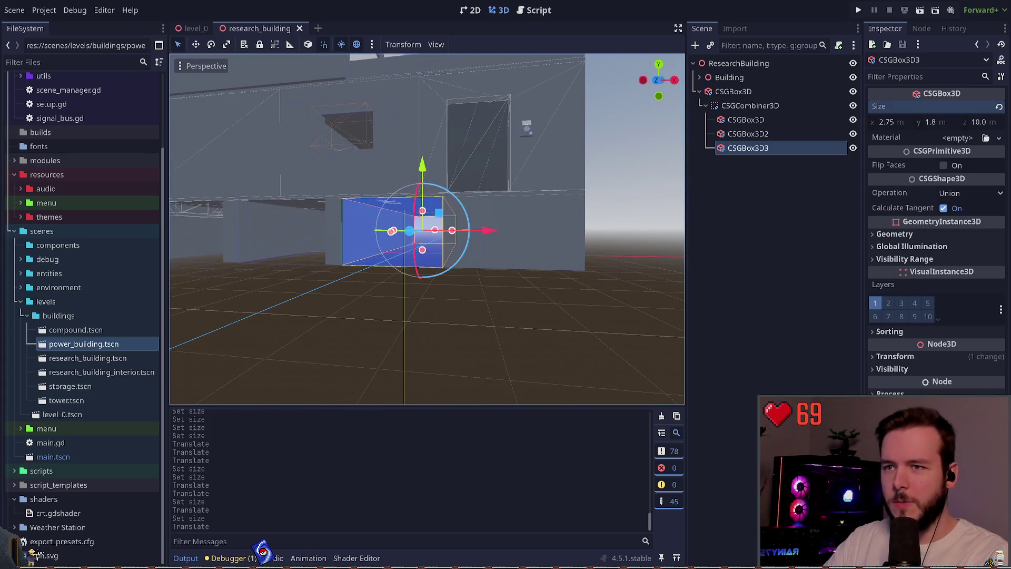
pyautogui.hotkey('ctrl', 'd')
pyautogui.moveTo(495, 230); pyautogui.dragTo(574, 229)
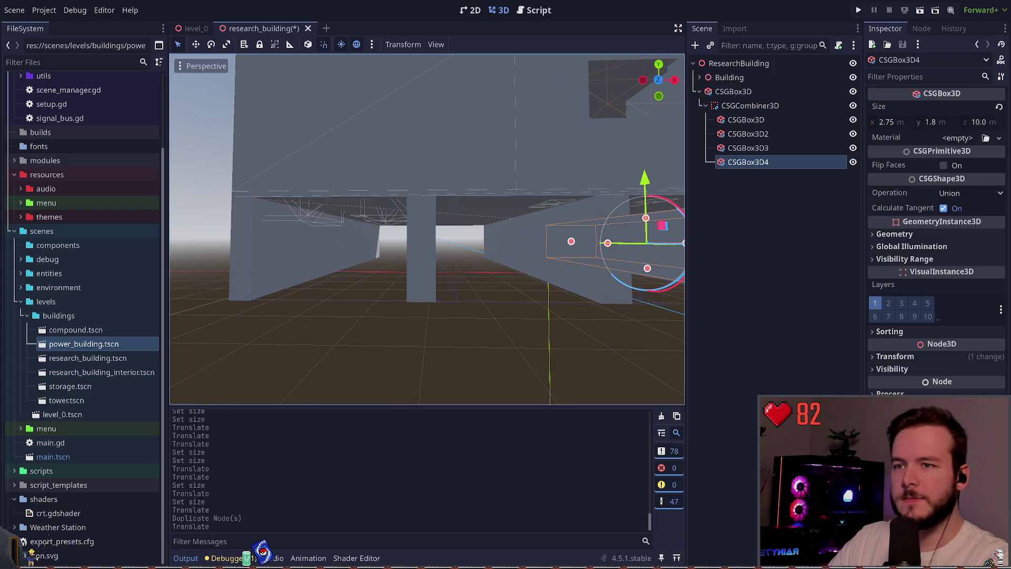
pyautogui.click(750, 106)
pyautogui.press('f')
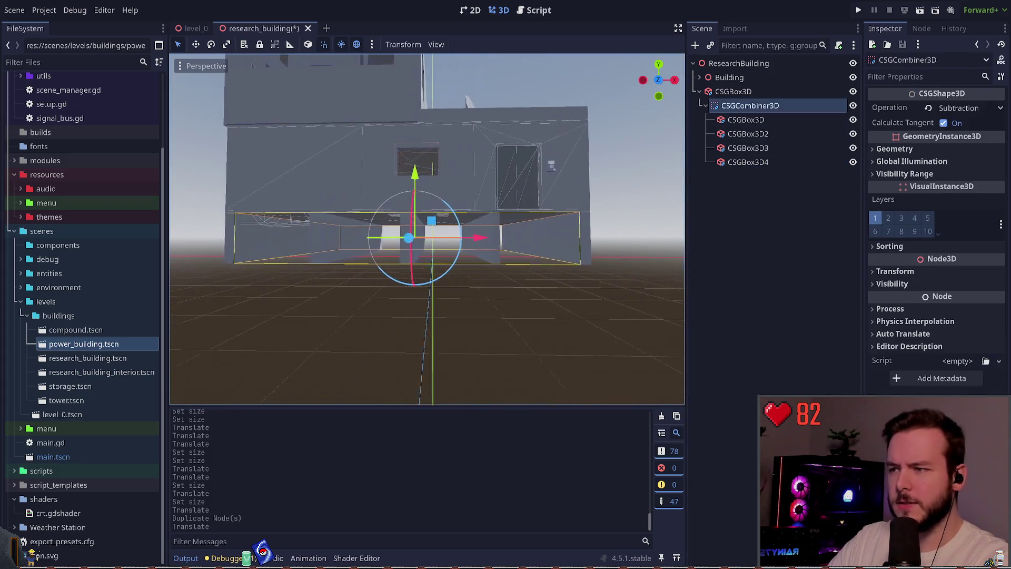
pyautogui.click(742, 120)
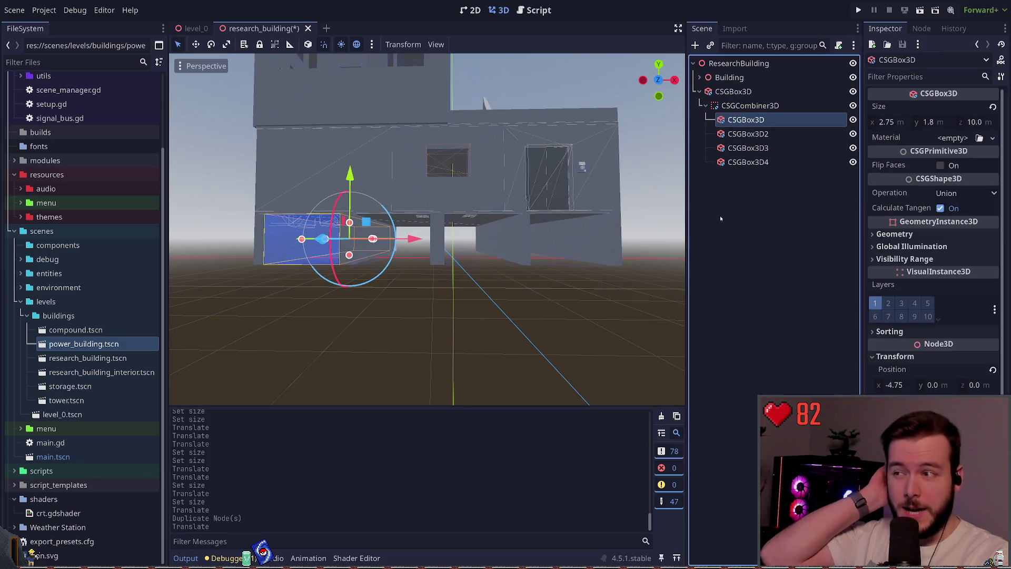
pyautogui.click(749, 148)
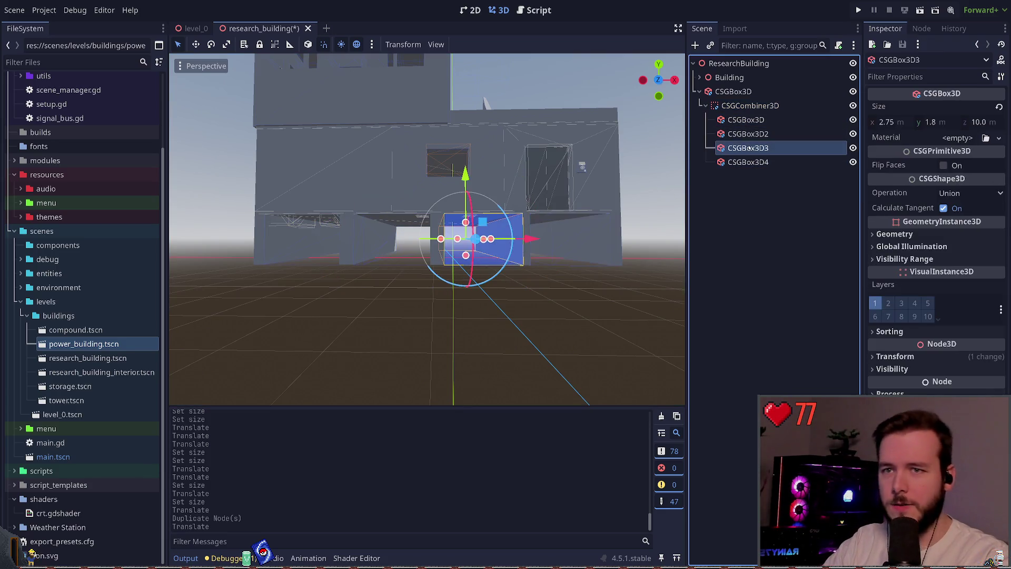
pyautogui.press('w')
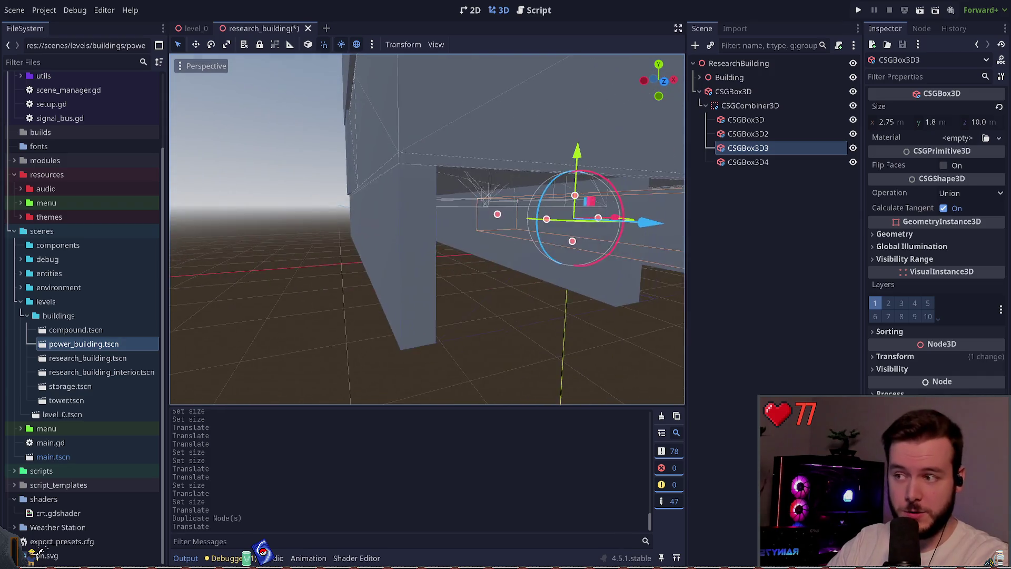
pyautogui.click(733, 91)
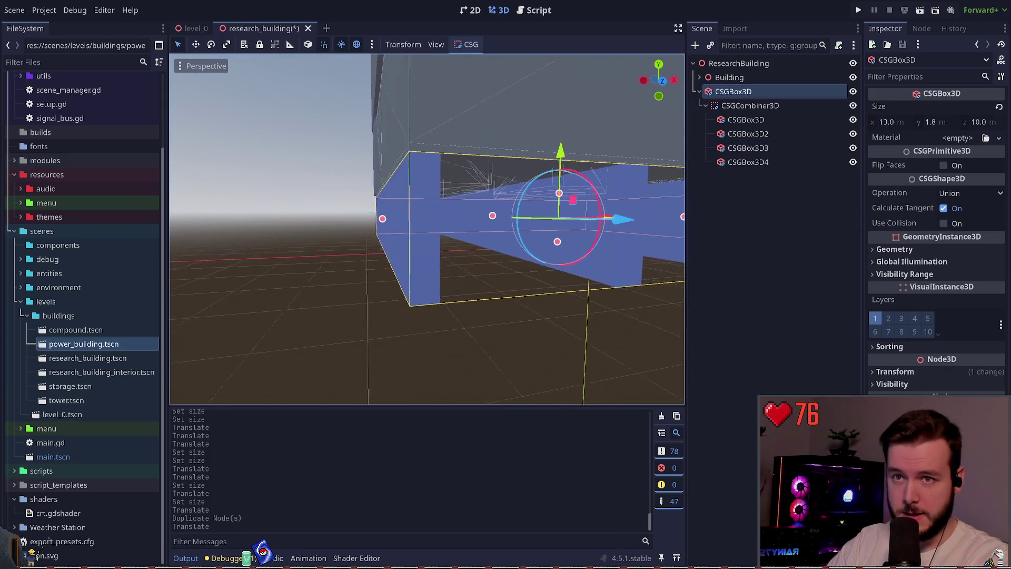
pyautogui.press('a')
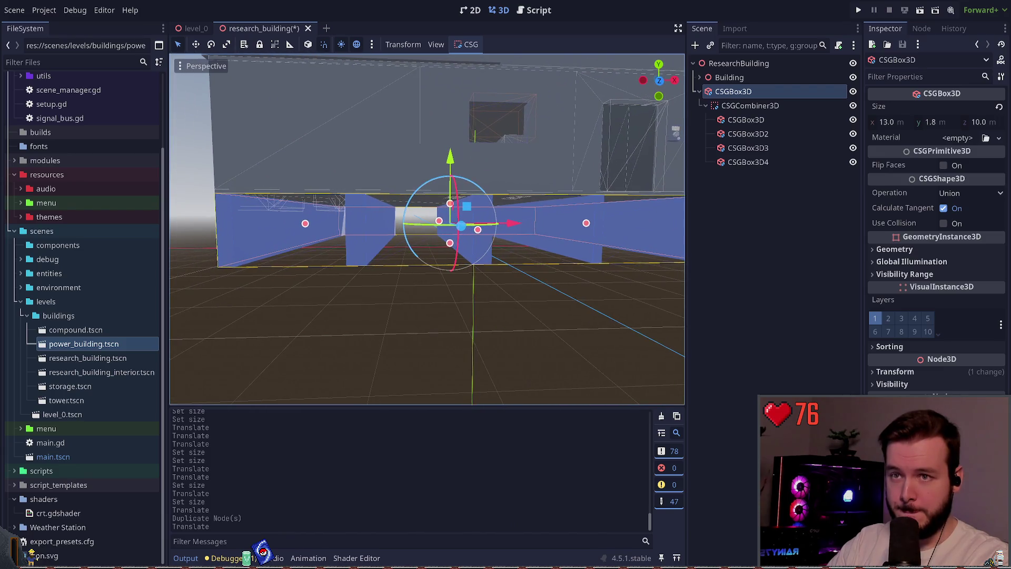
pyautogui.click(746, 120)
pyautogui.click(750, 106)
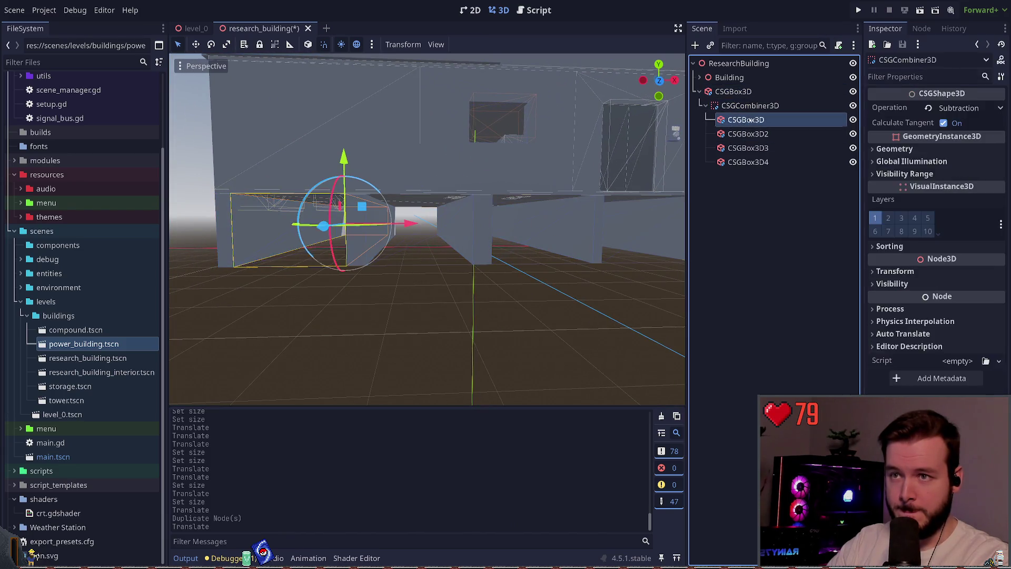
pyautogui.click(748, 134)
pyautogui.click(754, 221)
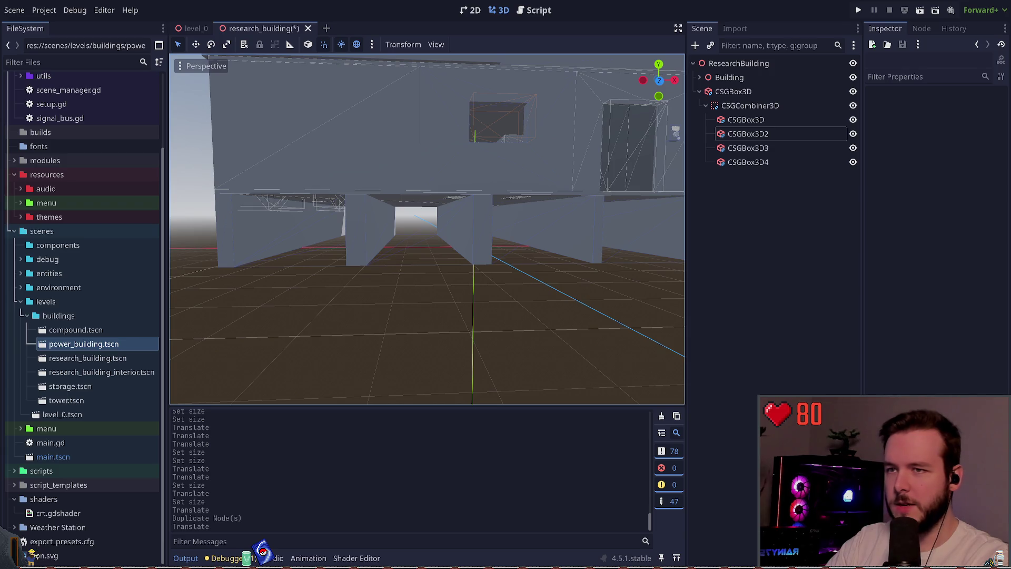
pyautogui.click(746, 120)
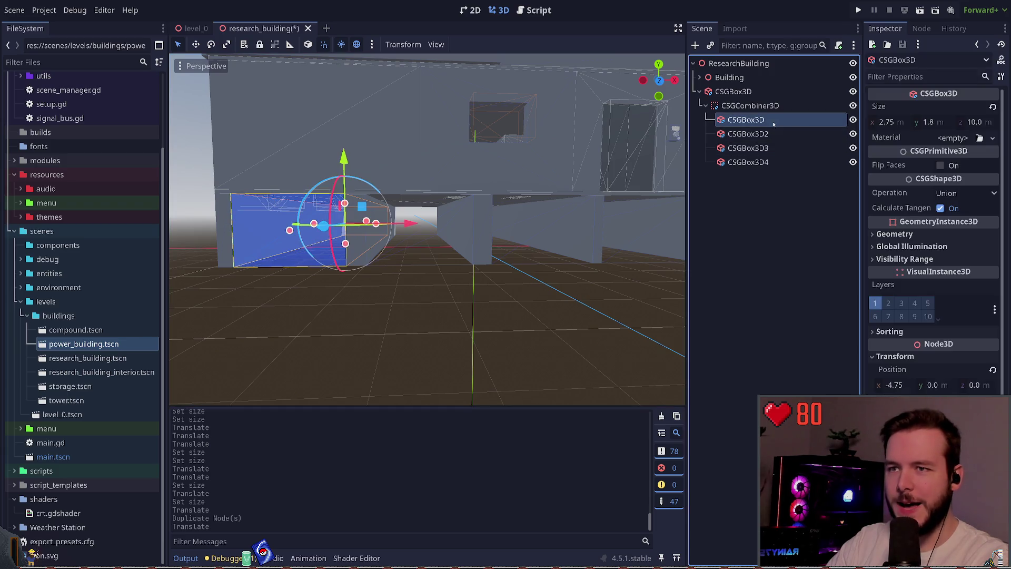
pyautogui.click(899, 122)
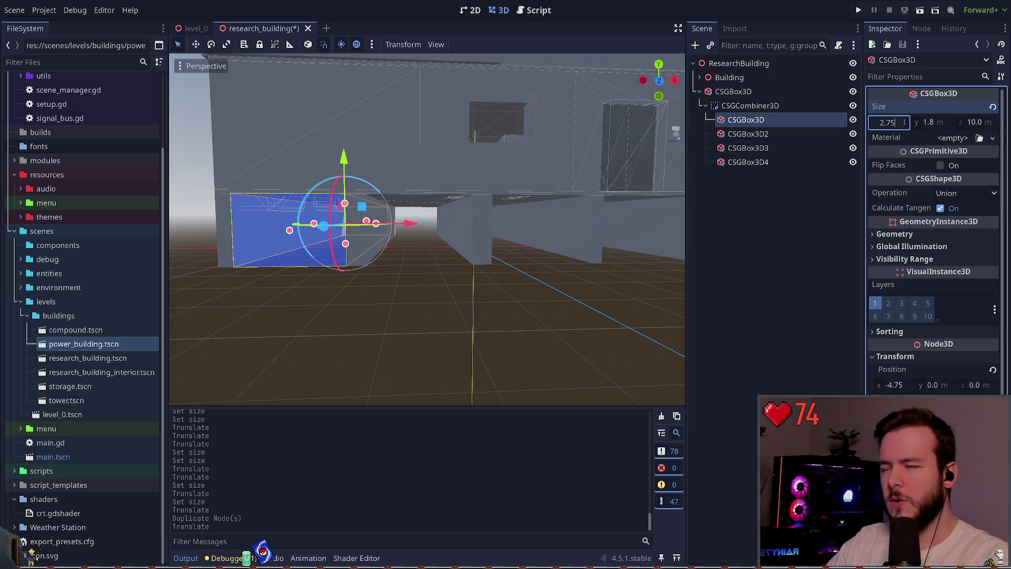
pyautogui.moveTo(642, 262)
pyautogui.mouseDown()
pyautogui.moveTo(600, 163)
pyautogui.moveTo(634, 163)
pyautogui.mouseUp()
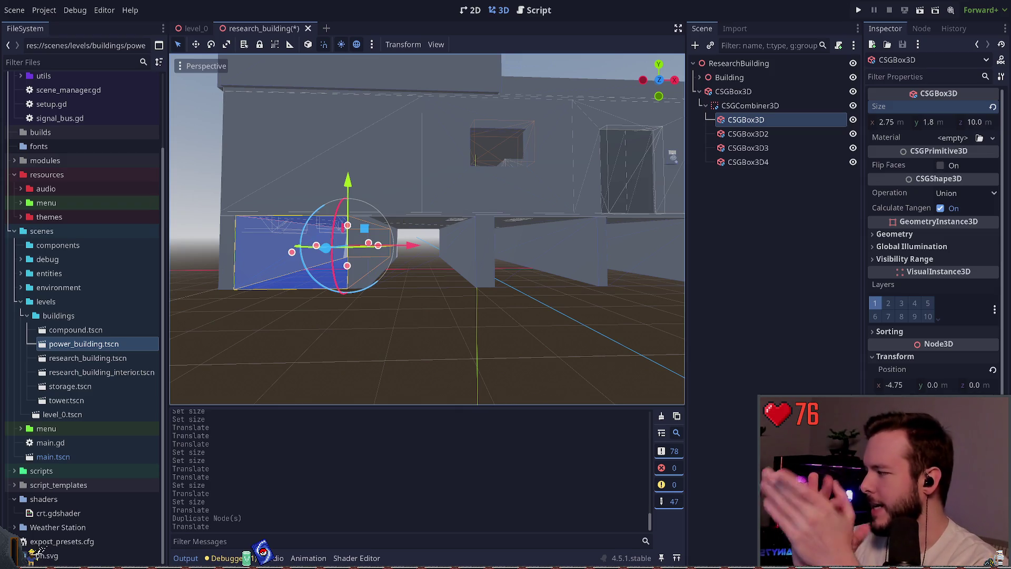
pyautogui.press('s')
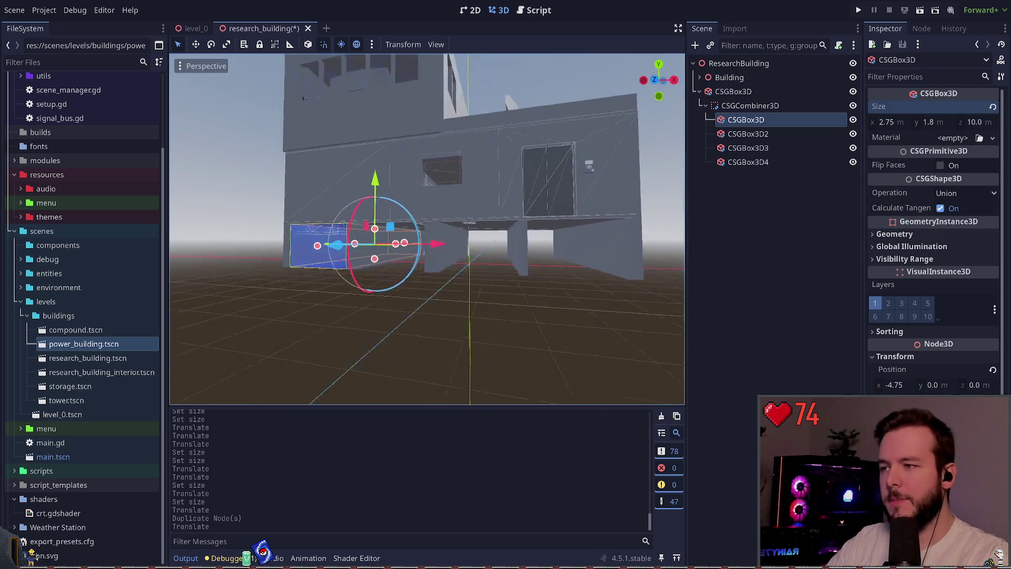
pyautogui.press('s')
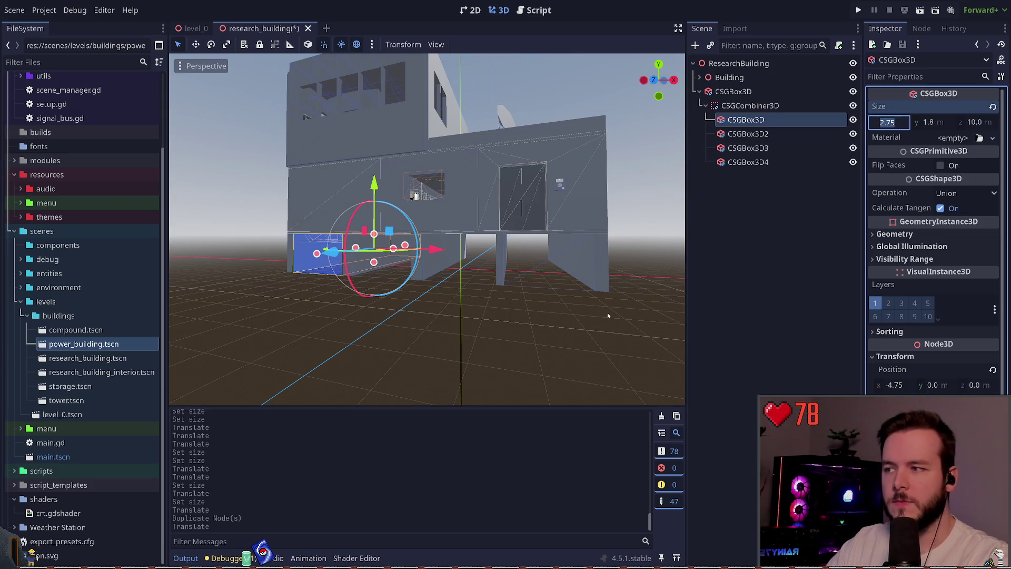
# Set the first opening box's width to 3.125 and save the scene
pyautogui.scroll(3, 416, 196)
pyautogui.scroll(2, 415, 196)
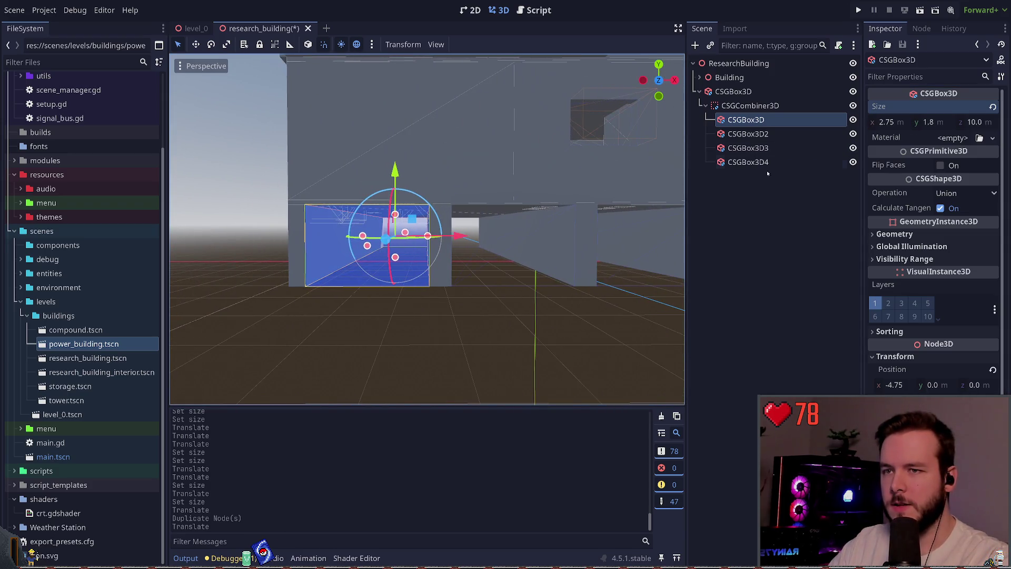
pyautogui.click(891, 122)
pyautogui.write('3.125')
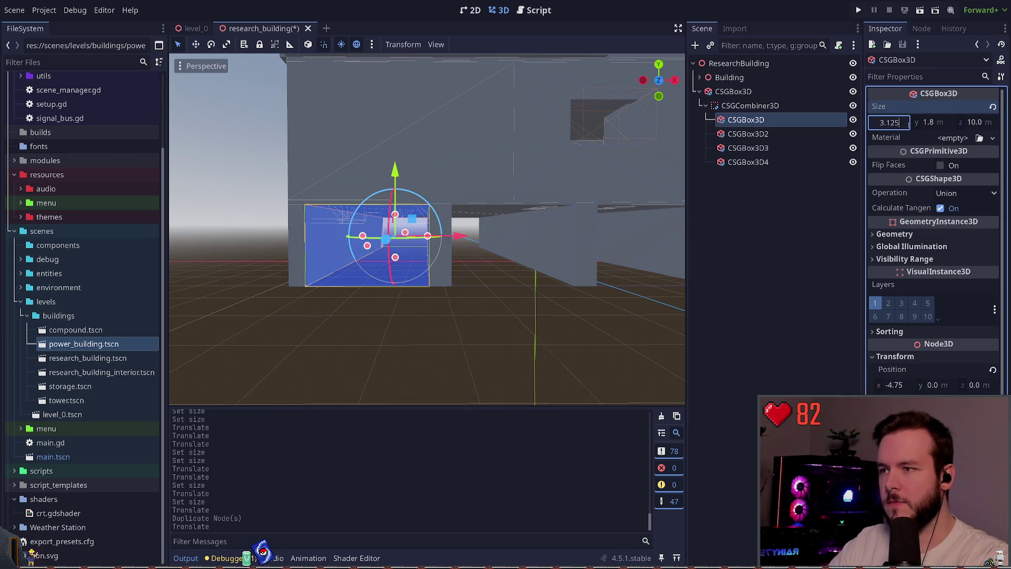
pyautogui.press('Return')
pyautogui.hotkey('ctrl', 's')
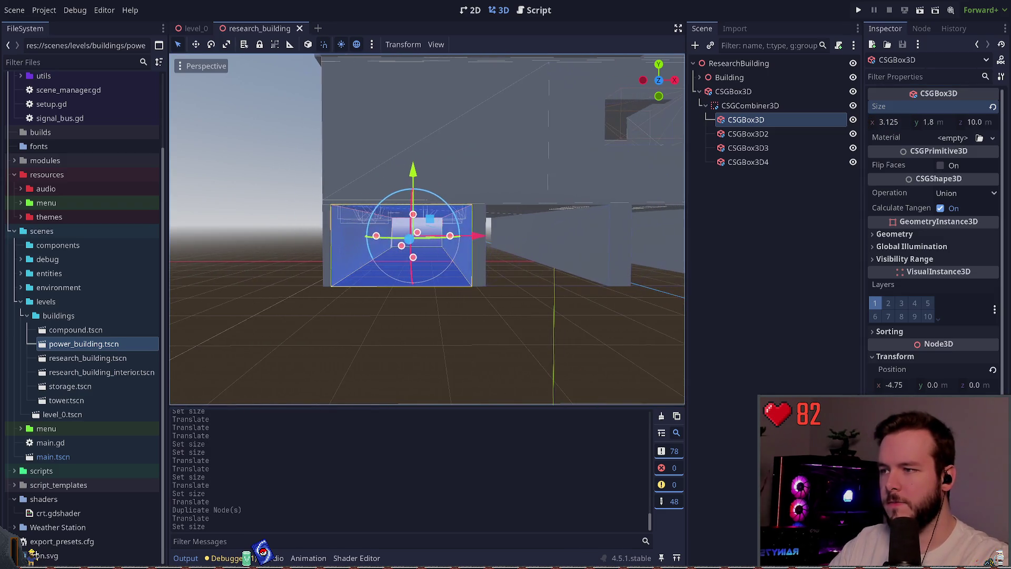
# Nudge the box 0.25 right, then reset its x position and save
pyautogui.moveTo(477, 235); pyautogui.dragTo(484, 236)
pyautogui.scroll(1, 484, 236)
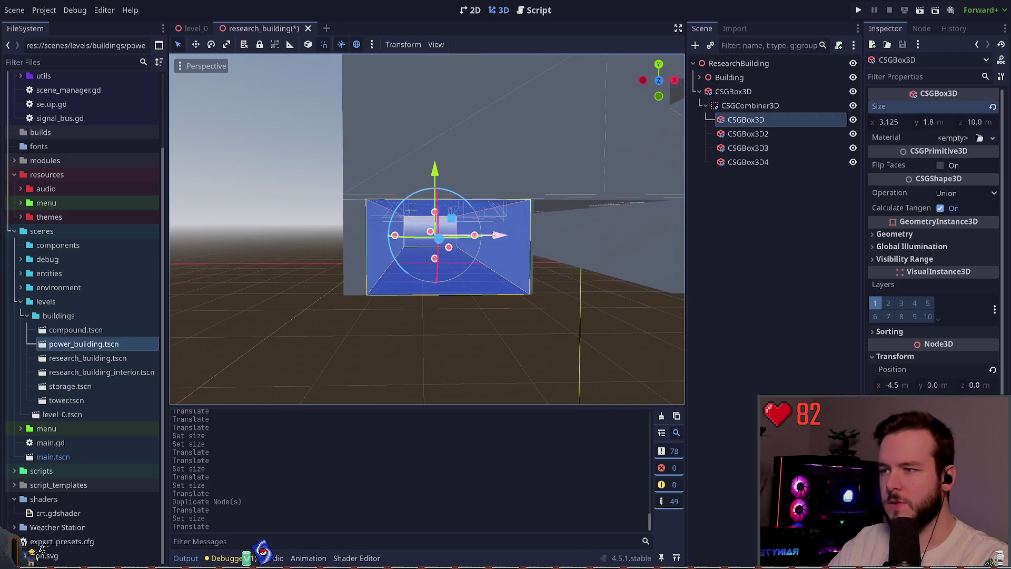
pyautogui.click(993, 369)
pyautogui.hotkey('ctrl', 's')
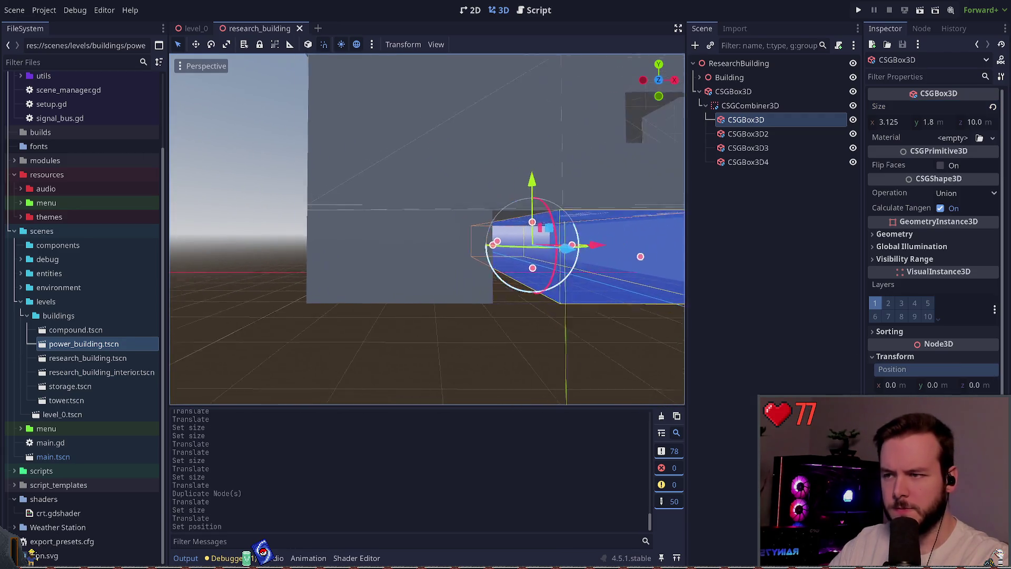
# Test sliding the box to x -4.75 and -4.625, undo both, save, and run the game
pyautogui.moveTo(590, 244); pyautogui.dragTo(487, 238)
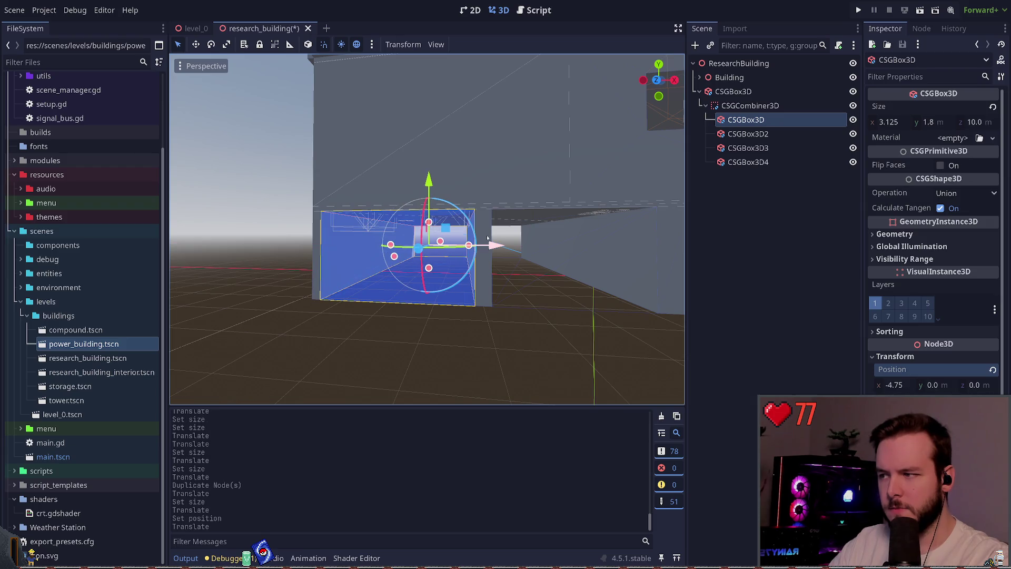
pyautogui.hotkey('ctrl', 'z')
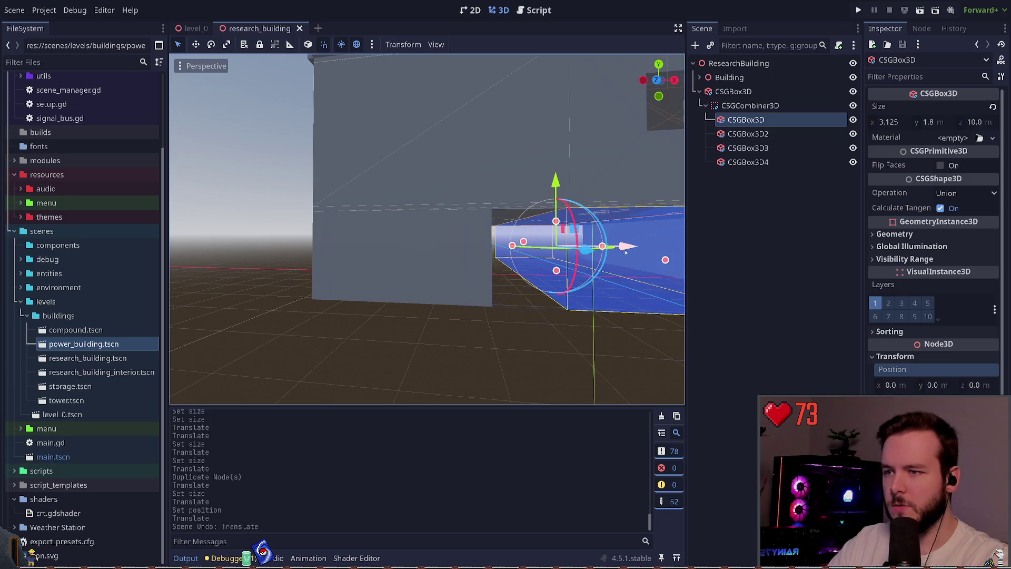
pyautogui.moveTo(621, 246)
pyautogui.mouseDown()
pyautogui.moveTo(487, 243)
pyautogui.moveTo(495, 240)
pyautogui.mouseUp()
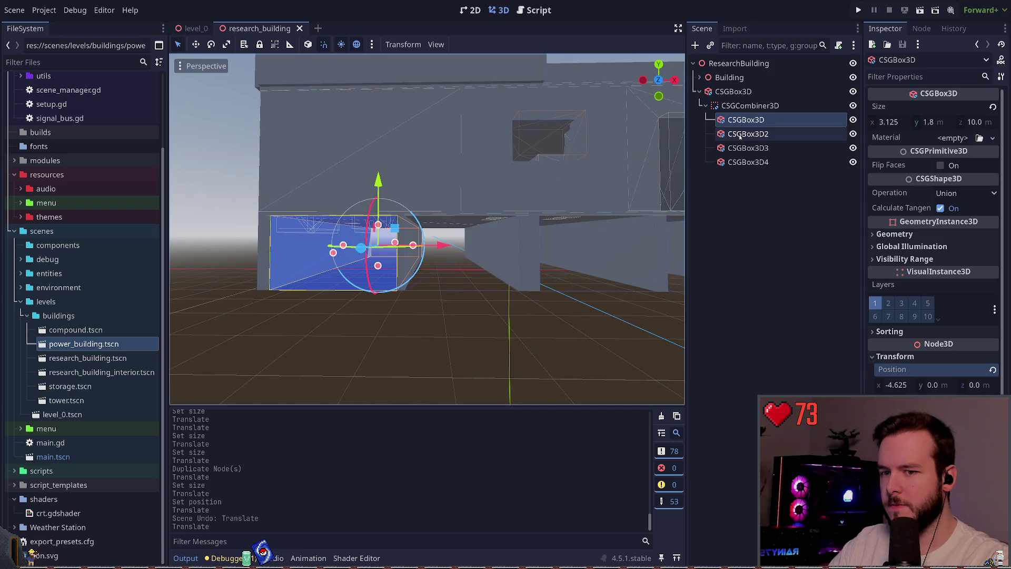
pyautogui.hotkey('ctrl', 'z')
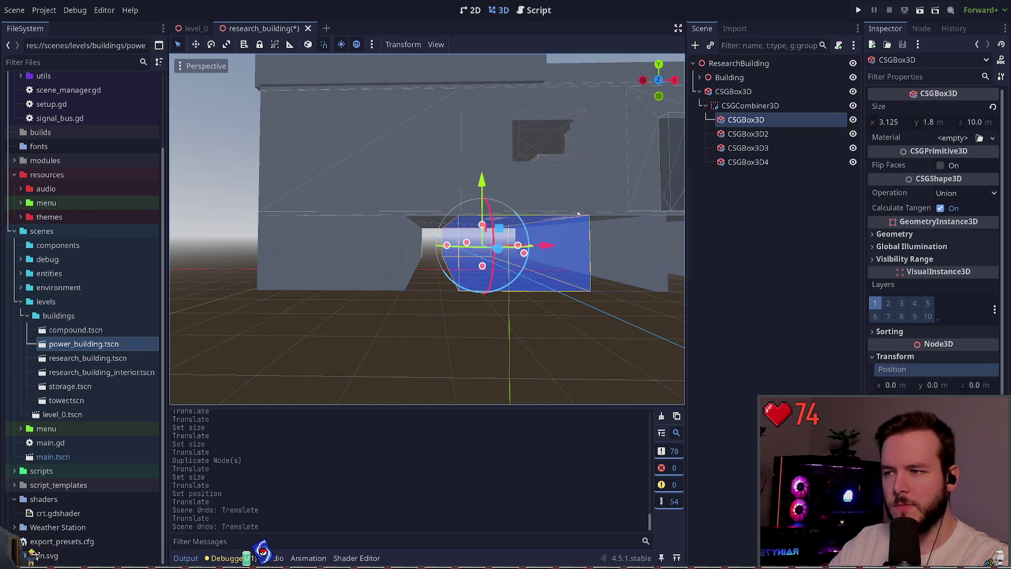
pyautogui.hotkey('ctrl', 's')
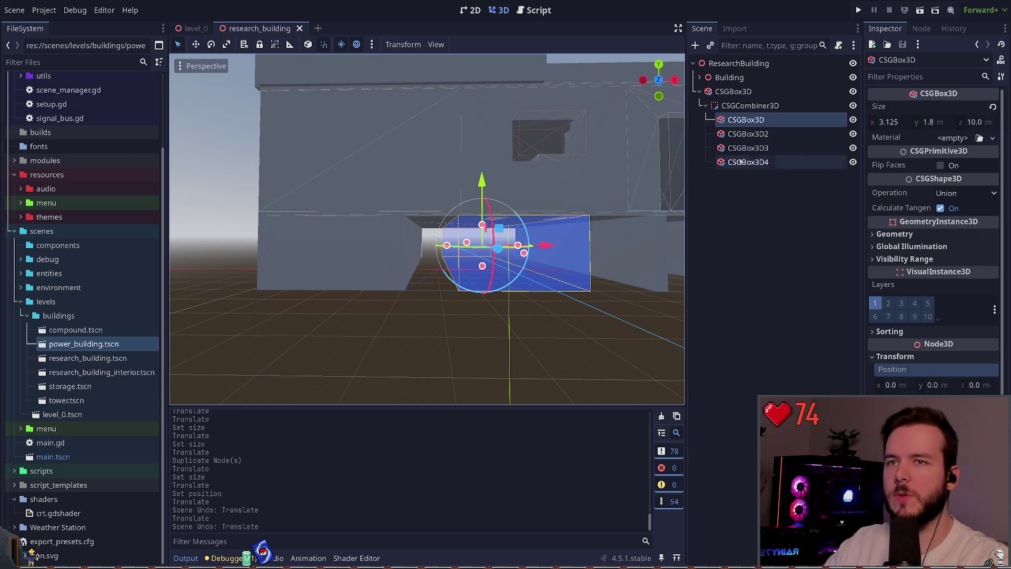
pyautogui.click(859, 10)
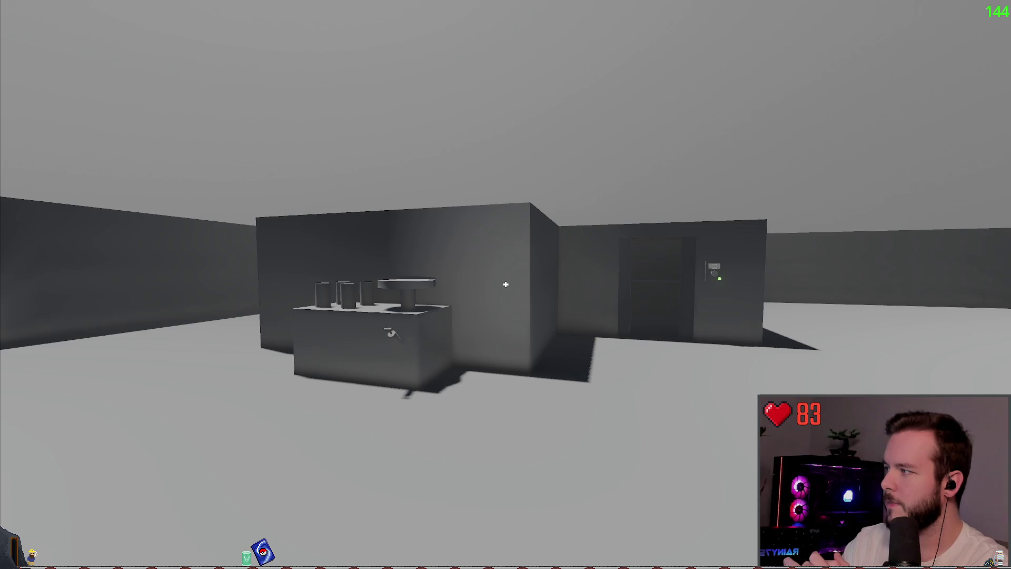
# Walk up to the research building in the game, then quit through the pause menu
pyautogui.press('s')
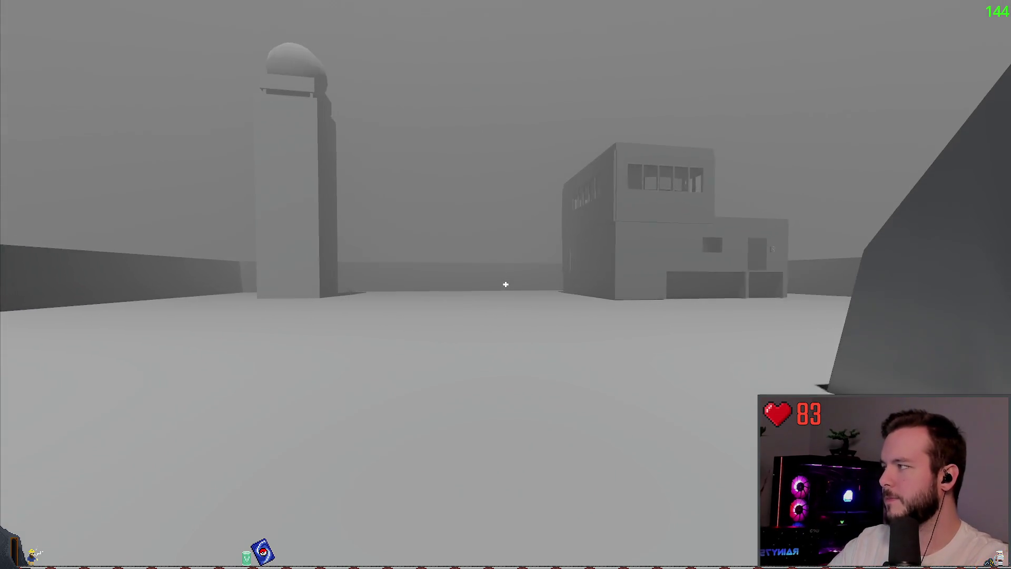
pyautogui.press('w')
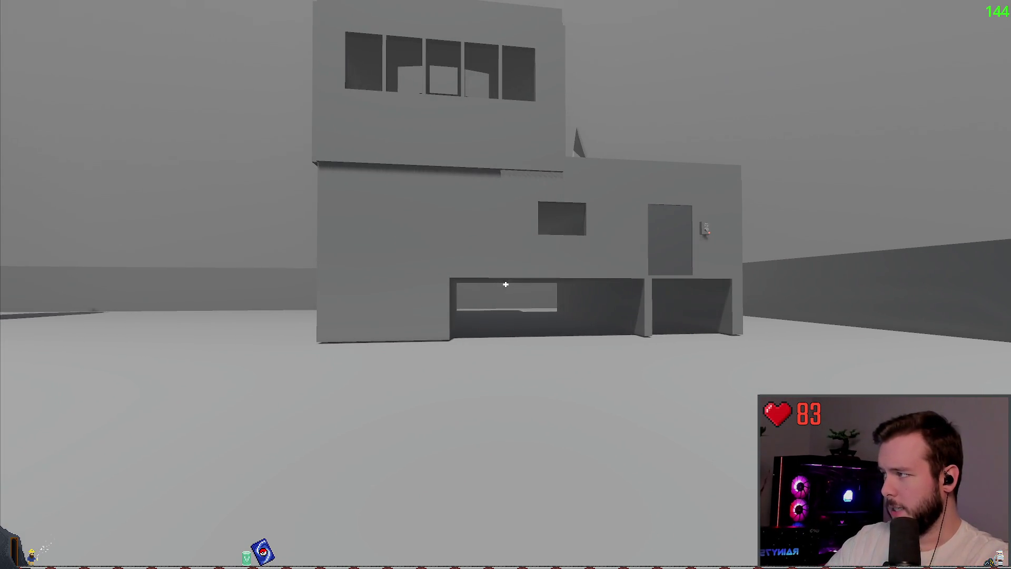
pyautogui.press('Escape')
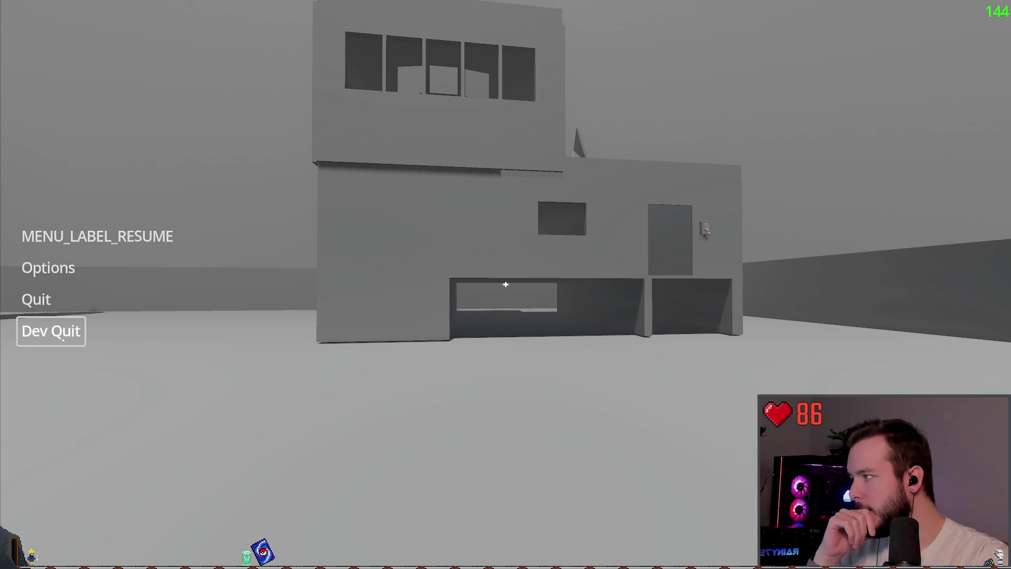
pyautogui.click(63, 340)
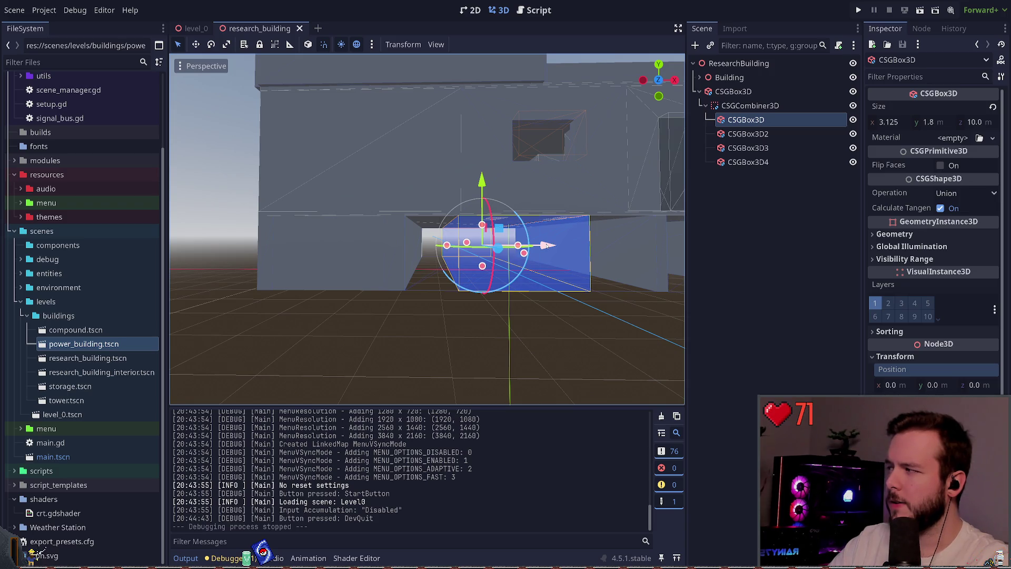
# Try a 3.375 width, revert to 3.125, and slide the first box left along X
pyautogui.click(890, 123)
pyautogui.write('3.375')
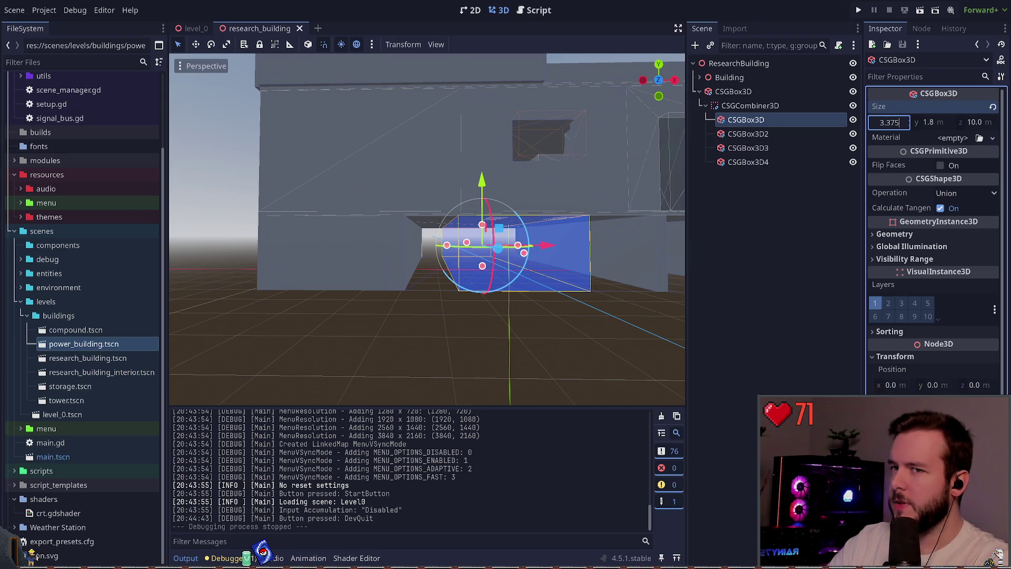
pyautogui.press('Return')
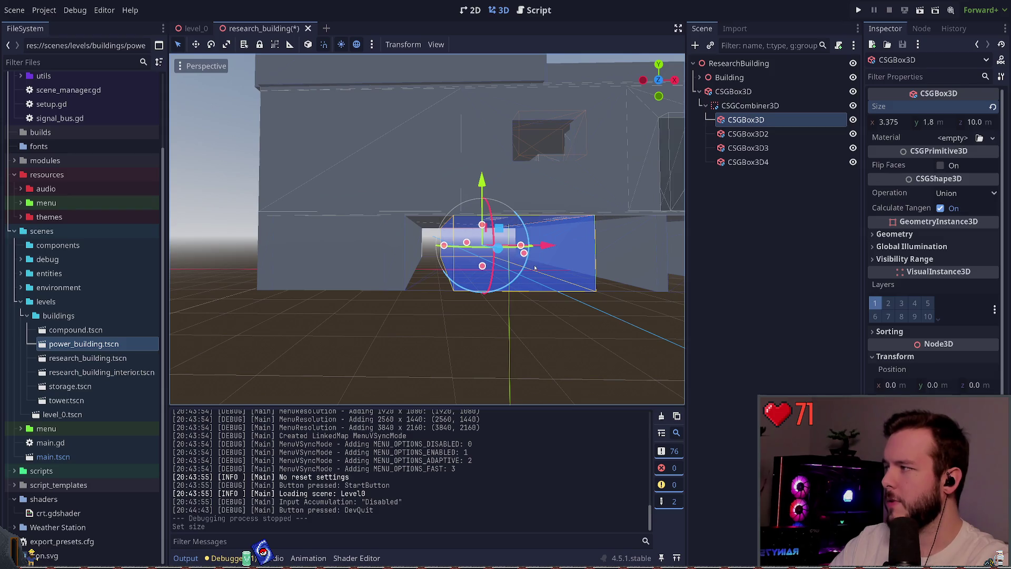
pyautogui.hotkey('ctrl', 'z')
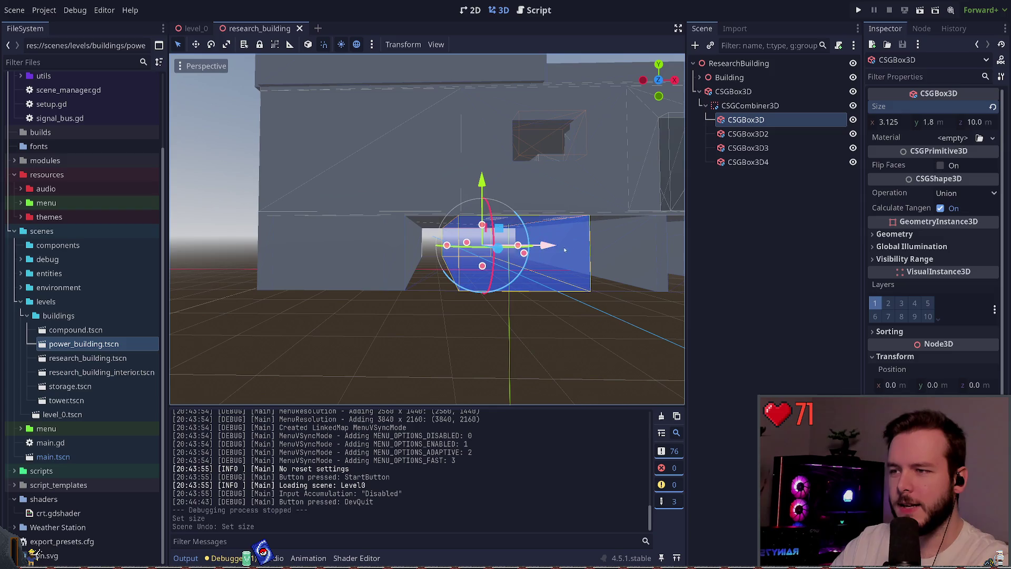
pyautogui.moveTo(552, 248); pyautogui.dragTo(458, 250)
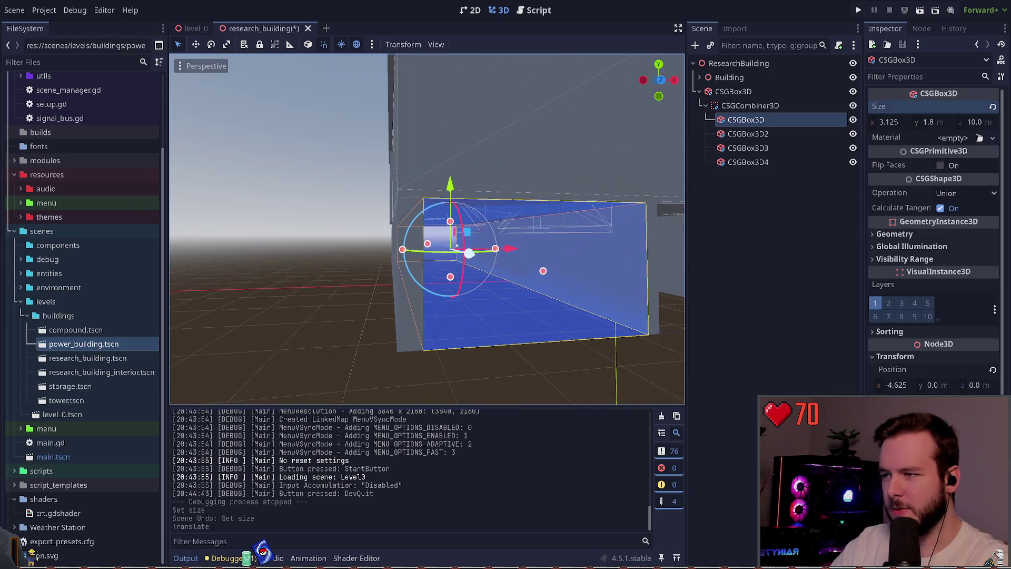
# Add a new CSGBox3D to the subtraction combiner, save, and place it beside the wall
pyautogui.click(758, 106)
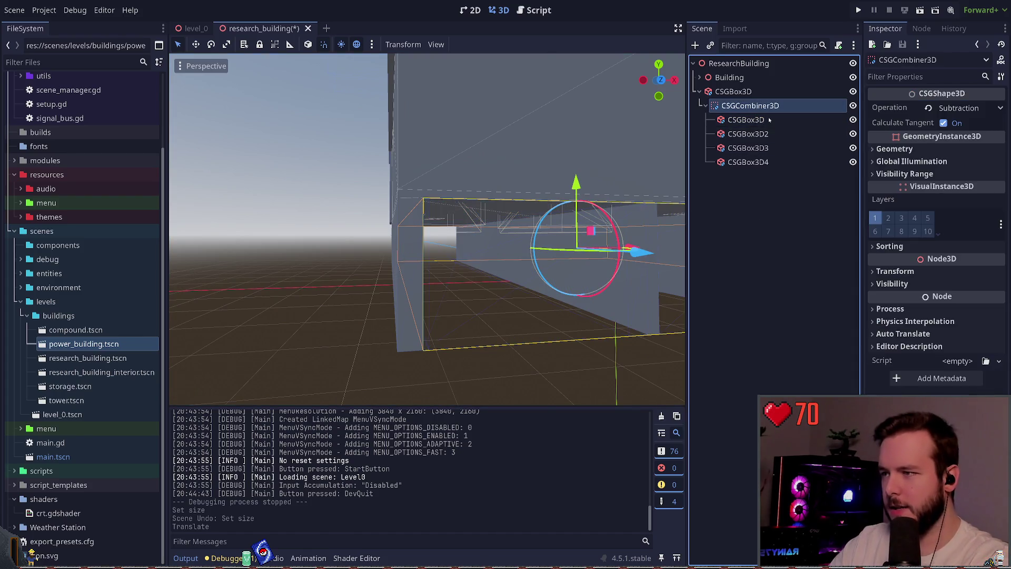
pyautogui.hotkey('ctrl', 'a')
pyautogui.press('Return')
pyautogui.hotkey('ctrl', 's')
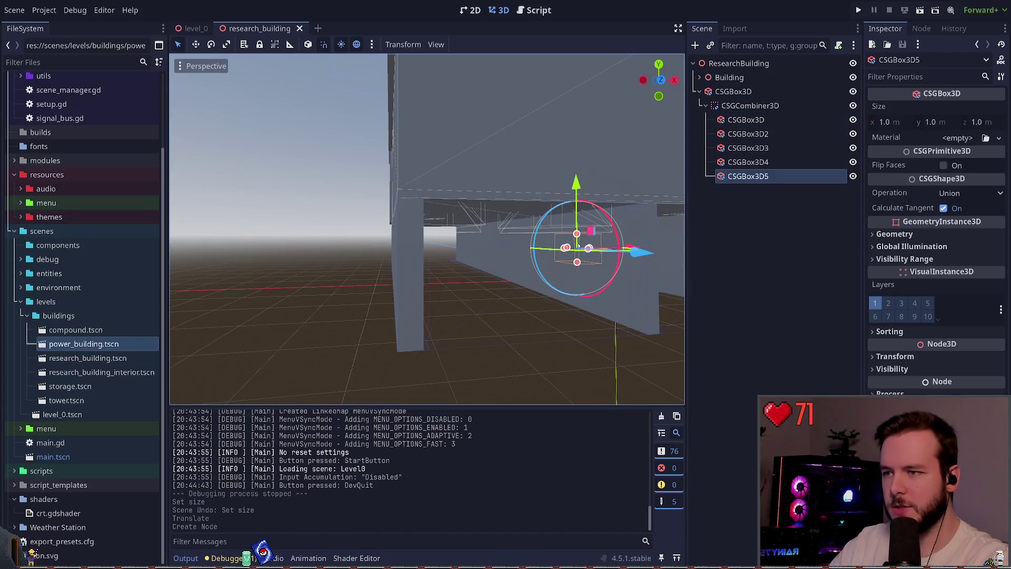
pyautogui.moveTo(577, 247)
pyautogui.mouseDown()
pyautogui.moveTo(488, 336)
pyautogui.moveTo(464, 337)
pyautogui.mouseUp()
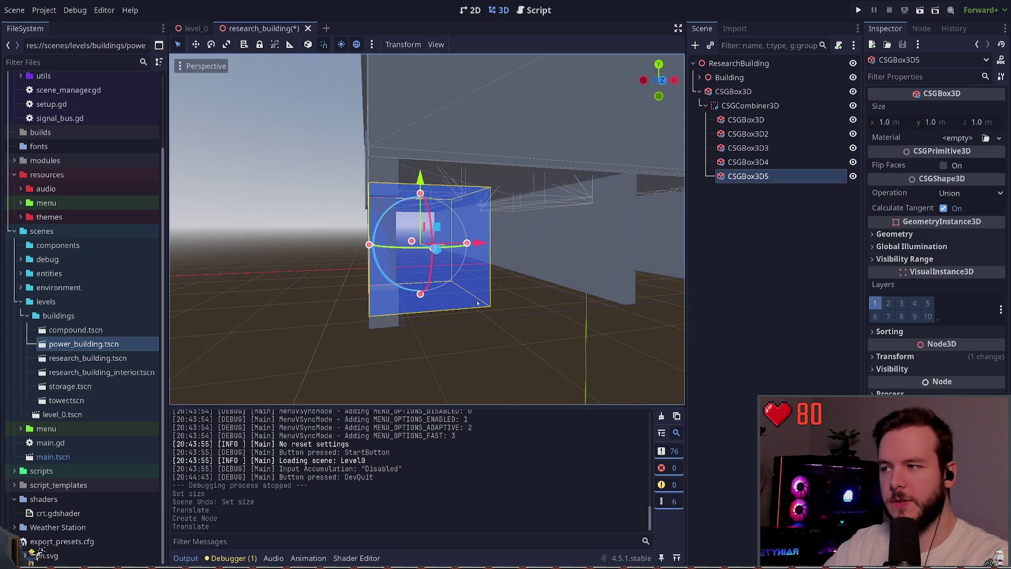
# Set the new CSGBox3D5 box's width to 0.25
pyautogui.moveTo(511, 291)
pyautogui.mouseDown()
pyautogui.moveTo(580, 279)
pyautogui.moveTo(553, 279)
pyautogui.mouseUp()
pyautogui.click(904, 123)
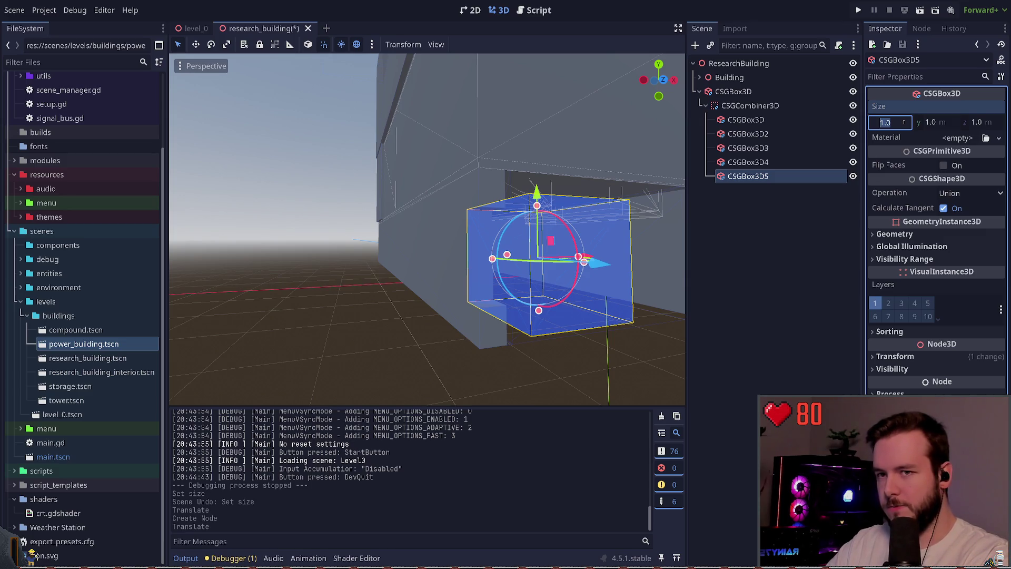
pyautogui.write('0.25')
pyautogui.press('Return')
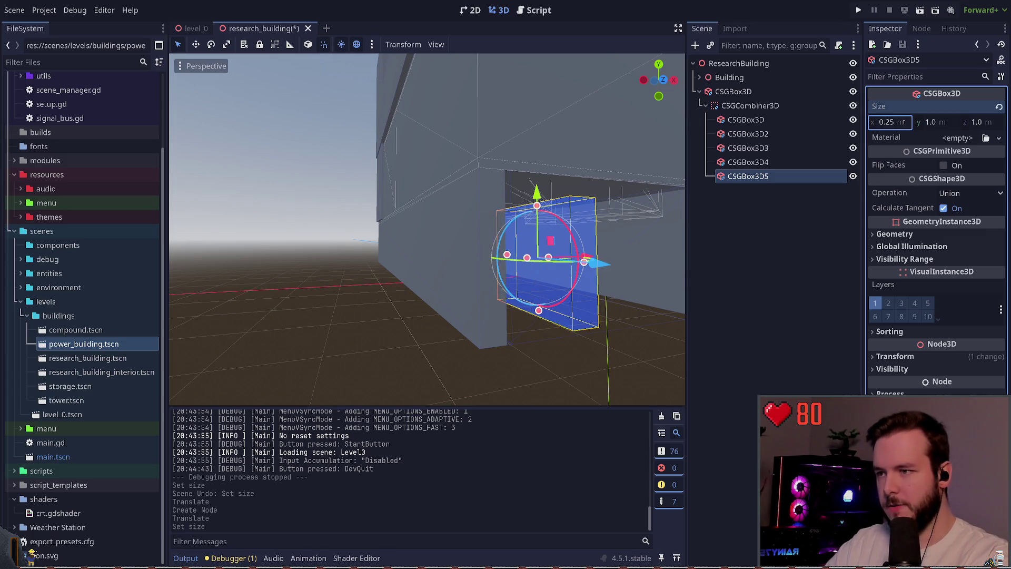
# Nudge CSGBox3D5 slightly along X and save the scene
pyautogui.moveTo(527, 263)
pyautogui.mouseDown()
pyautogui.moveTo(505, 263)
pyautogui.moveTo(496, 230)
pyautogui.moveTo(462, 230)
pyautogui.moveTo(490, 227)
pyautogui.mouseUp()
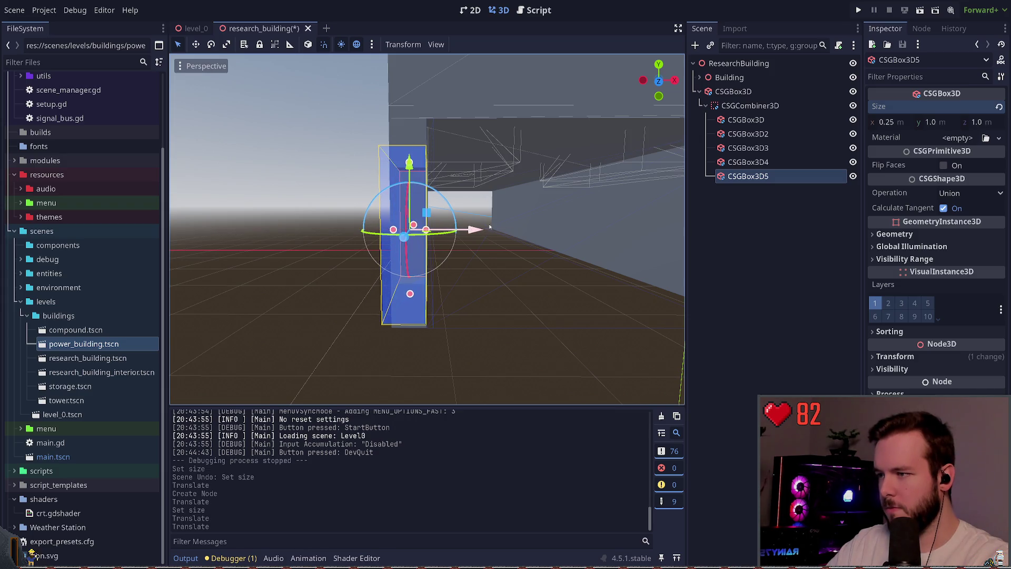
pyautogui.scroll(5, 490, 227)
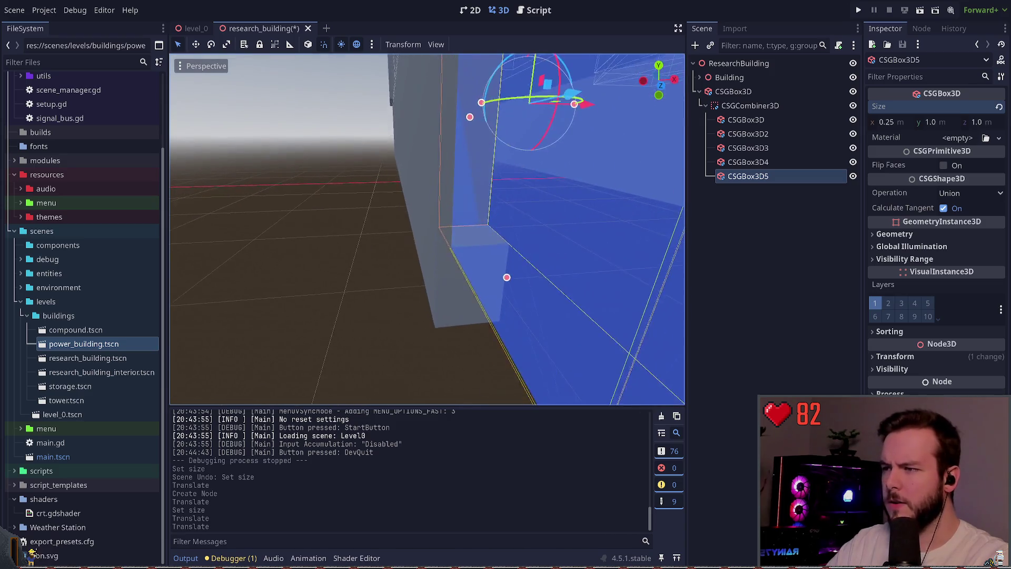
pyautogui.scroll(-5, 428, 229)
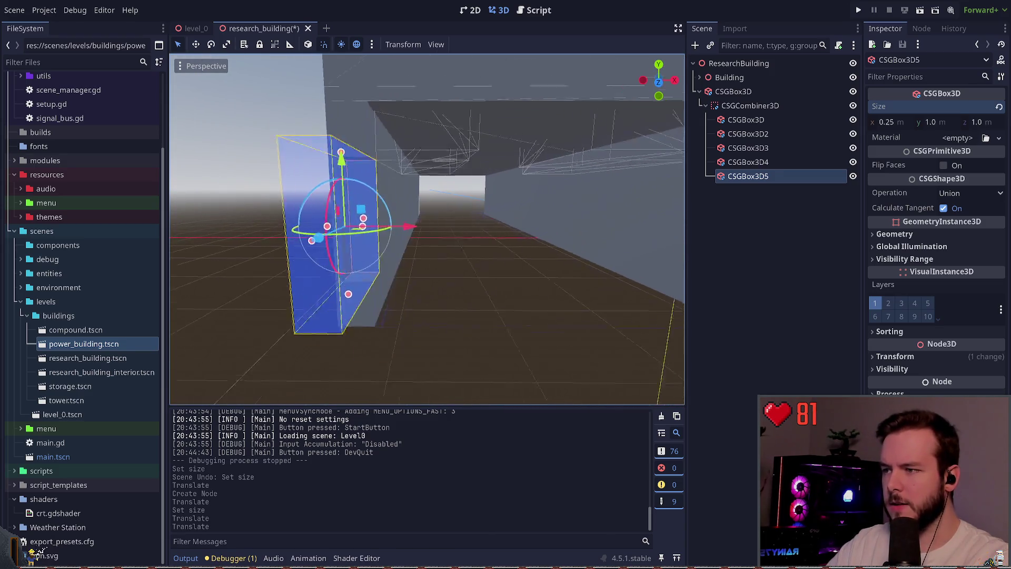
pyautogui.press('f')
pyautogui.moveTo(466, 230); pyautogui.dragTo(461, 230)
pyautogui.scroll(2, 462, 230)
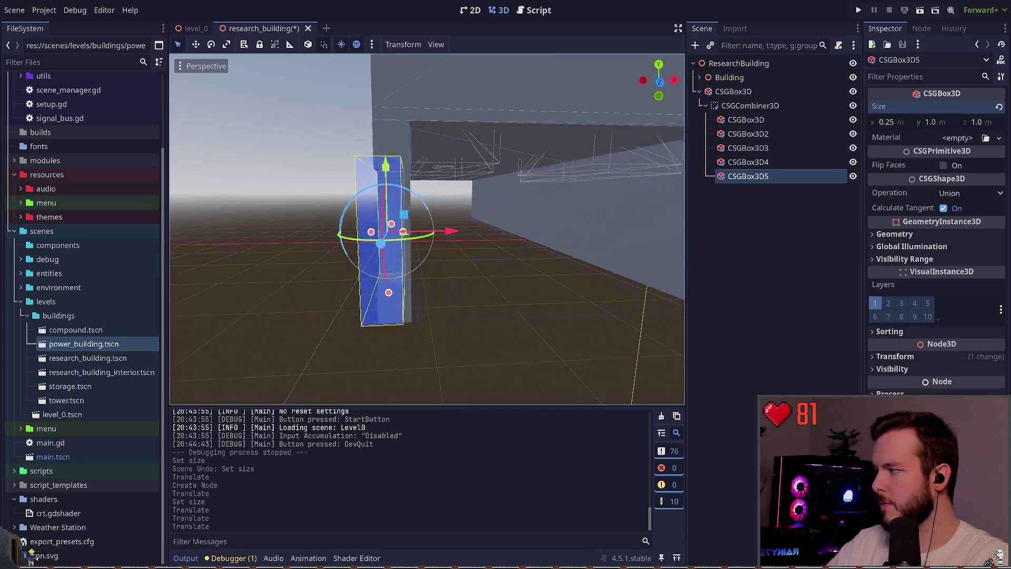
pyautogui.hotkey('ctrl', 's')
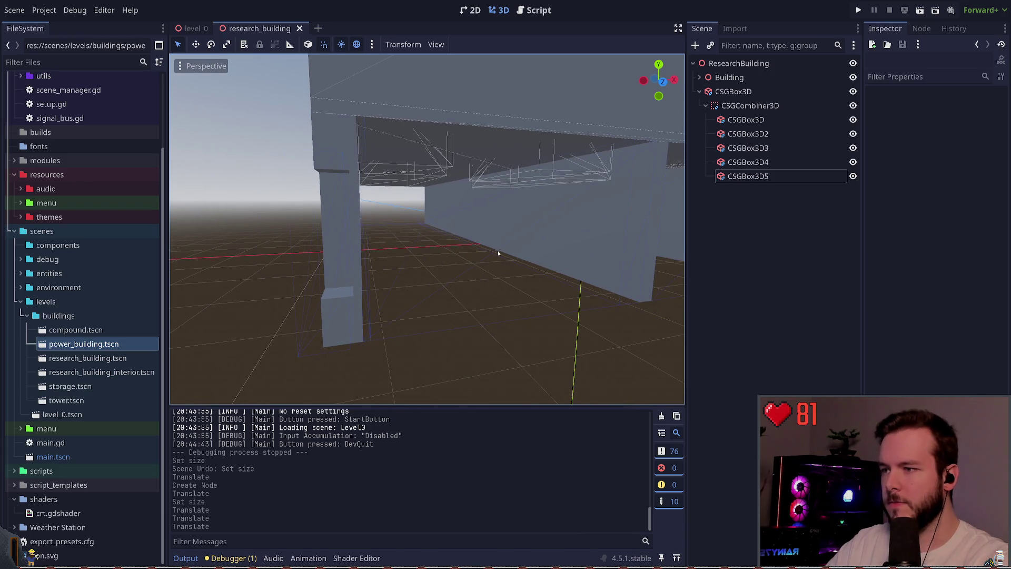
# Nudge the CSGBox3D opening box slightly along X and save
pyautogui.click(746, 119)
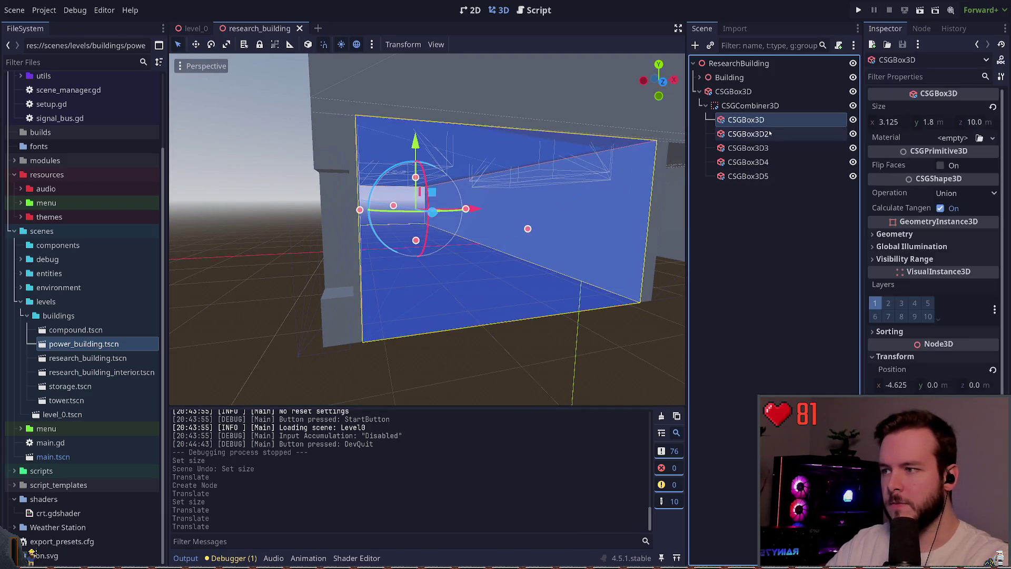
pyautogui.moveTo(484, 213); pyautogui.dragTo(479, 209)
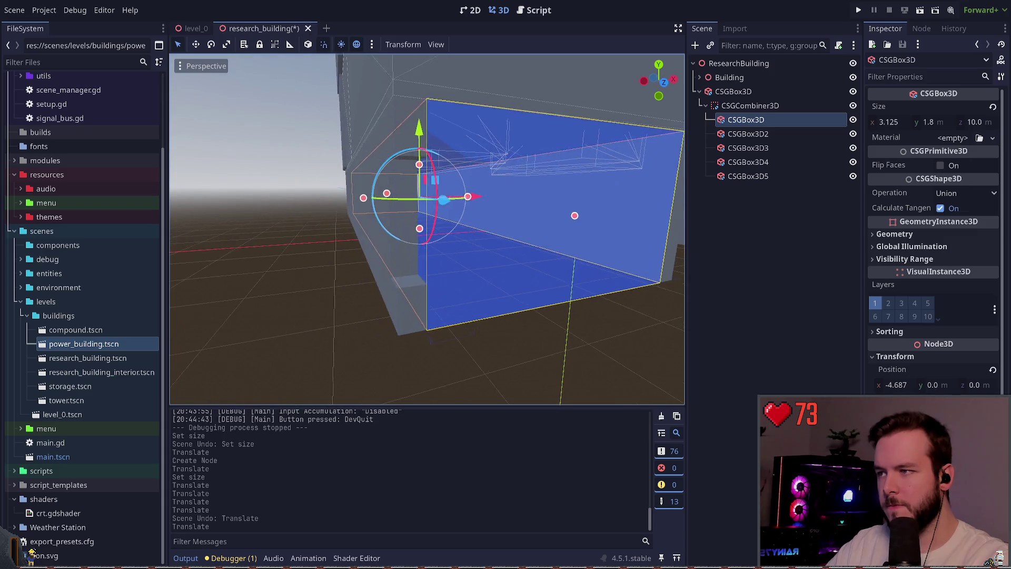
pyautogui.hotkey('ctrl', 's')
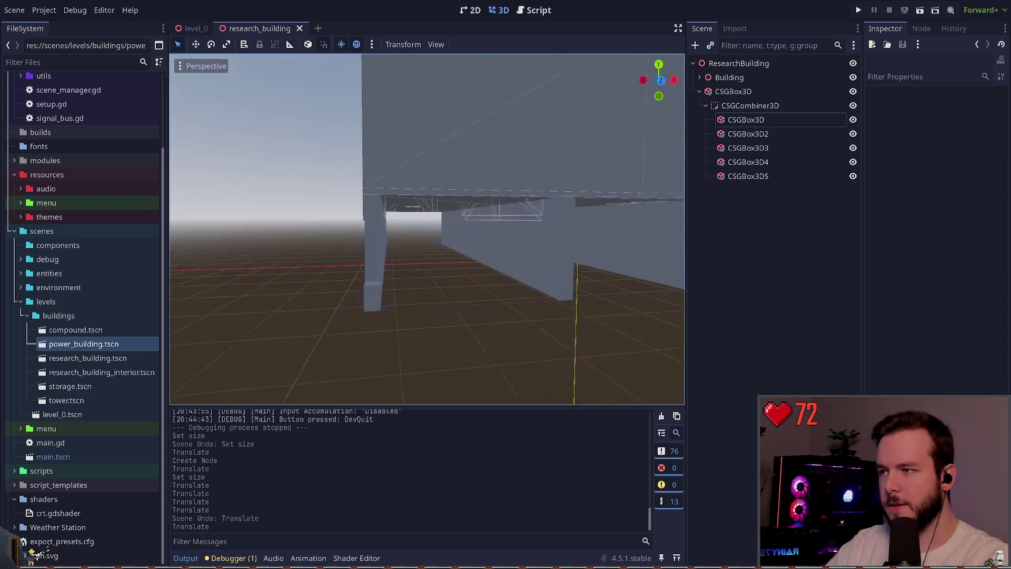
# Rename CSGBox3D5 to MeasuringStick
pyautogui.click(746, 120)
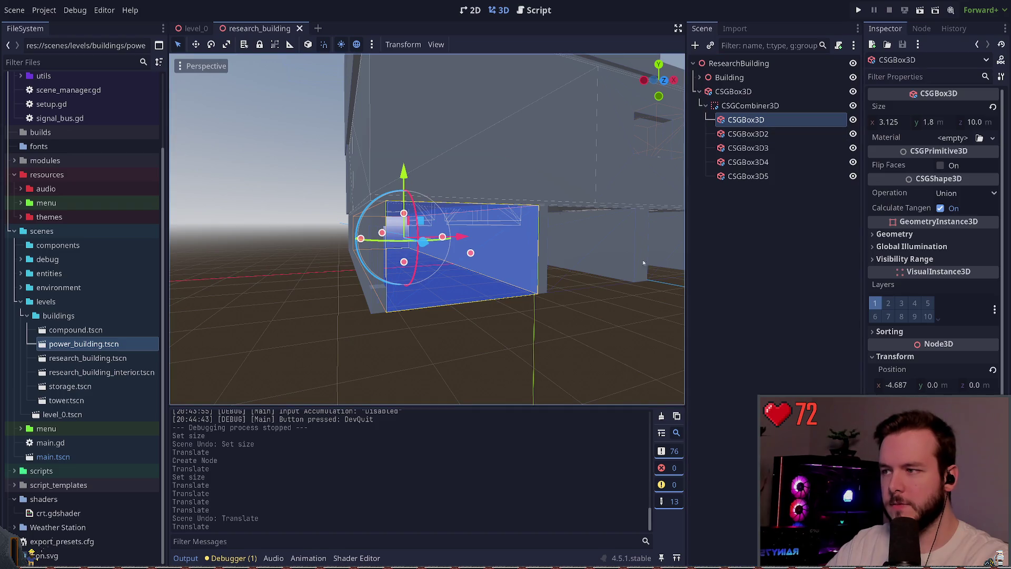
pyautogui.click(748, 134)
pyautogui.click(748, 176)
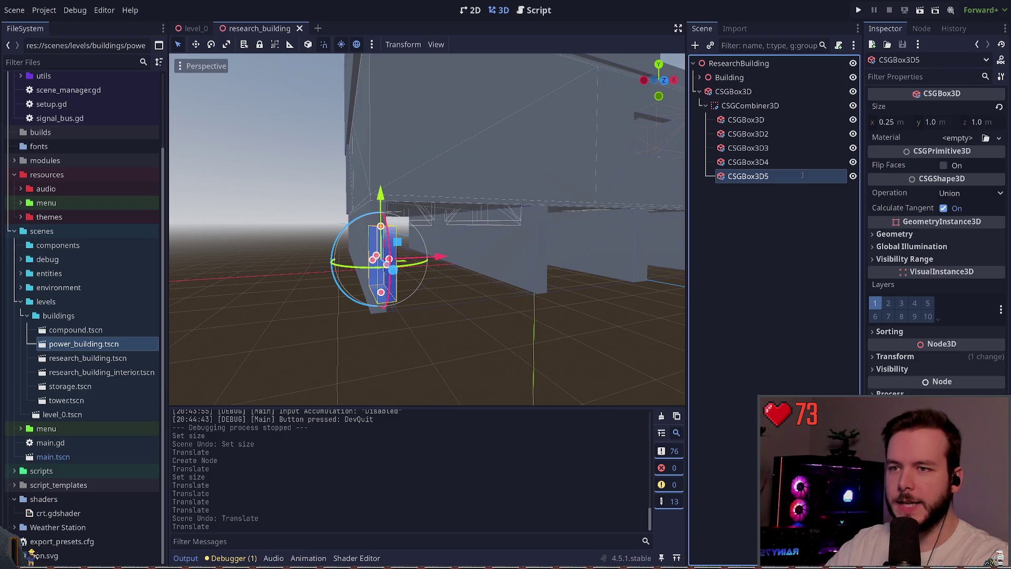
pyautogui.write('MeasuringStick')
pyautogui.press('Return')
# Hide the MeasuringStick box briefly, then show it again
pyautogui.scroll(3, 444, 281)
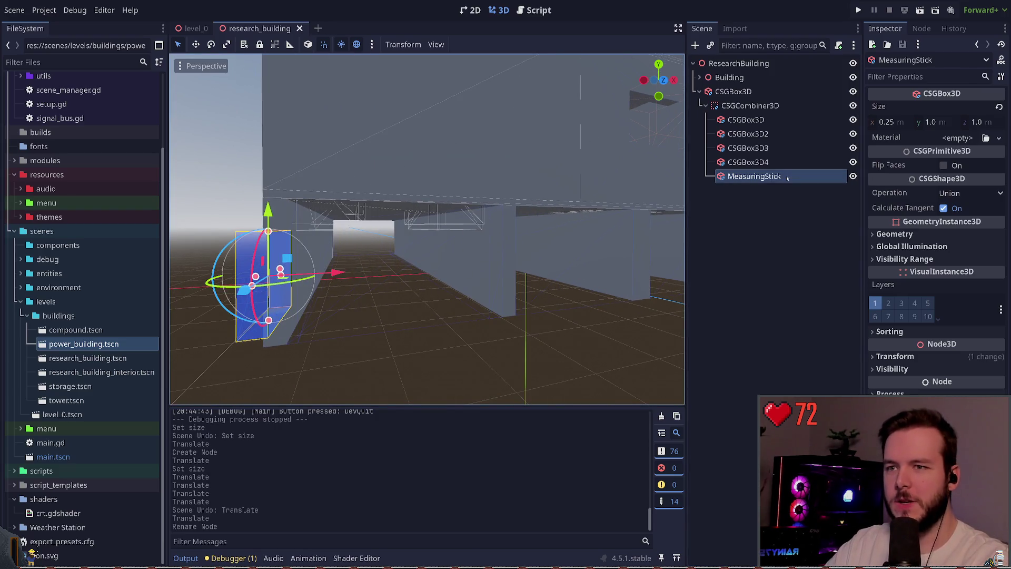
pyautogui.click(853, 176)
pyautogui.click(807, 118)
pyautogui.click(766, 216)
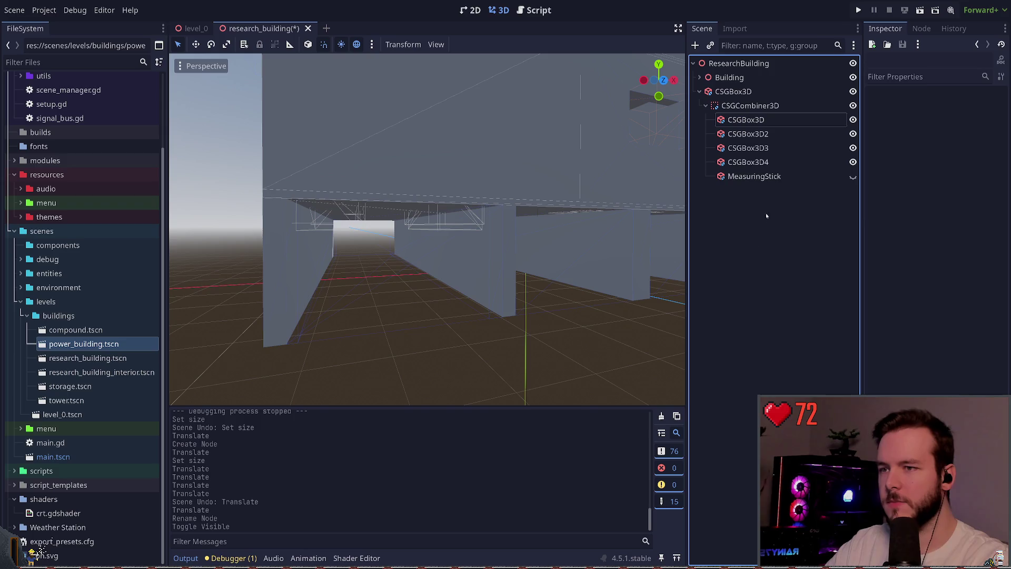
pyautogui.click(853, 176)
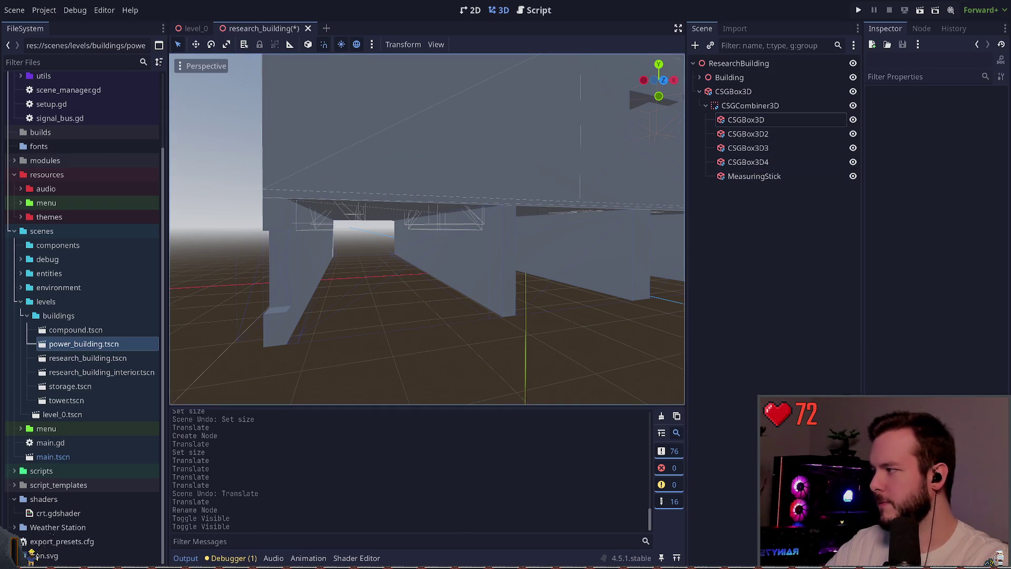
pyautogui.press('a')
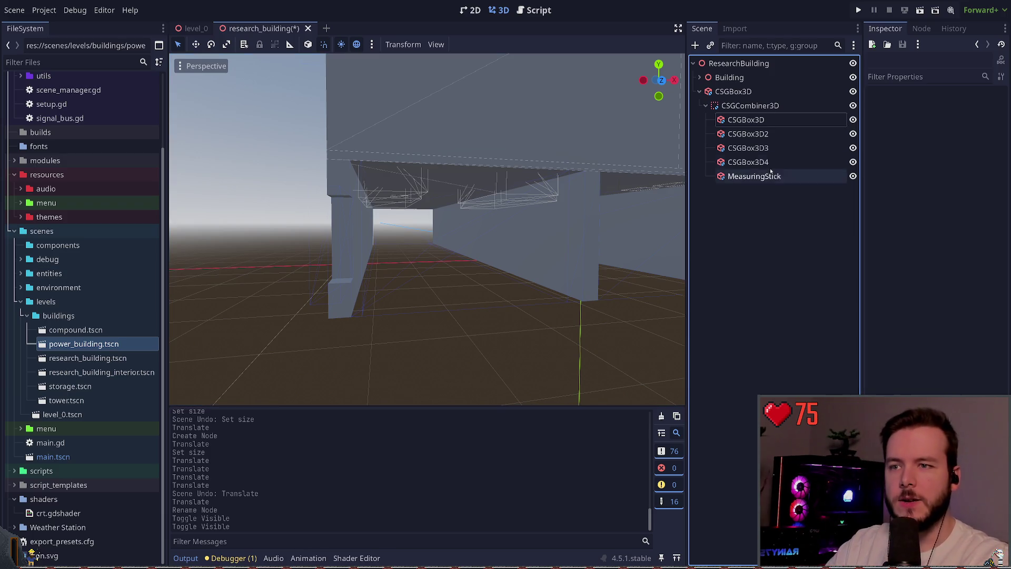
# Frame CSGBox3D and set its Position x to -4.675
pyautogui.click(746, 120)
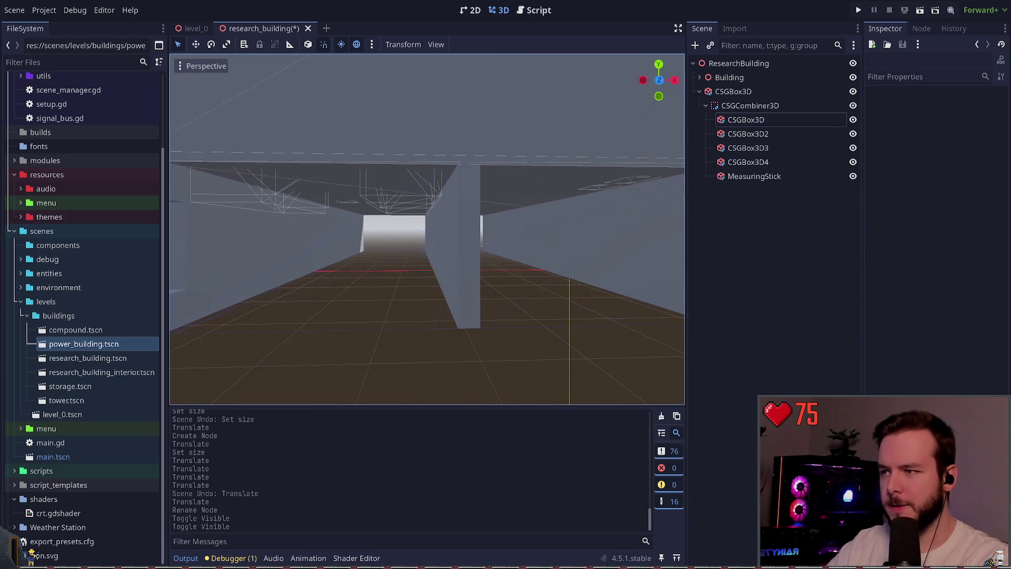
pyautogui.click(748, 134)
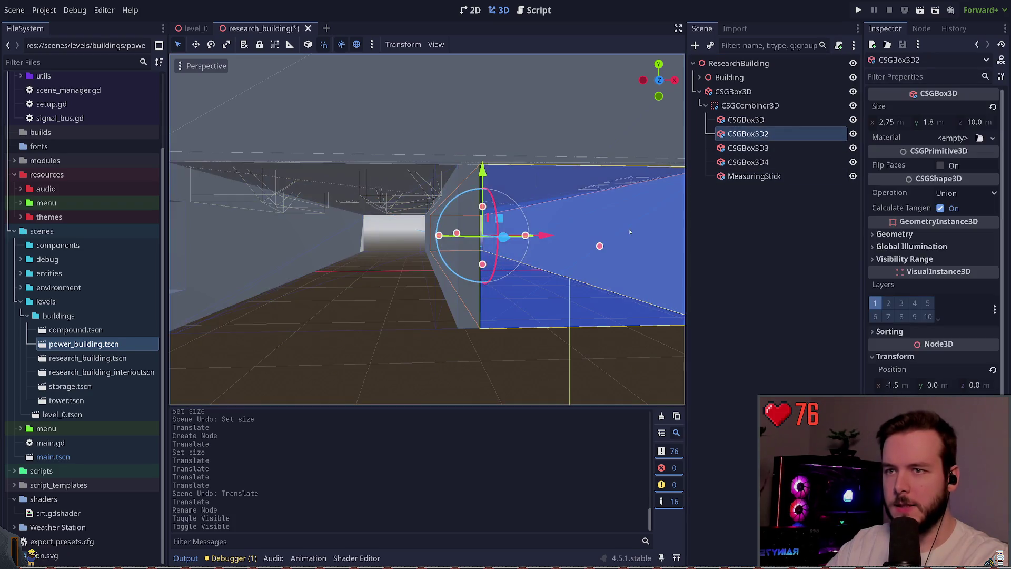
pyautogui.press('w')
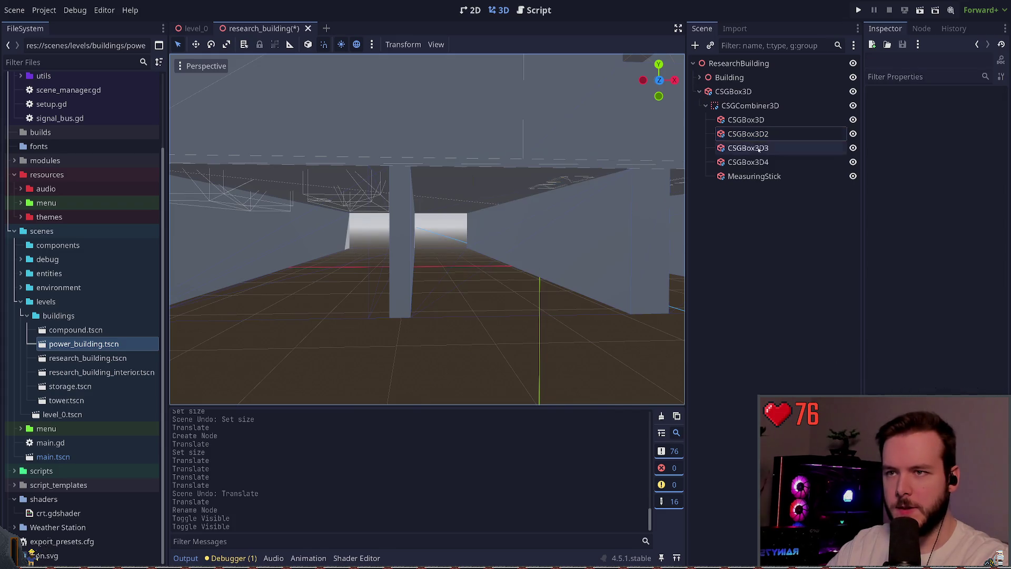
pyautogui.click(745, 119)
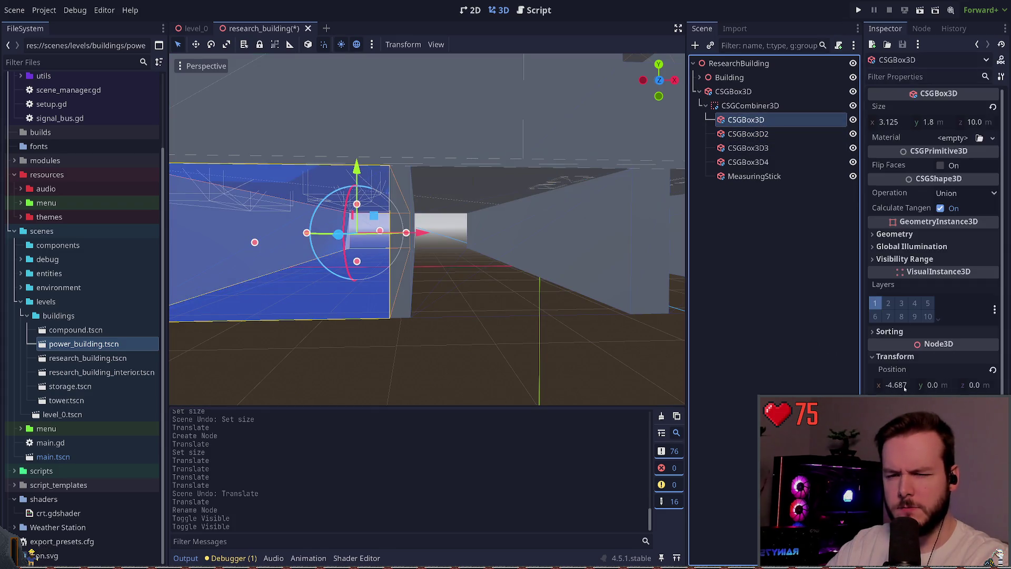
pyautogui.press('f')
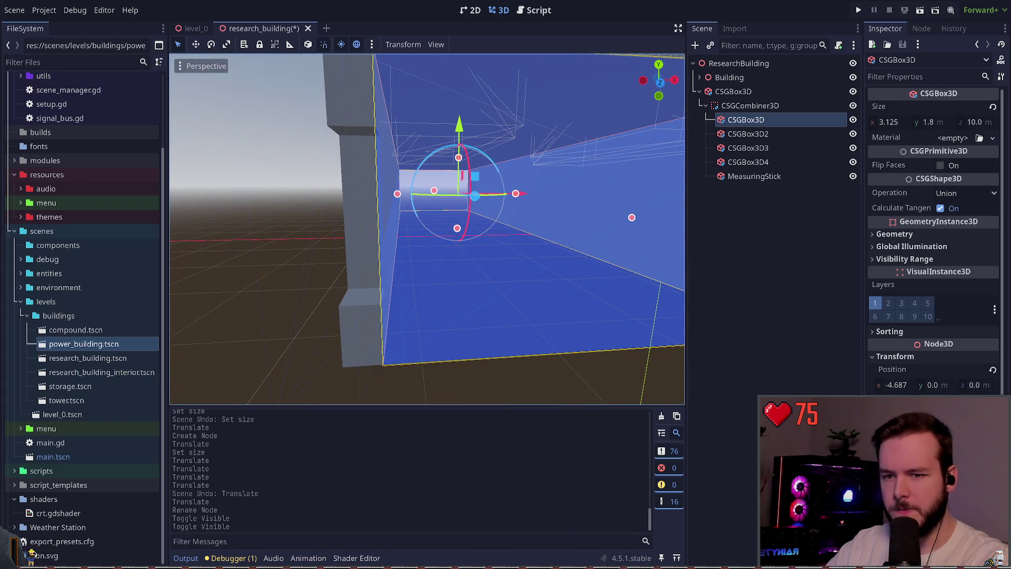
pyautogui.click(895, 385)
pyautogui.write('-4.67')
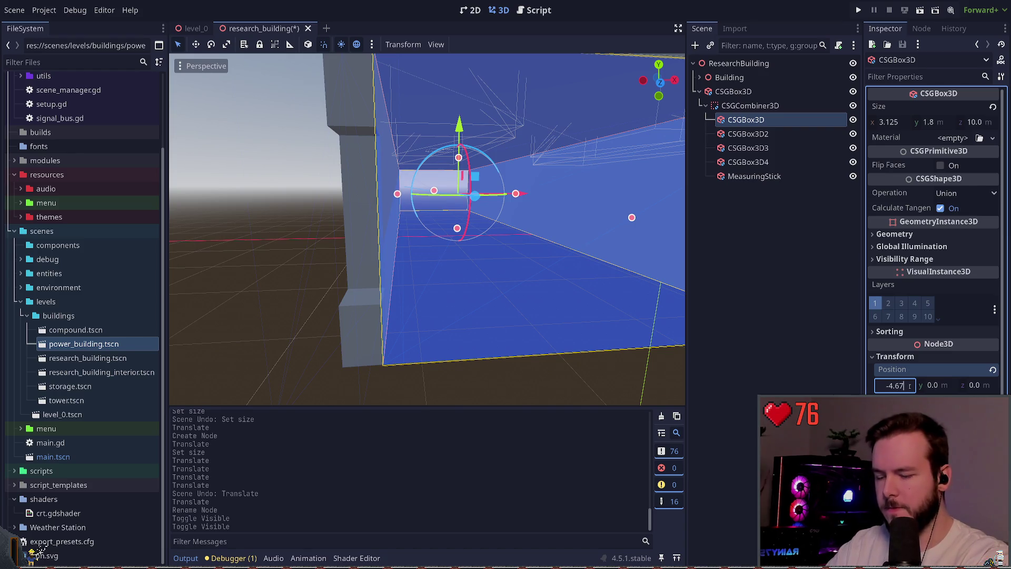
pyautogui.write('5')
pyautogui.press('Return')
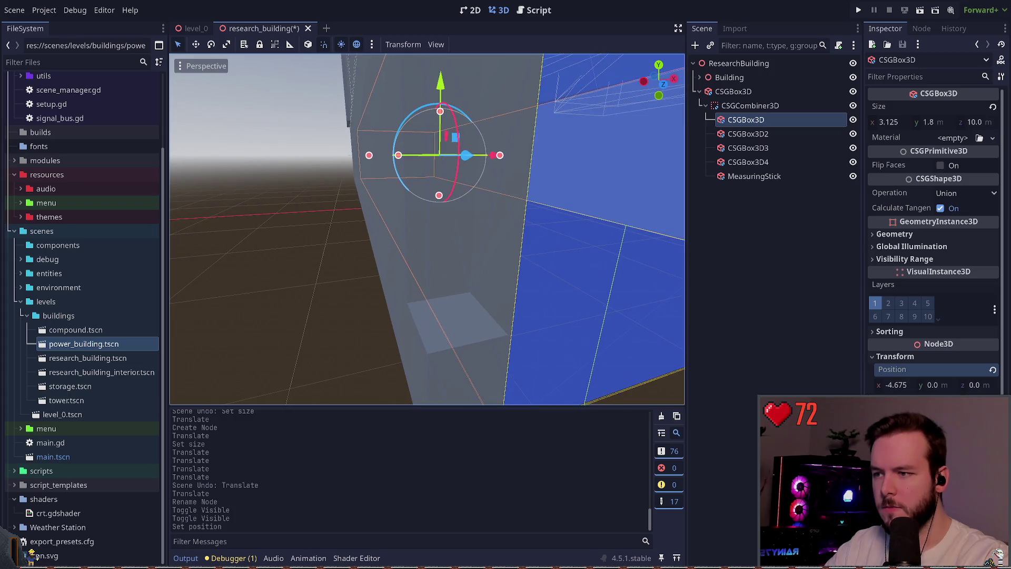
pyautogui.click(738, 177)
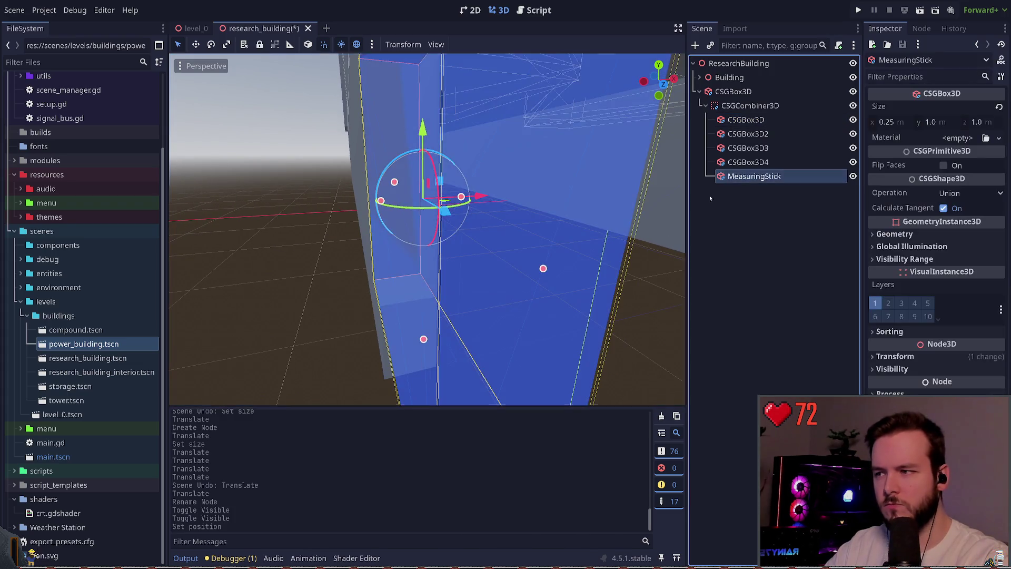
pyautogui.click(898, 356)
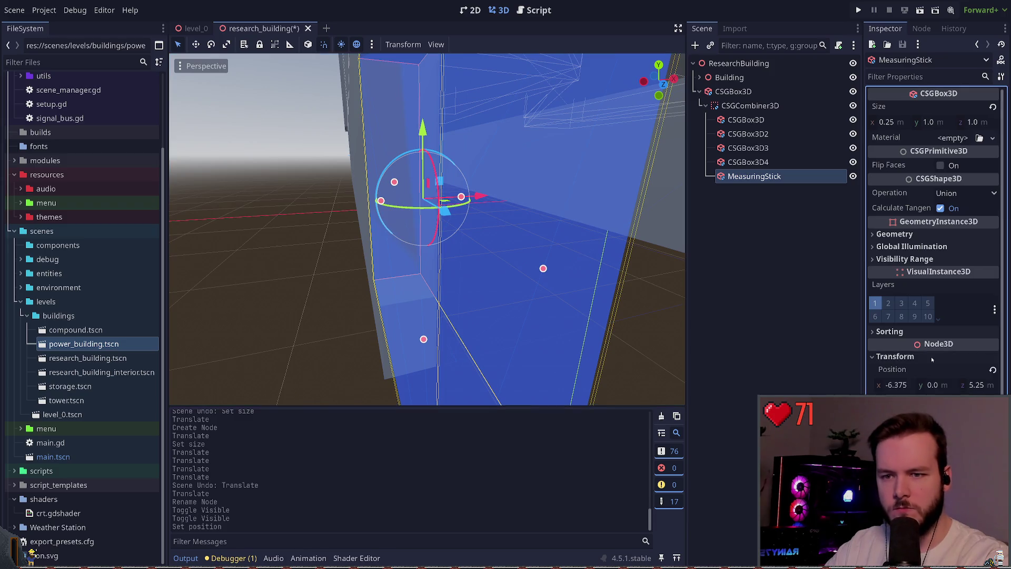
pyautogui.click(917, 357)
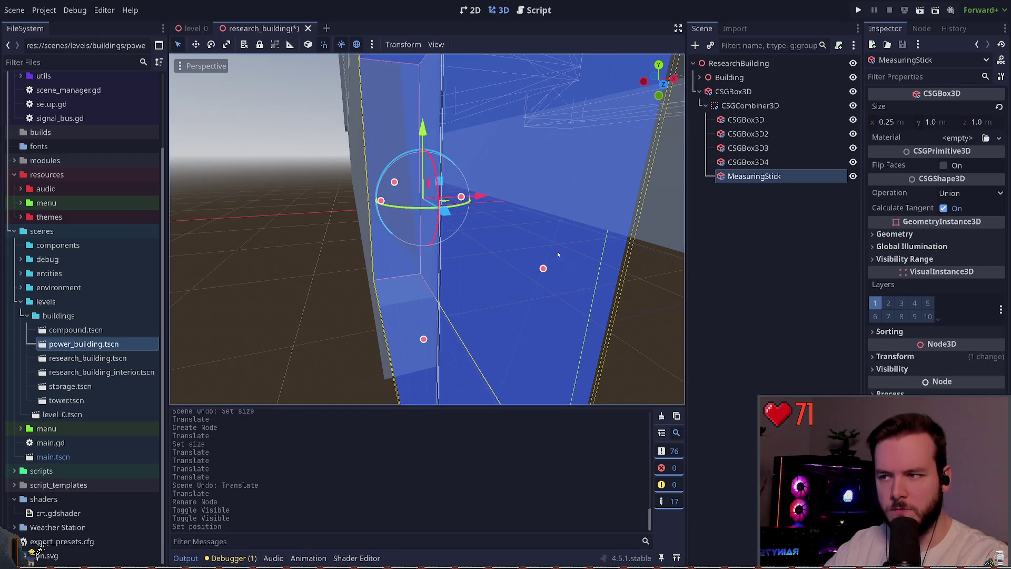
pyautogui.moveTo(487, 200); pyautogui.dragTo(481, 196)
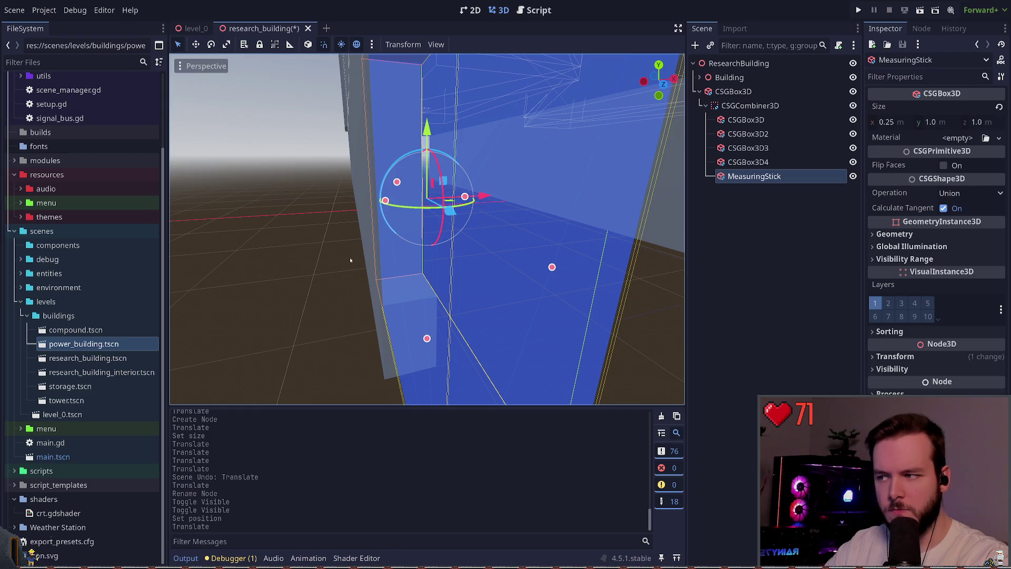
pyautogui.click(350, 259)
pyautogui.hotkey('ctrl', 'z')
pyautogui.hotkey('ctrl', 's')
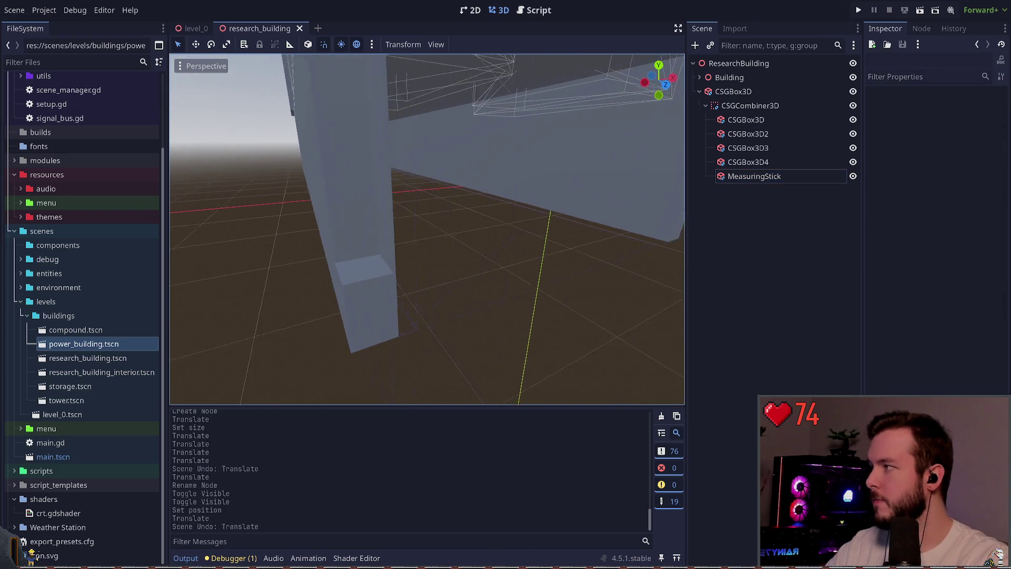
pyautogui.moveTo(408, 211); pyautogui.dragTo(408, 203)
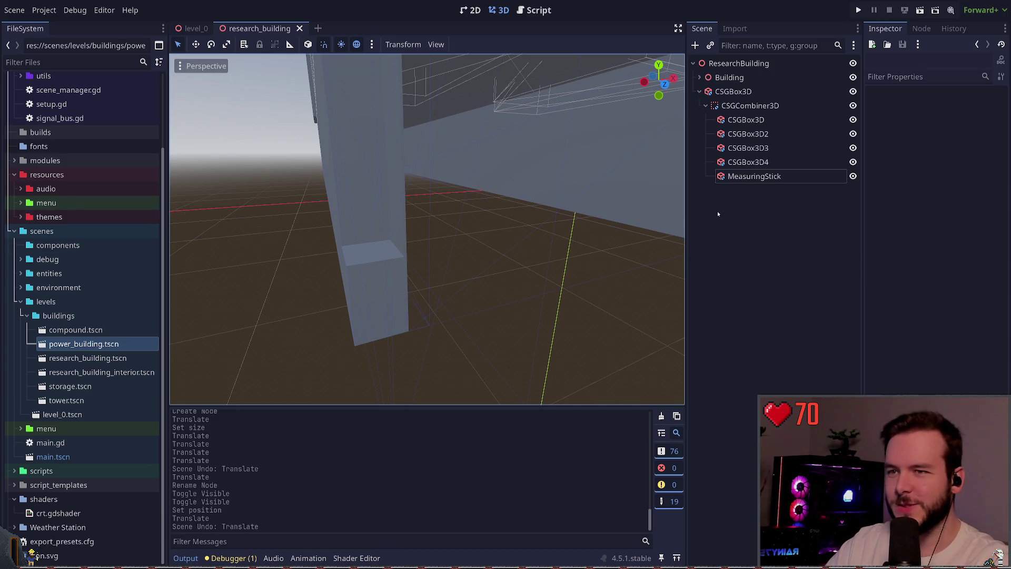
pyautogui.click(750, 176)
pyautogui.click(766, 121)
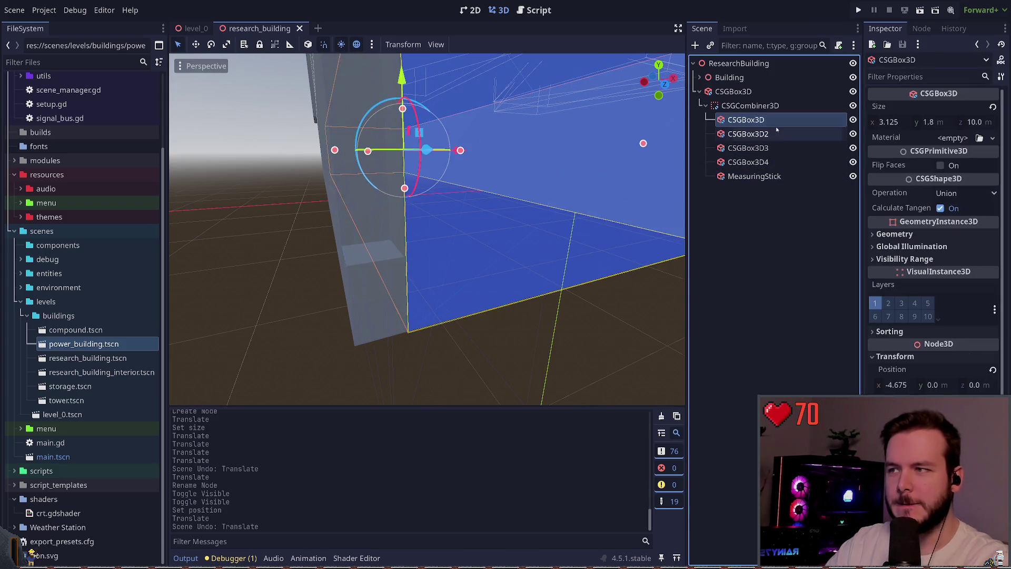
pyautogui.click(764, 176)
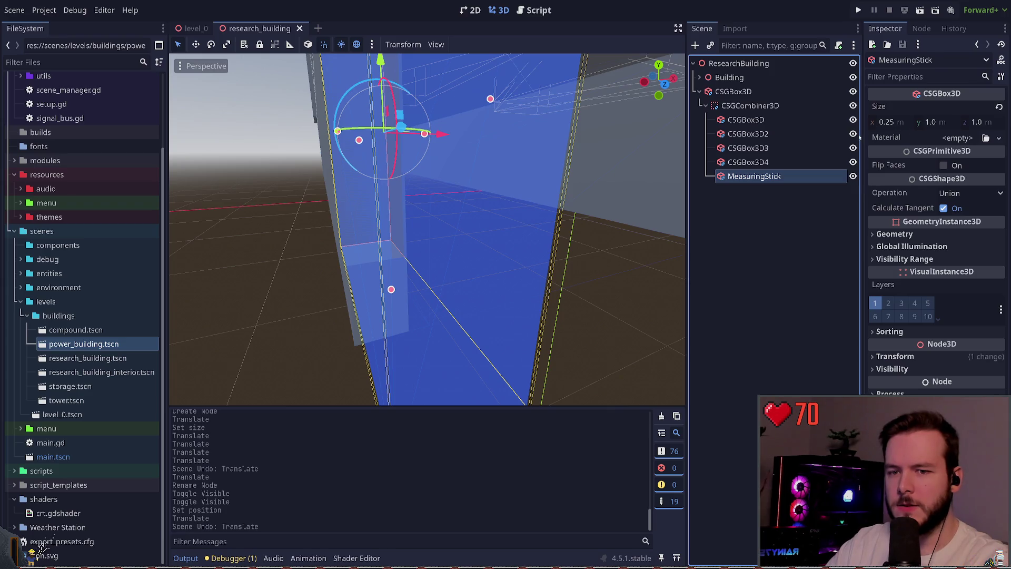
pyautogui.click(896, 357)
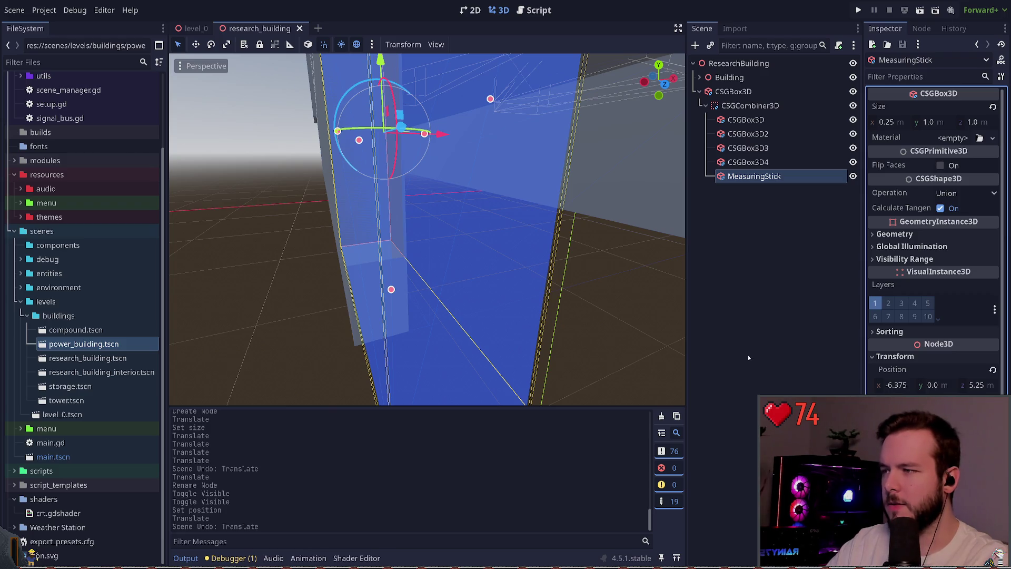
pyautogui.hotkey('shift', 'f')
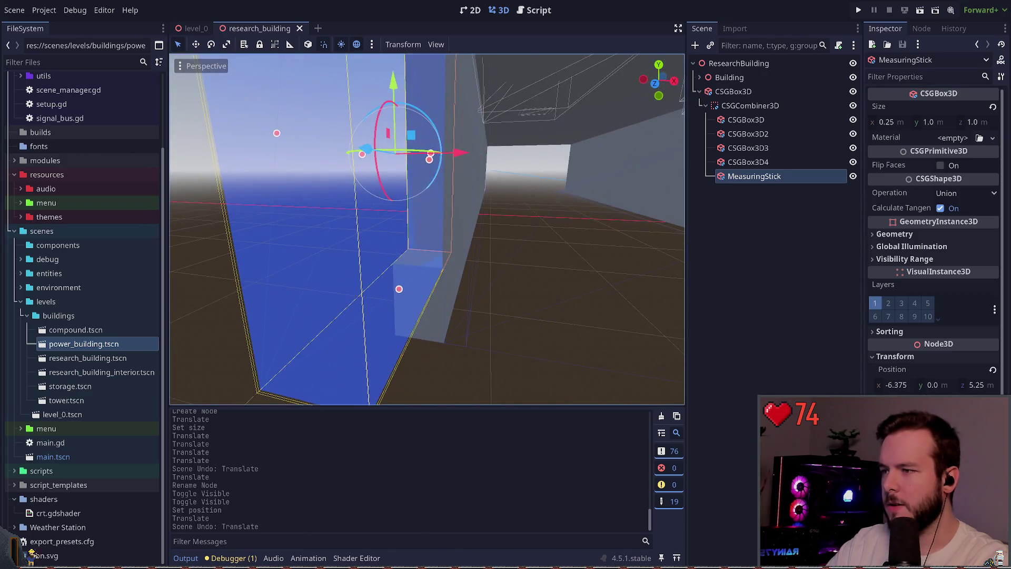
pyautogui.press('f')
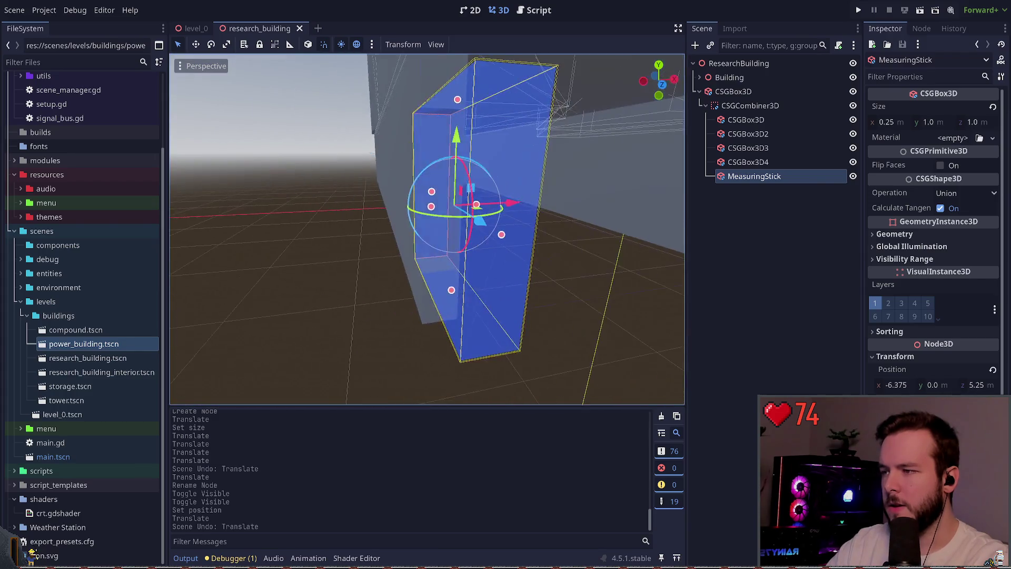
pyautogui.press('w')
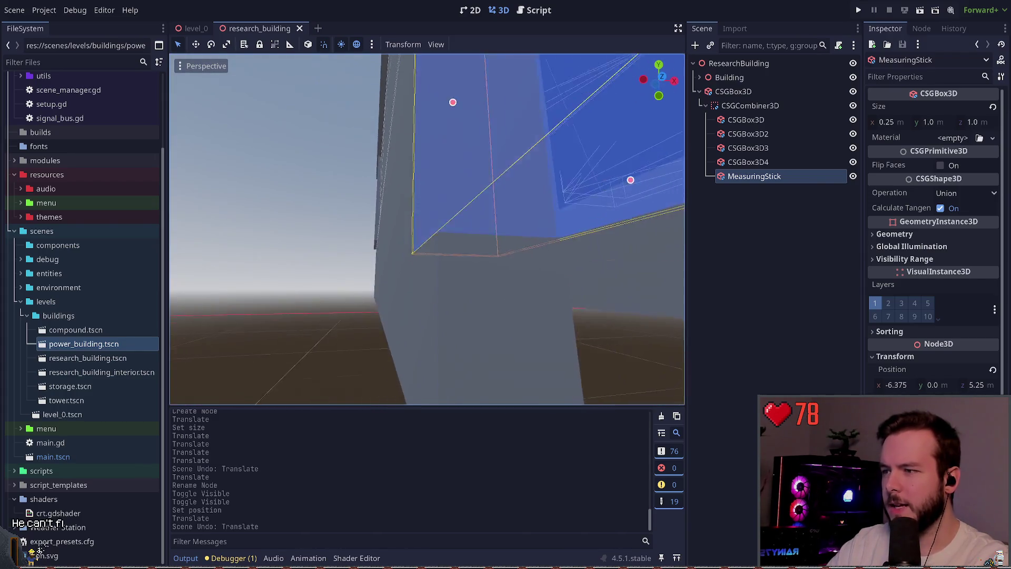
pyautogui.click(302, 271)
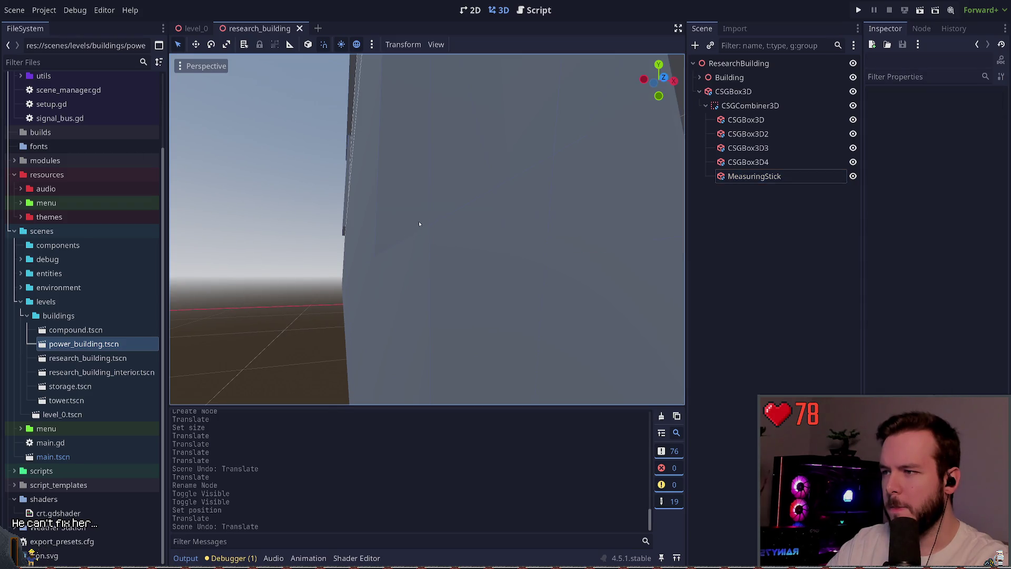
pyautogui.press('s')
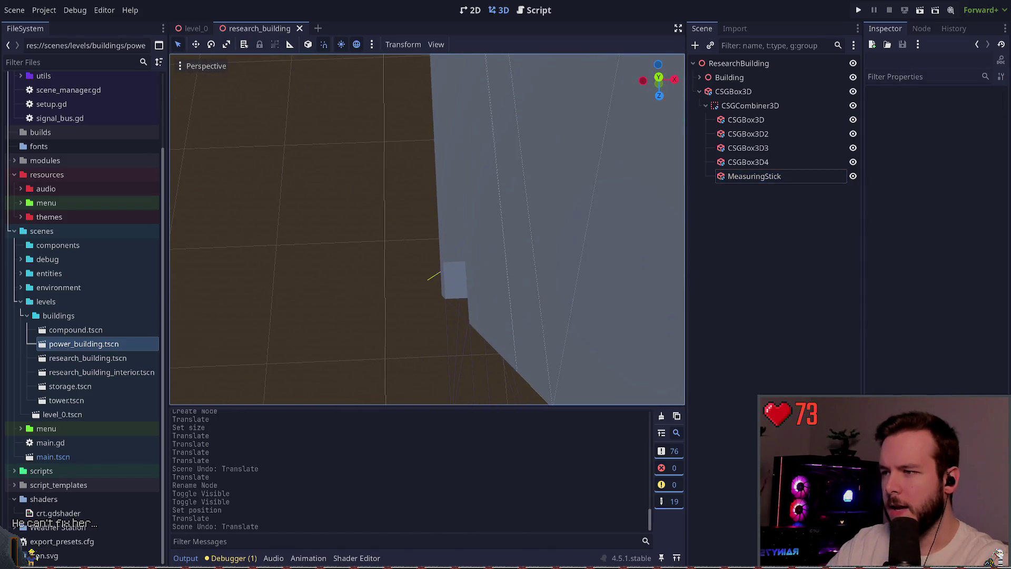
pyautogui.press('s')
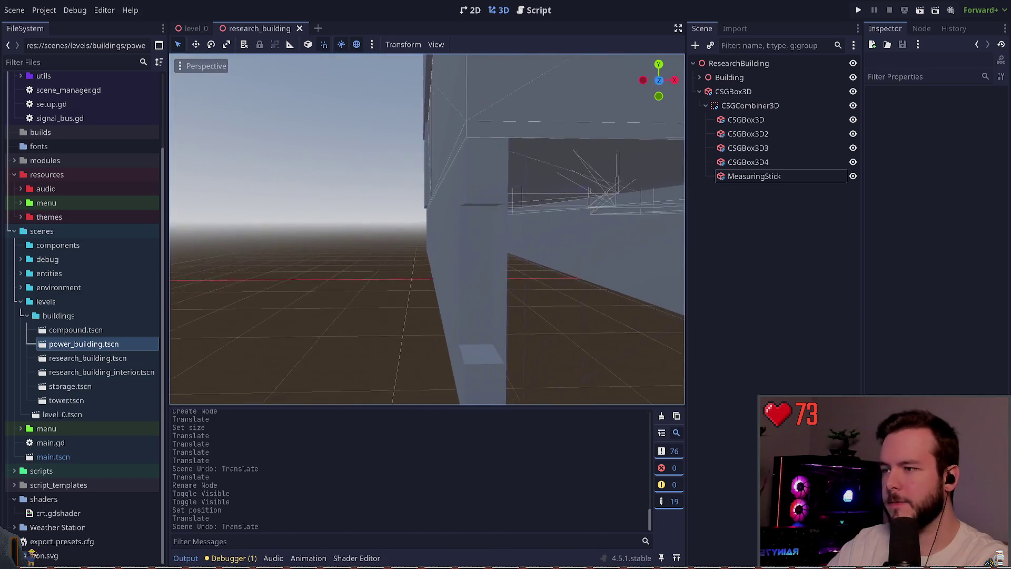
pyautogui.press('d')
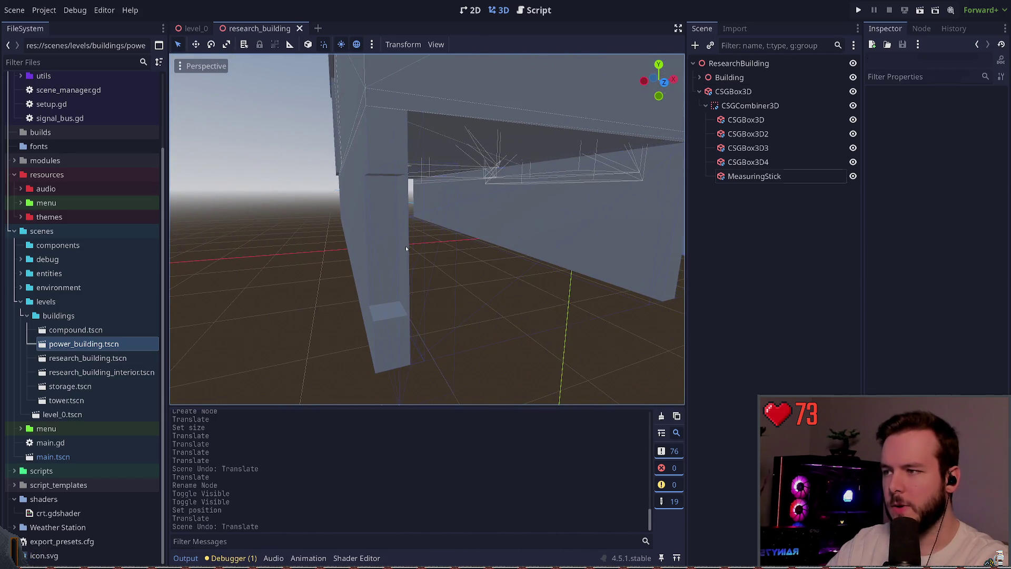
pyautogui.press('a')
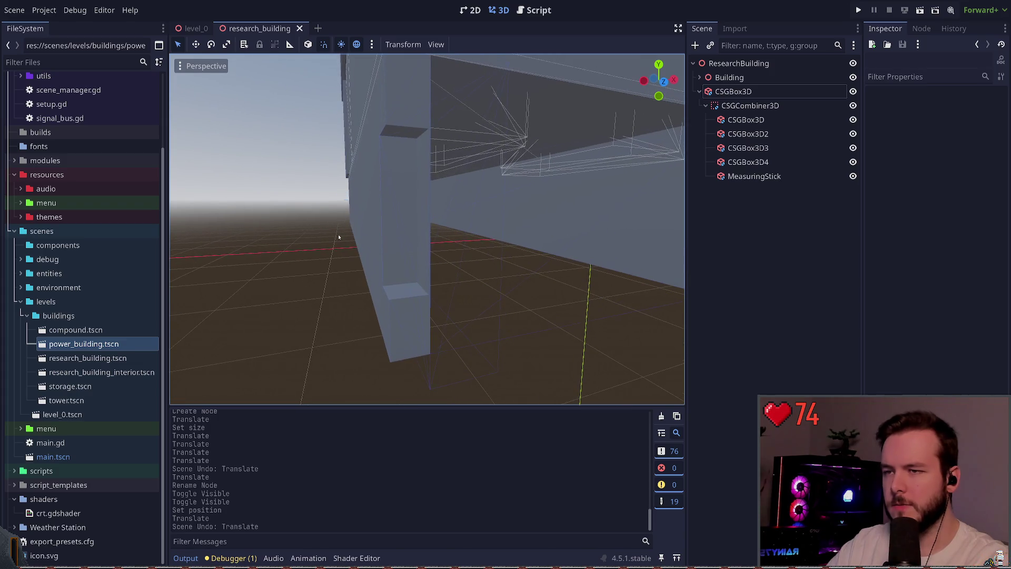
pyautogui.click(755, 176)
pyautogui.click(775, 214)
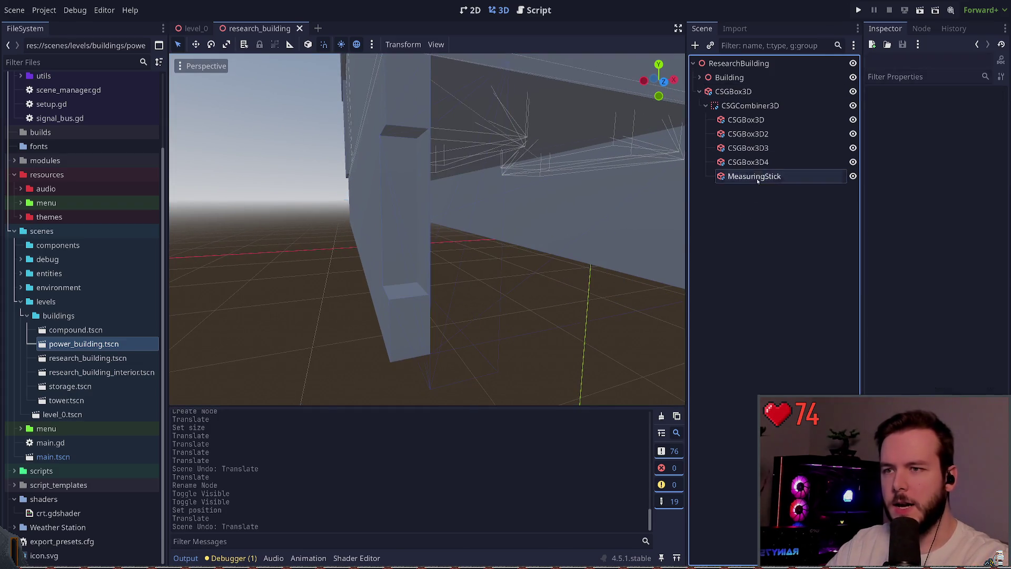
pyautogui.click(750, 106)
pyautogui.click(746, 120)
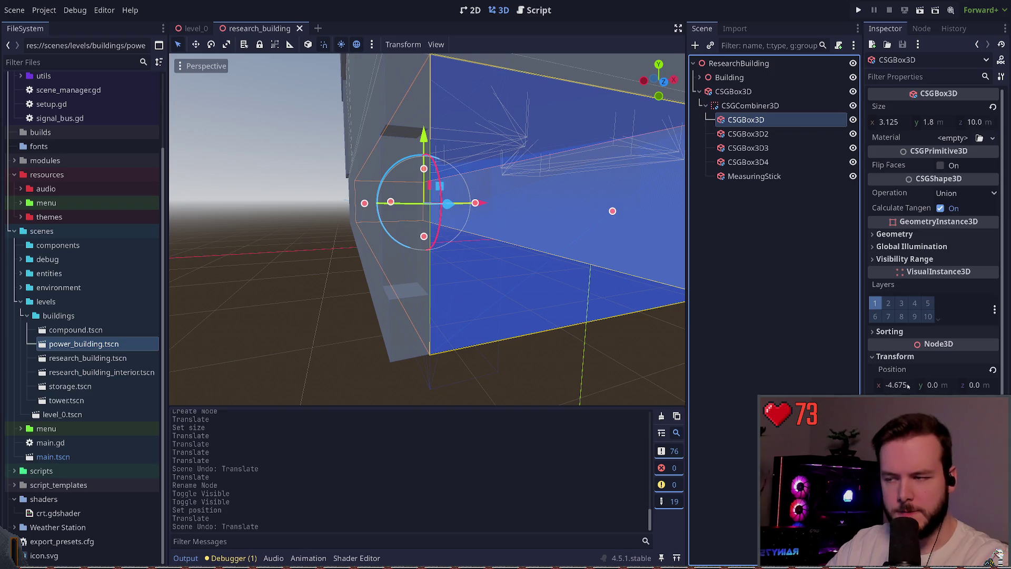
# Paste x position -4.675 onto the second opening box and save
pyautogui.press('f')
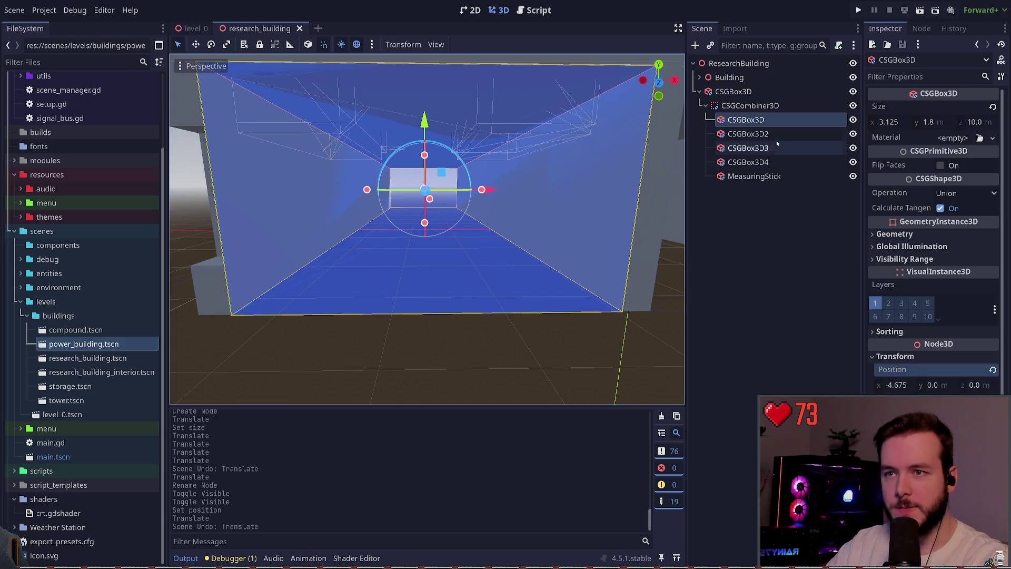
pyautogui.click(747, 134)
pyautogui.hotkey('ctrl', 'v')
pyautogui.hotkey('ctrl', 's')
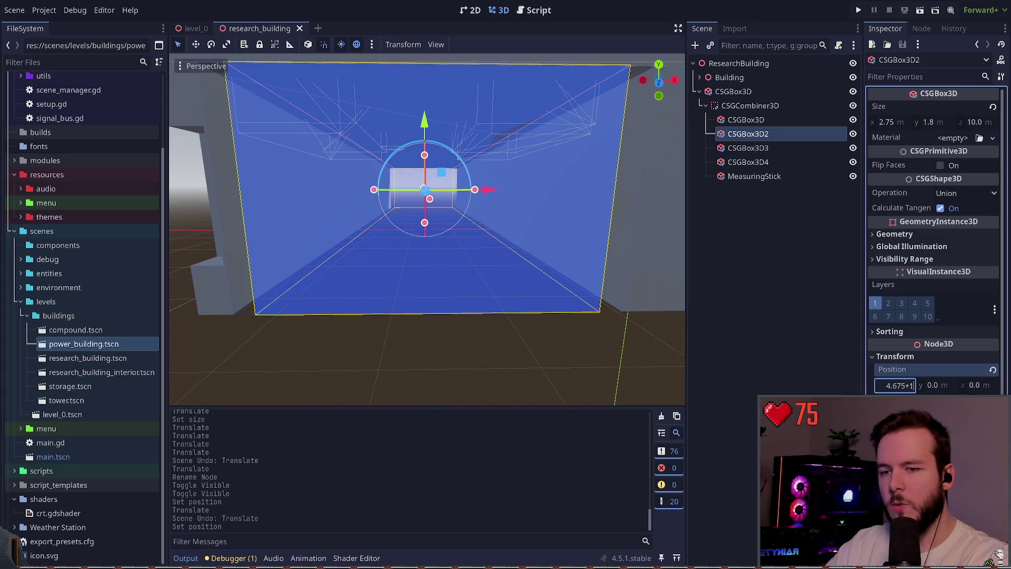
# Try x -3.3 for the second box, undo, and keep it at -4.675
pyautogui.write('5+1.375')
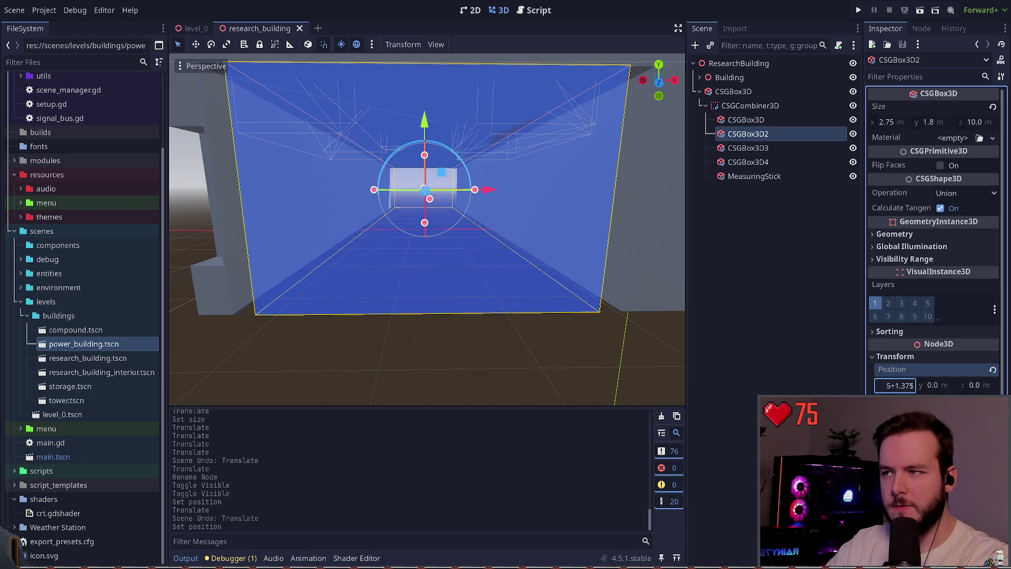
pyautogui.press('Return')
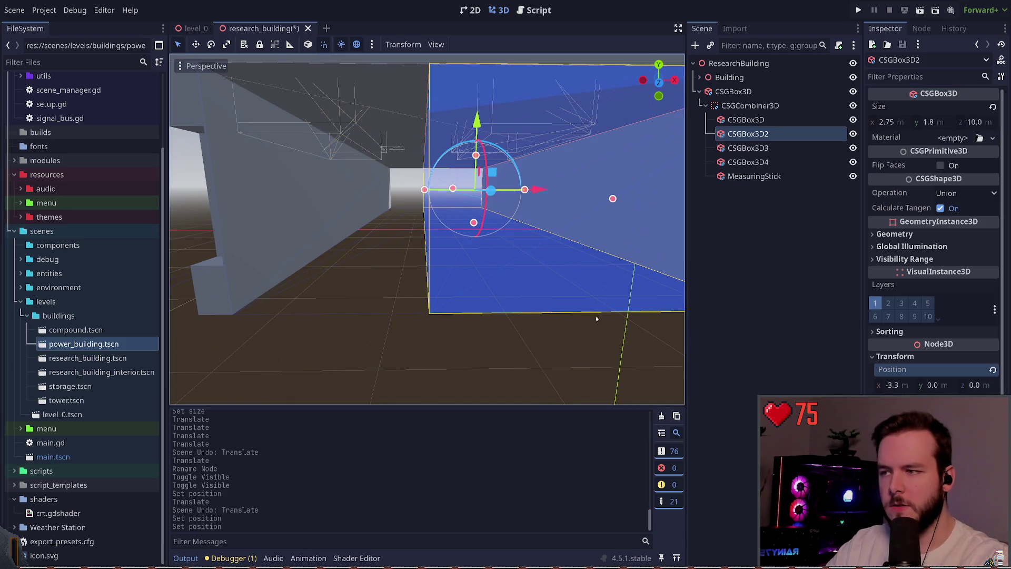
pyautogui.hotkey('ctrl', 'z')
pyautogui.click(897, 385)
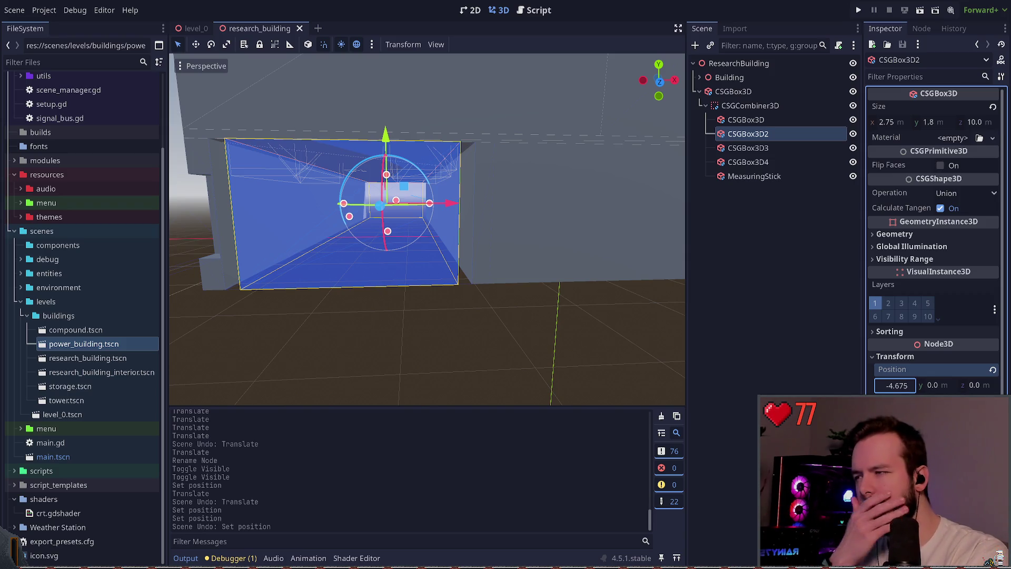
pyautogui.press('Return')
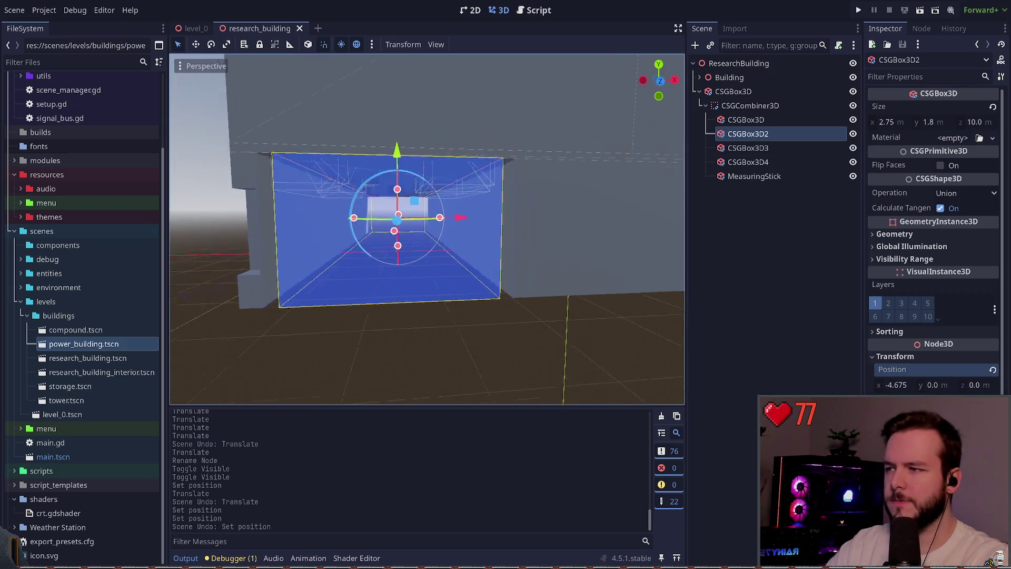
pyautogui.press('f')
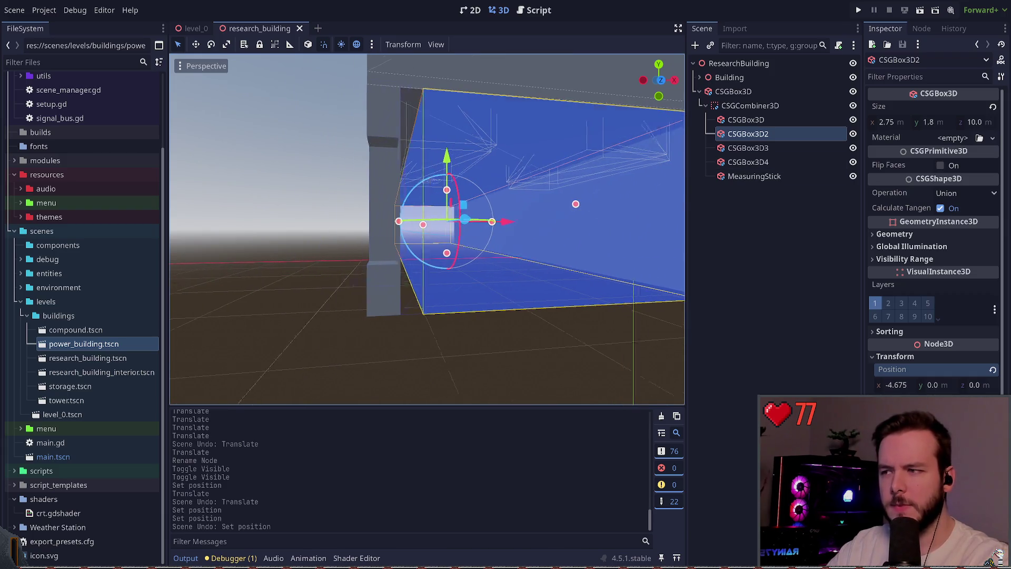
# Compare the first and second opening boxes, orbiting around the first
pyautogui.click(763, 121)
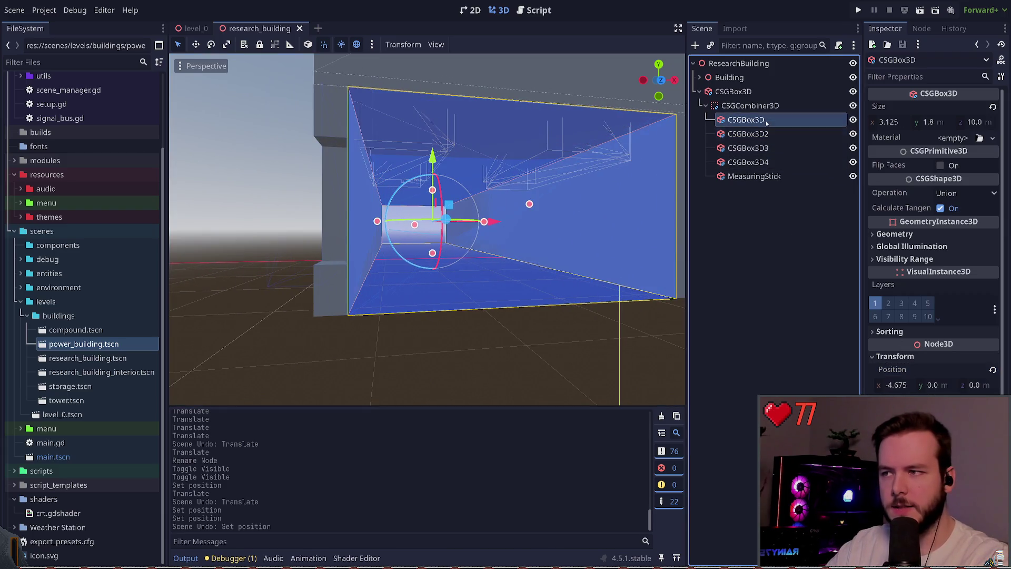
pyautogui.click(774, 134)
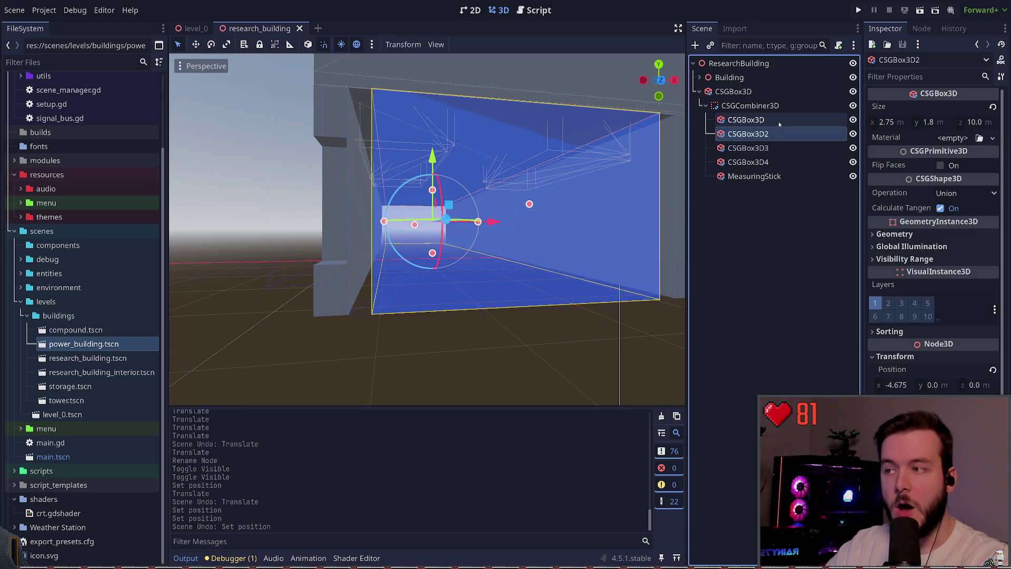
pyautogui.click(822, 121)
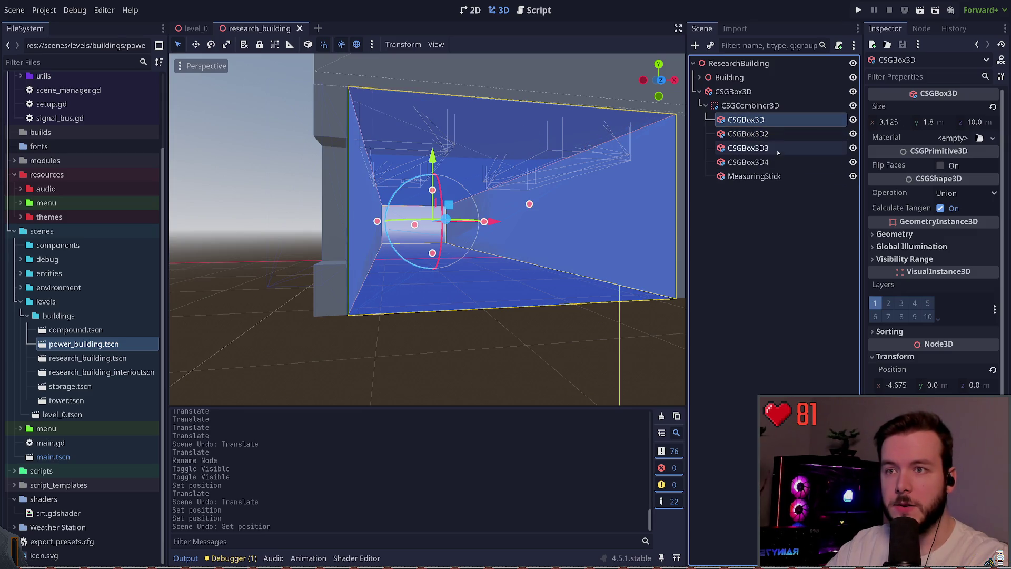
pyautogui.moveTo(658, 226); pyautogui.dragTo(421, 232)
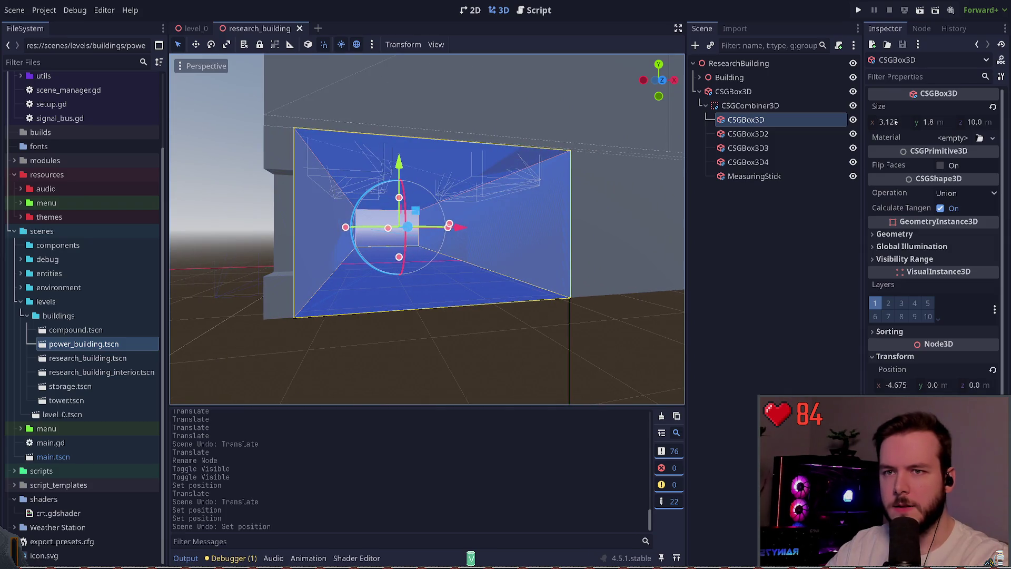
# Set the second box to x -1.375, save, and delete the third opening box
pyautogui.click(814, 132)
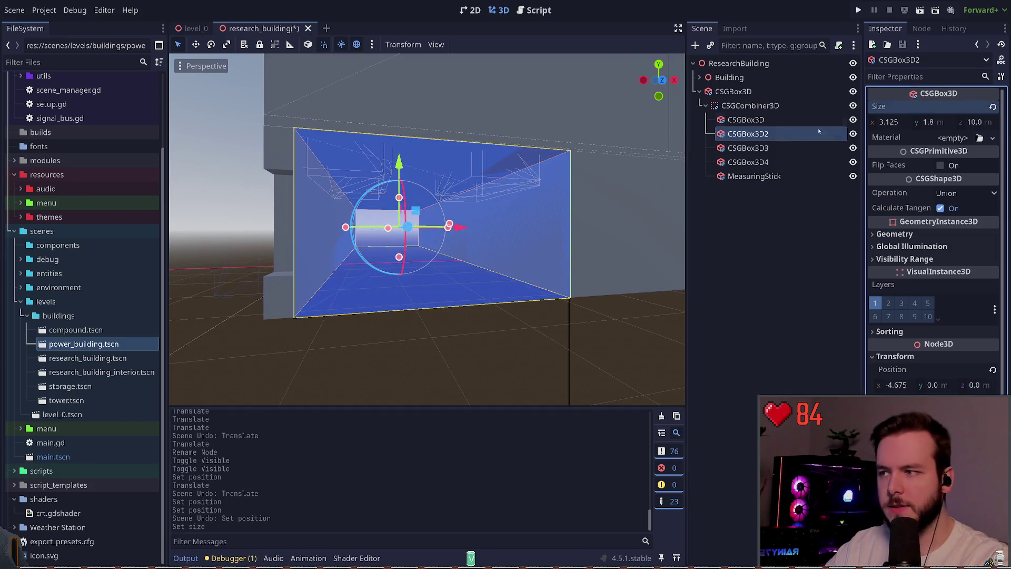
pyautogui.click(910, 385)
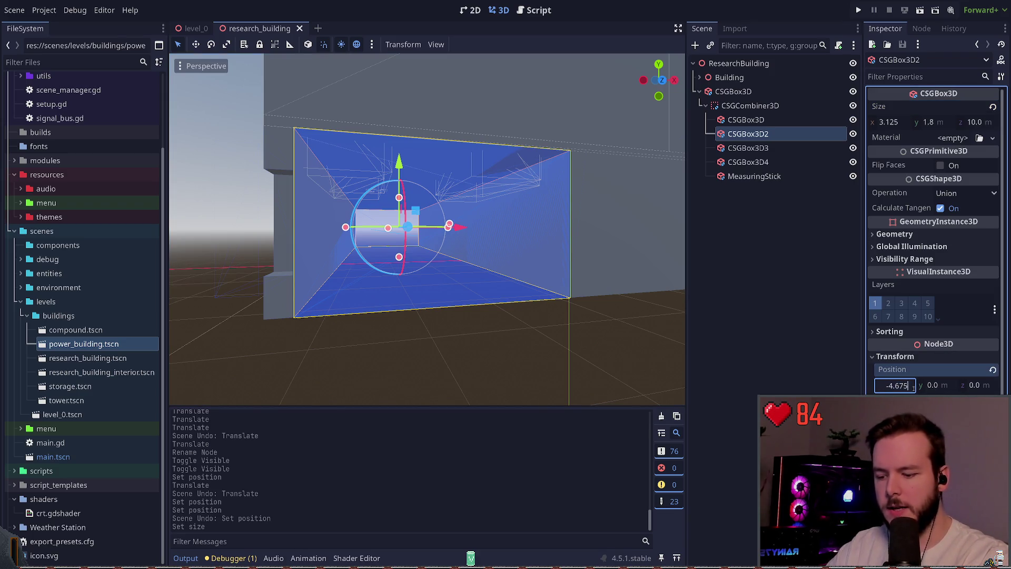
pyautogui.write('+3.125')
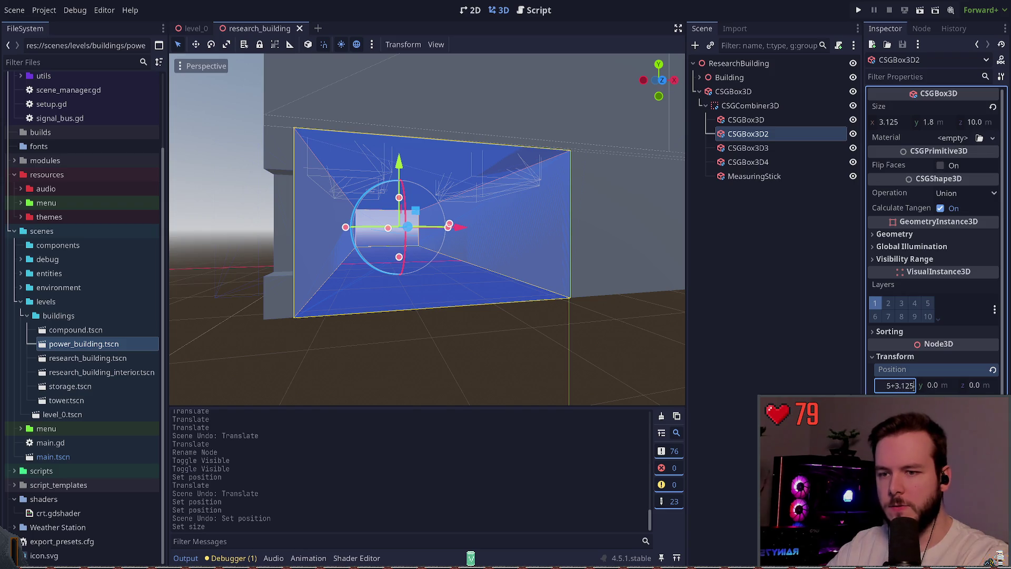
pyautogui.press('Return')
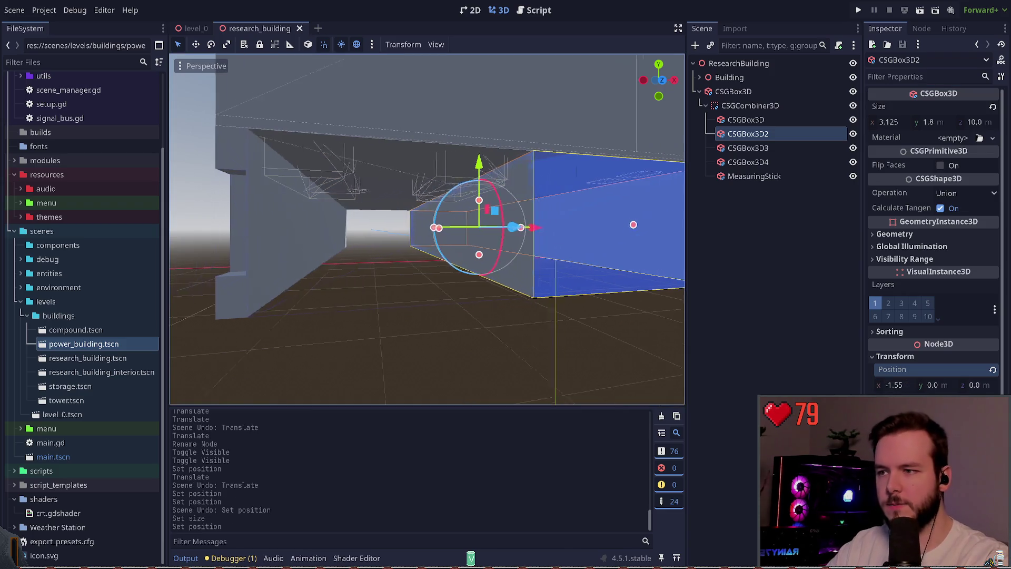
pyautogui.click(908, 386)
pyautogui.write('55+0.25')
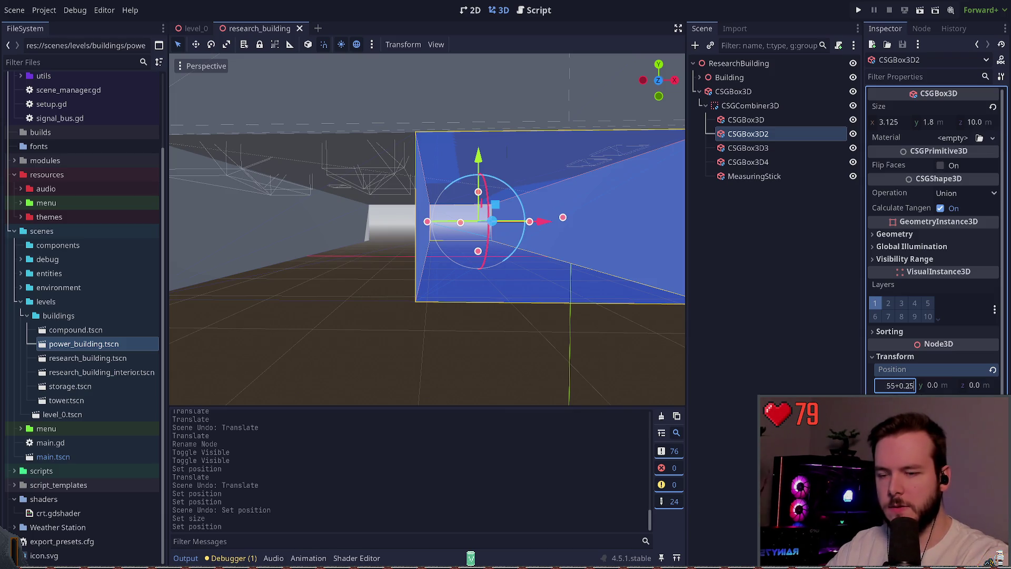
pyautogui.press('Return')
pyautogui.hotkey('ctrl', 's')
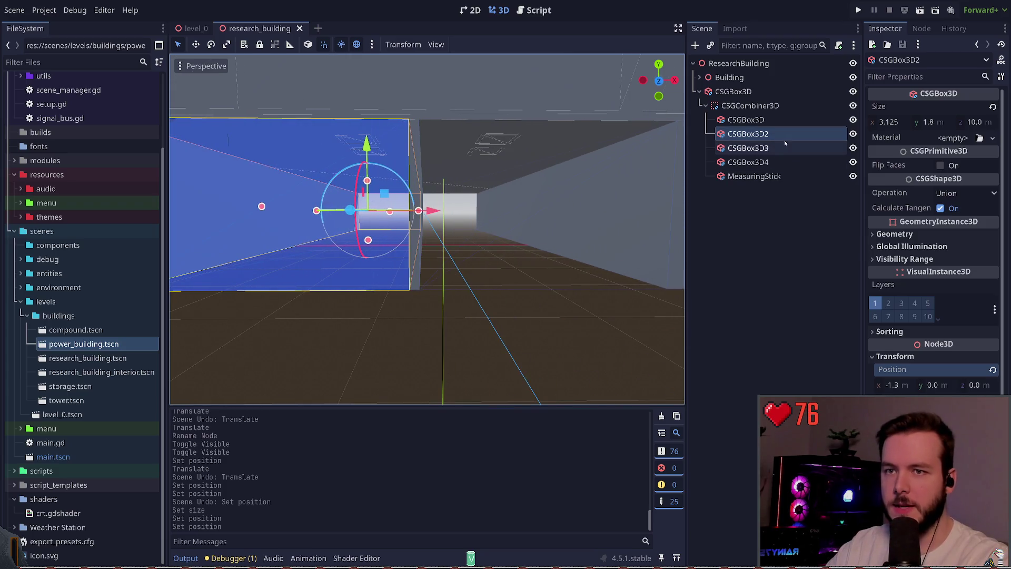
pyautogui.click(785, 148)
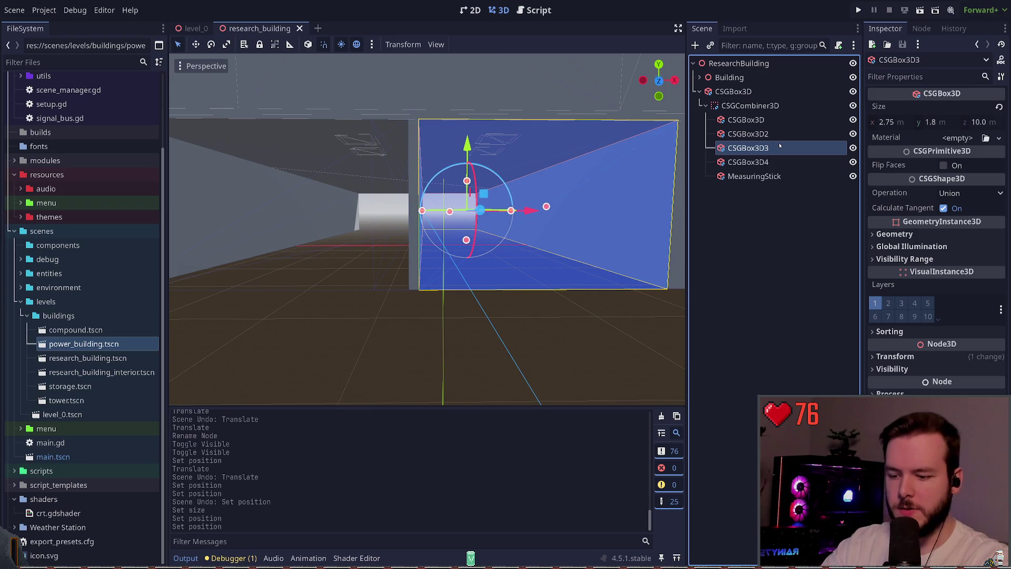
pyautogui.press('Delete')
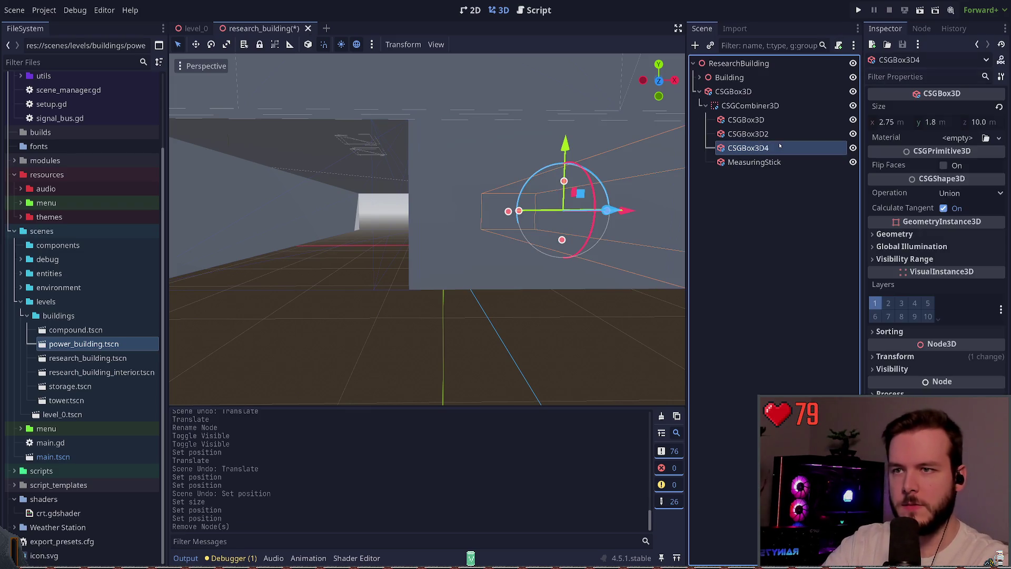
# Delete the fourth opening box and duplicate the second opening box
pyautogui.press('Delete')
pyautogui.hotkey('ctrl', 'd')
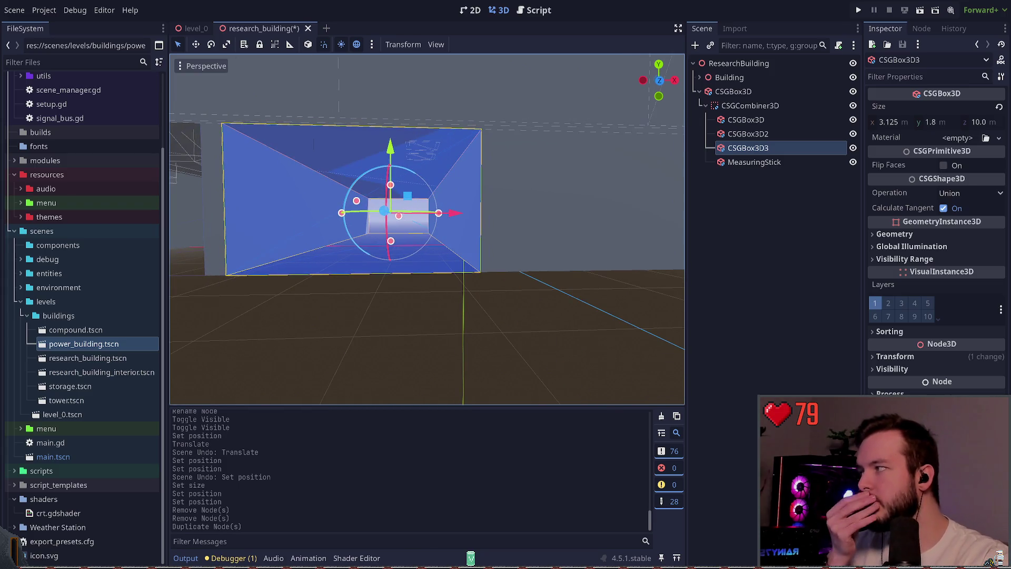
pyautogui.press('a')
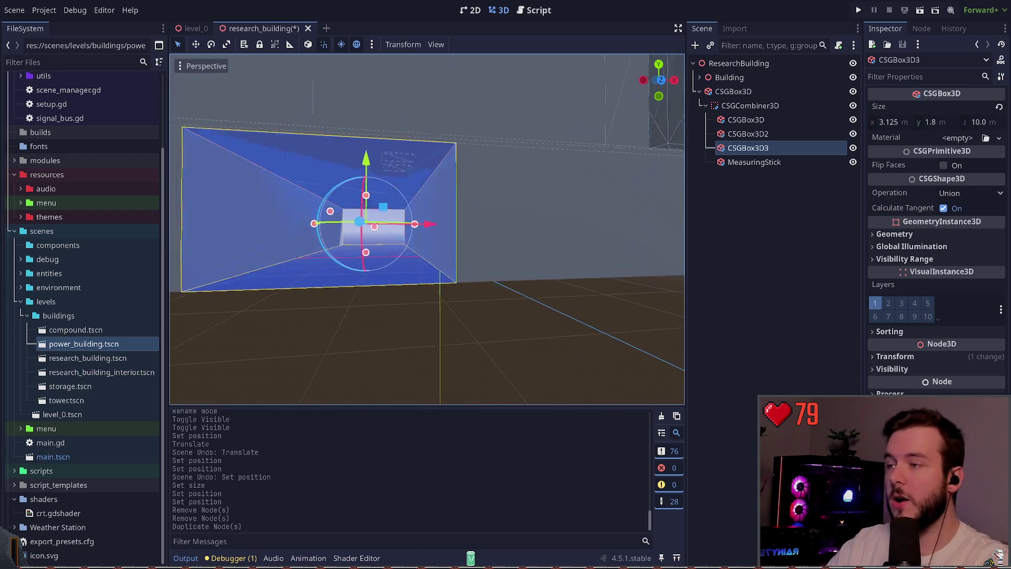
pyautogui.press('d')
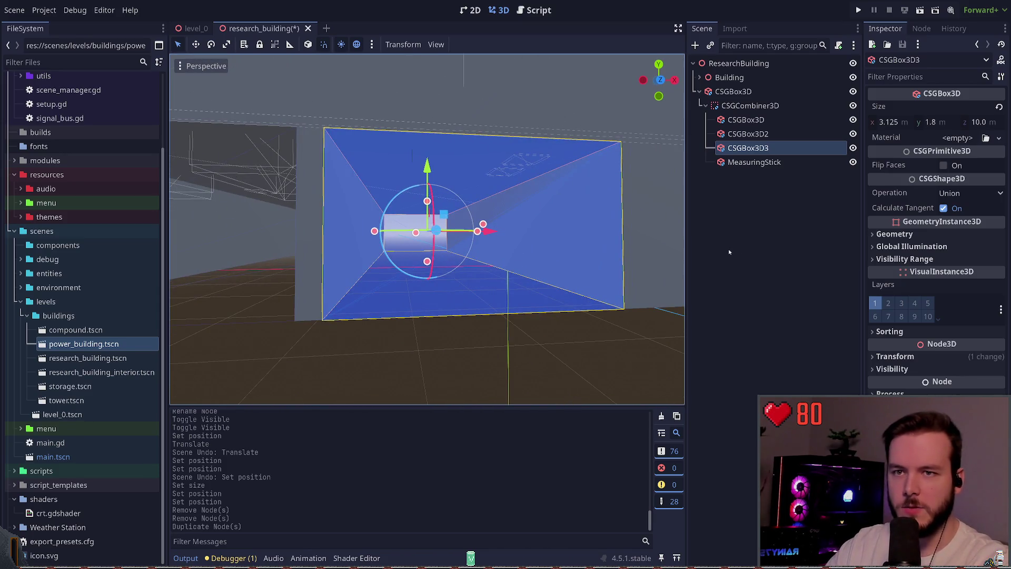
# Set the third opening box's Position x to 2.075 and save the scene
pyautogui.click(895, 356)
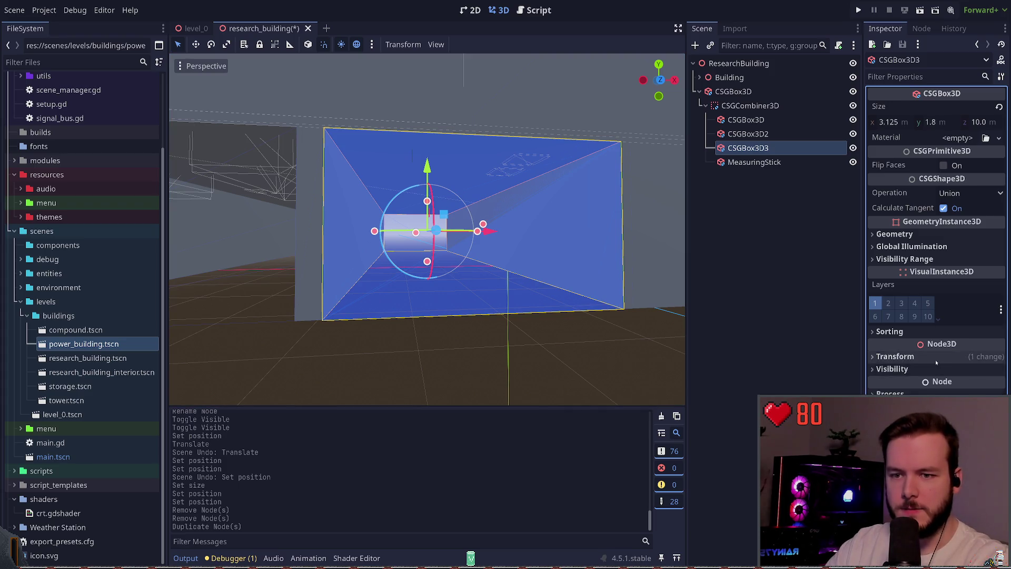
pyautogui.click(905, 385)
pyautogui.click(905, 385)
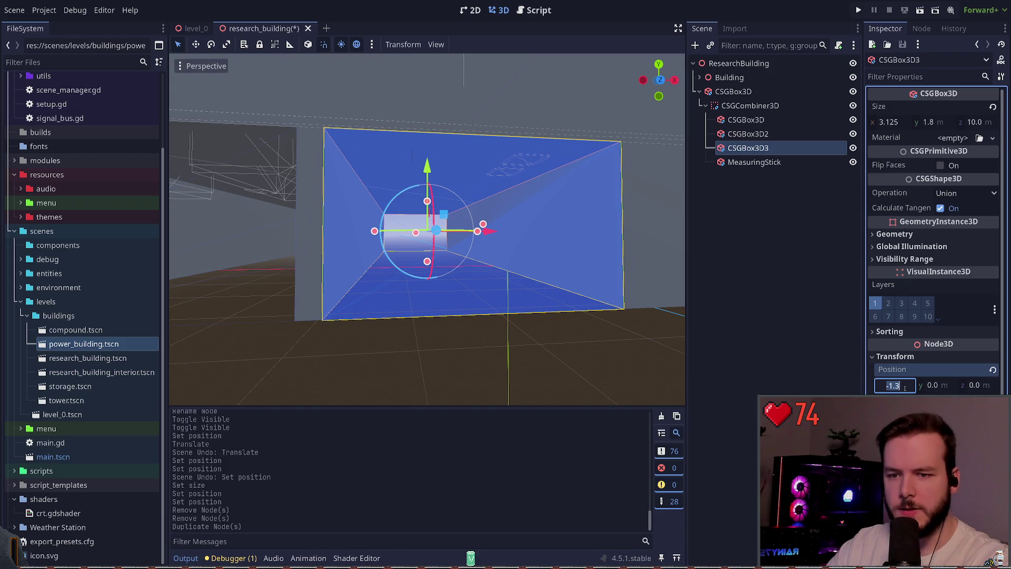
pyautogui.write('.')
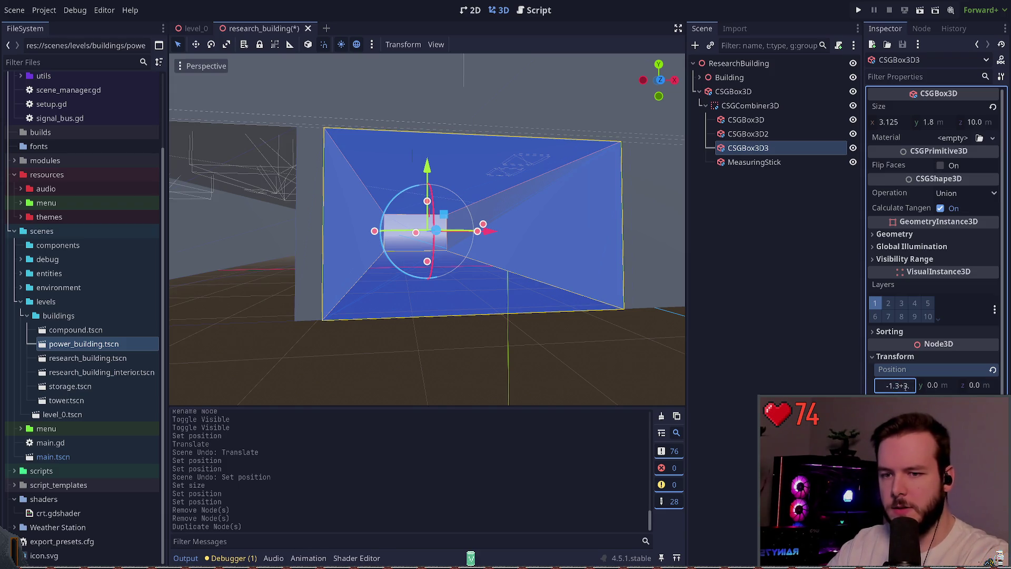
pyautogui.press('Return')
pyautogui.hotkey('ctrl', 's')
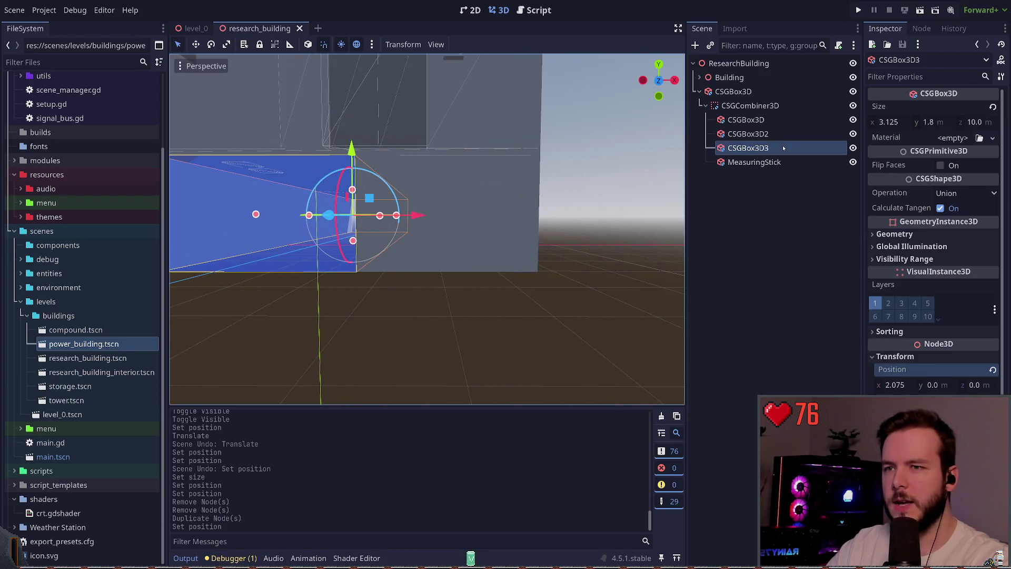
# Duplicate it as CSGBox3D4 at Position x 5.45 and save
pyautogui.hotkey('ctrl', 'd')
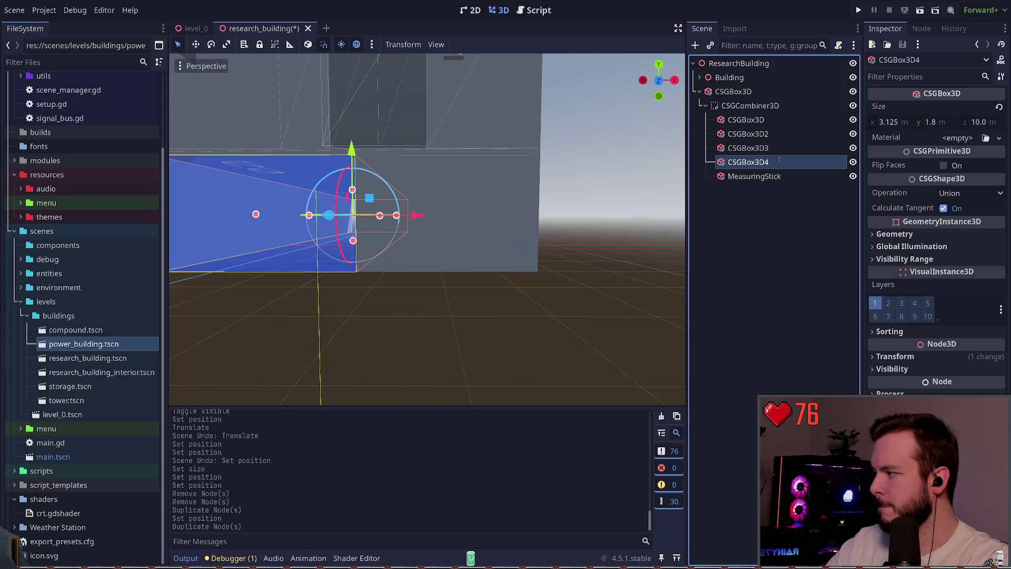
pyautogui.click(895, 356)
pyautogui.click(905, 385)
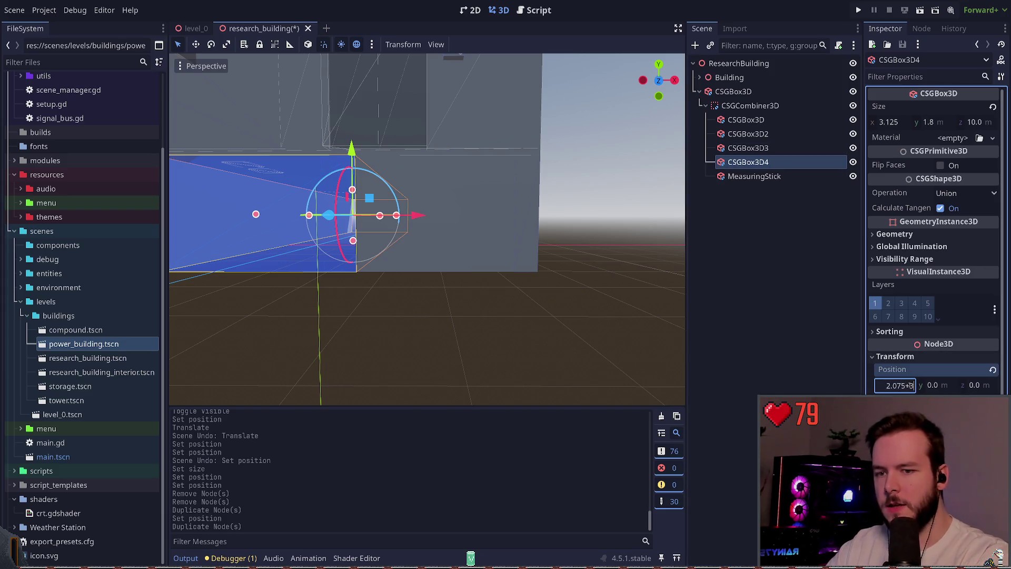
pyautogui.write('.375')
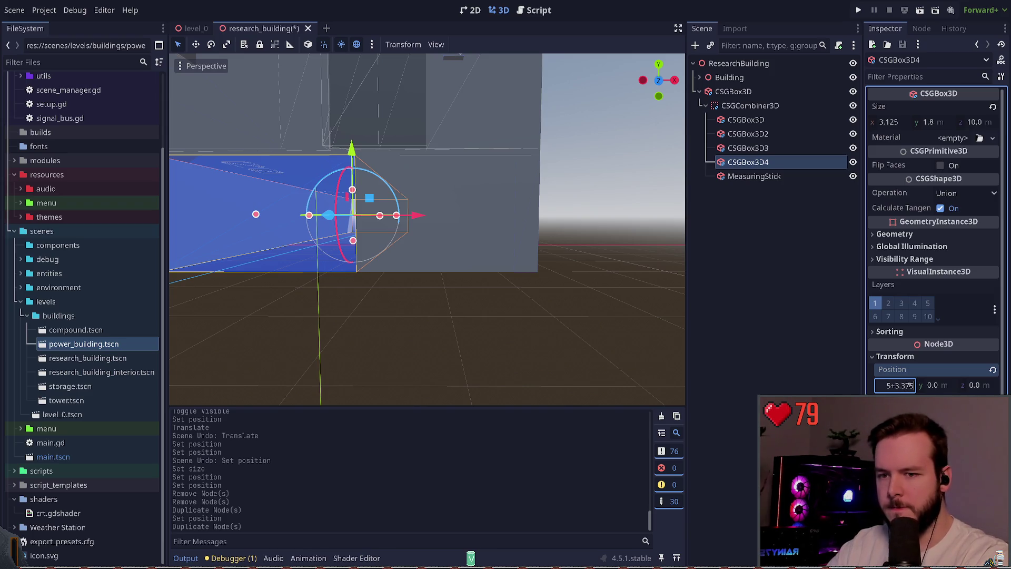
pyautogui.press('Return')
pyautogui.hotkey('ctrl', 's')
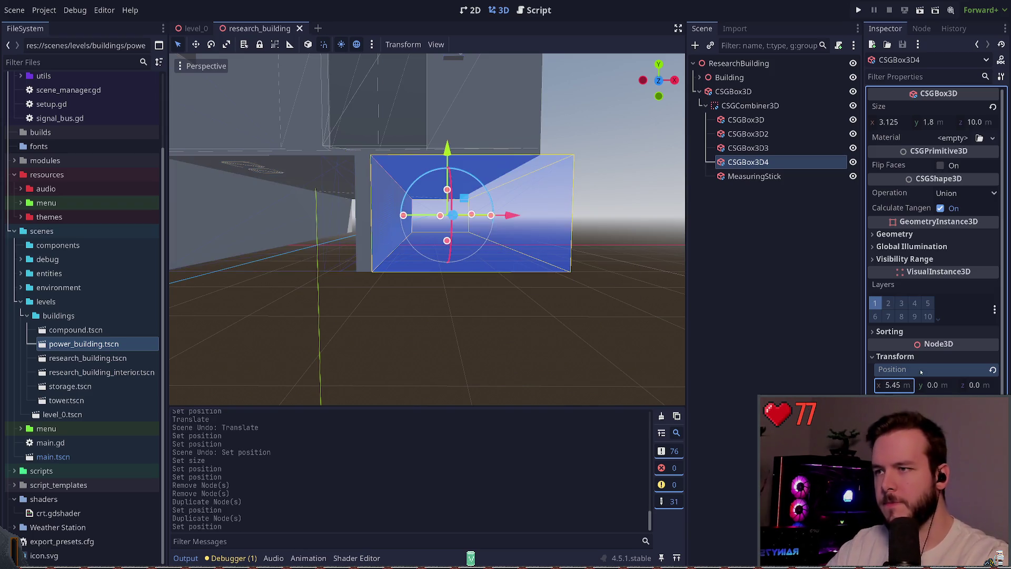
pyautogui.click(626, 273)
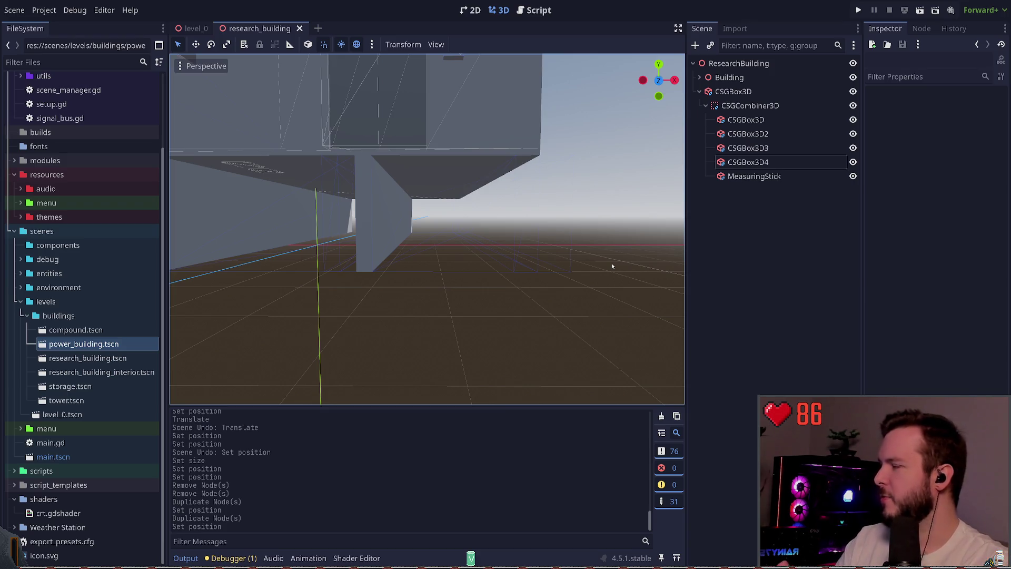
pyautogui.moveTo(474, 237)
pyautogui.mouseDown()
pyautogui.moveTo(505, 259)
pyautogui.moveTo(569, 242)
pyautogui.moveTo(474, 248)
pyautogui.moveTo(437, 235)
pyautogui.moveTo(528, 278)
pyautogui.mouseUp()
pyautogui.click(754, 176)
pyautogui.click(748, 162)
pyautogui.click(746, 119)
pyautogui.click(750, 105)
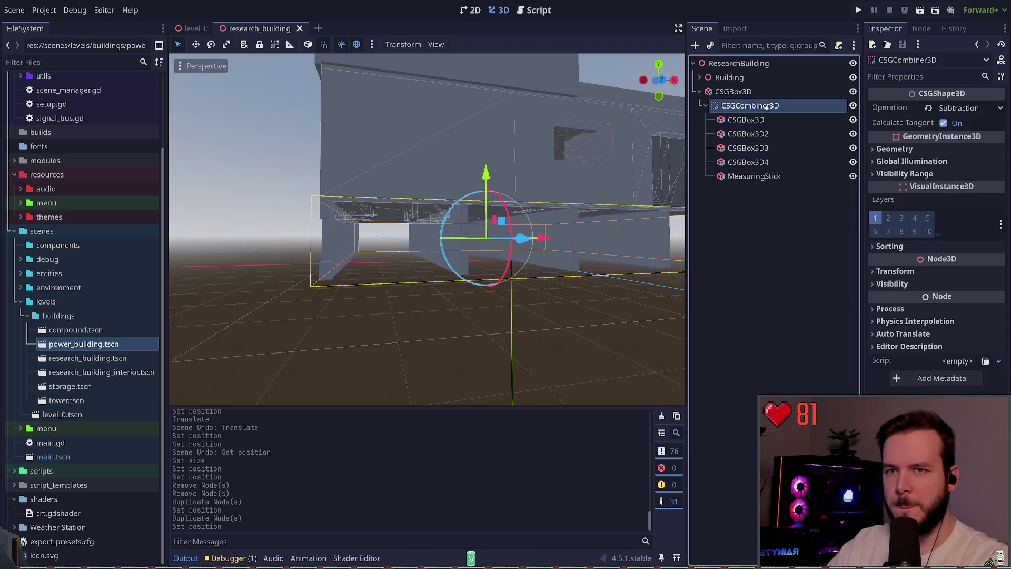
pyautogui.click(745, 119)
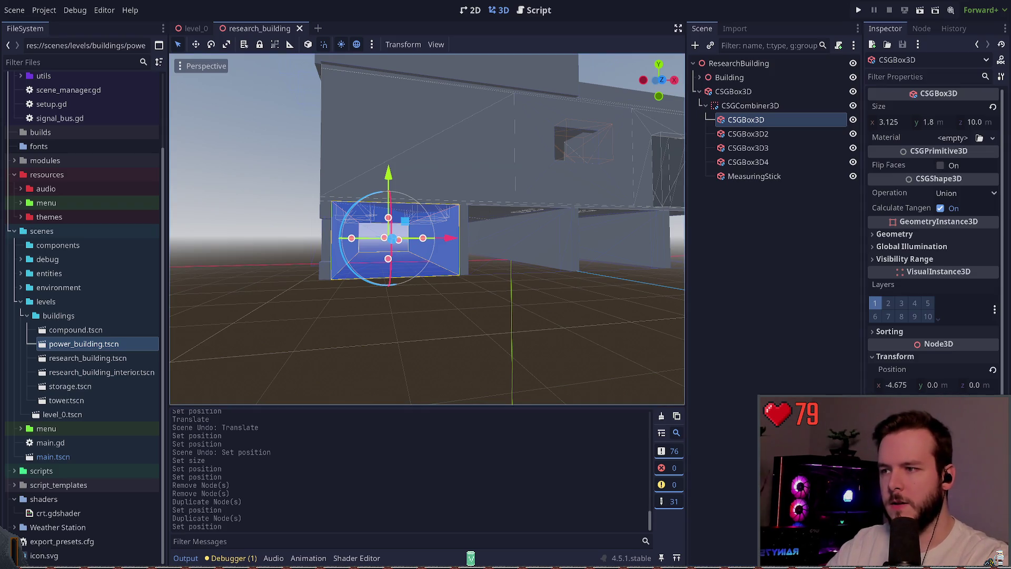
# Set the first opening box CSGBox3D's Size x to 3.0 m
pyautogui.click(745, 119)
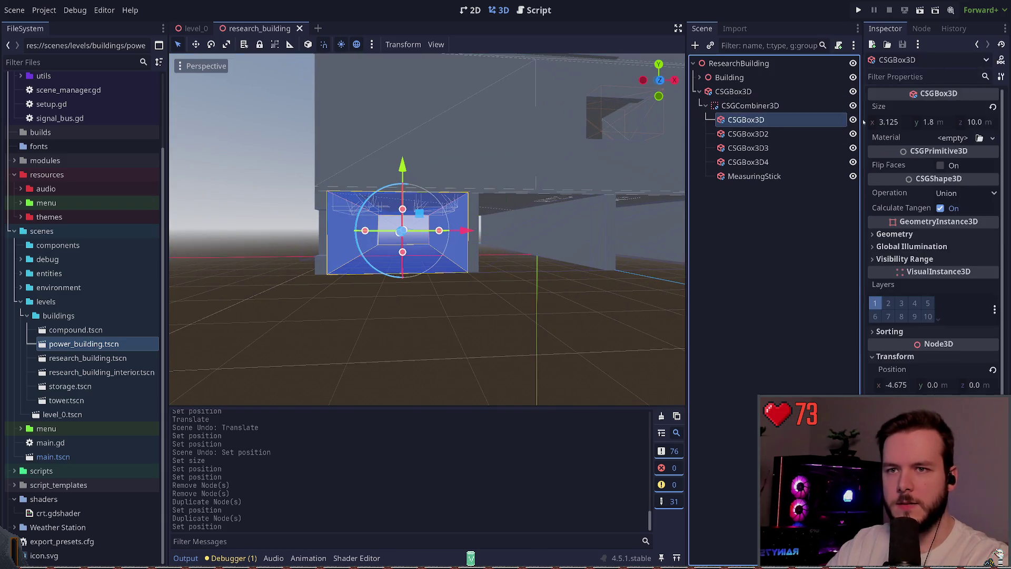
pyautogui.click(908, 122)
pyautogui.write('3')
pyautogui.press('Return')
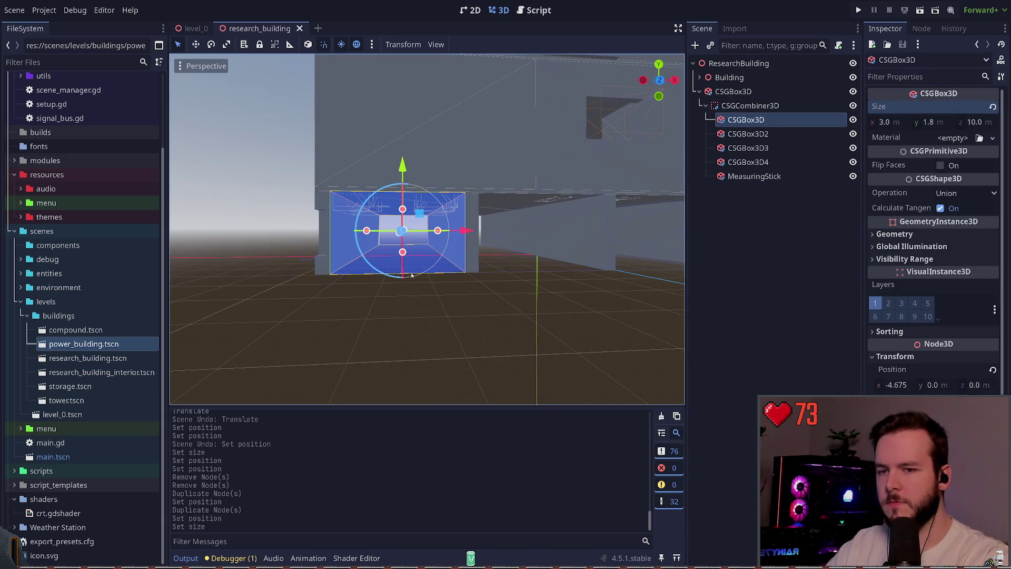
# Drag CSGBox3D along x to about -4.75 and save the scene
pyautogui.scroll(4, 486, 205)
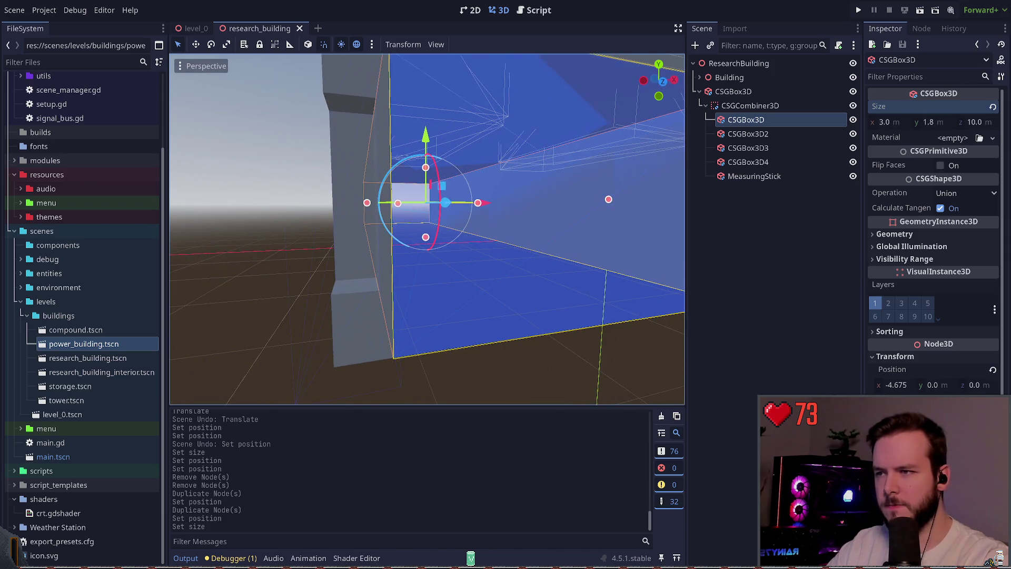
pyautogui.moveTo(486, 205); pyautogui.dragTo(484, 203)
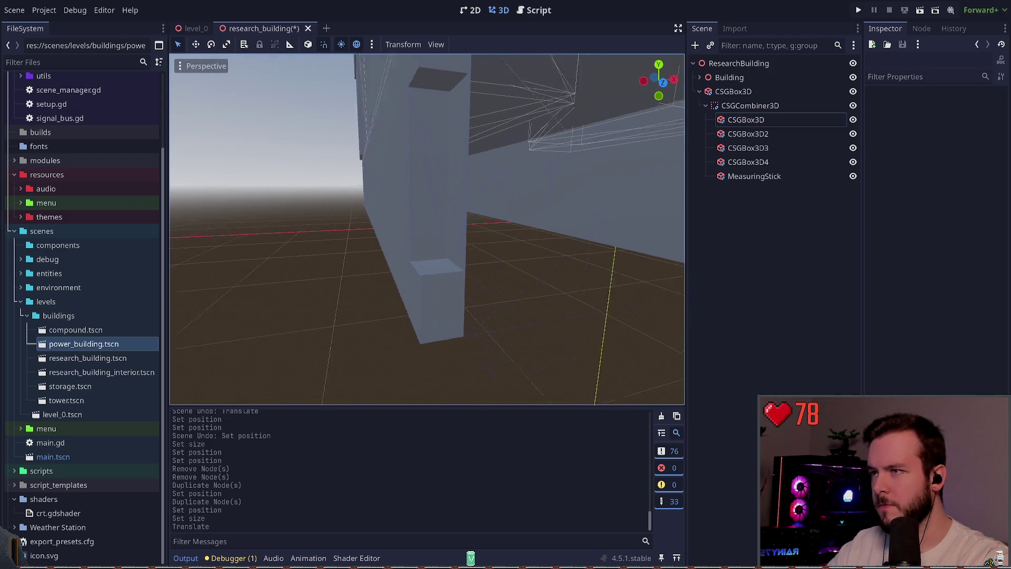
pyautogui.click(746, 119)
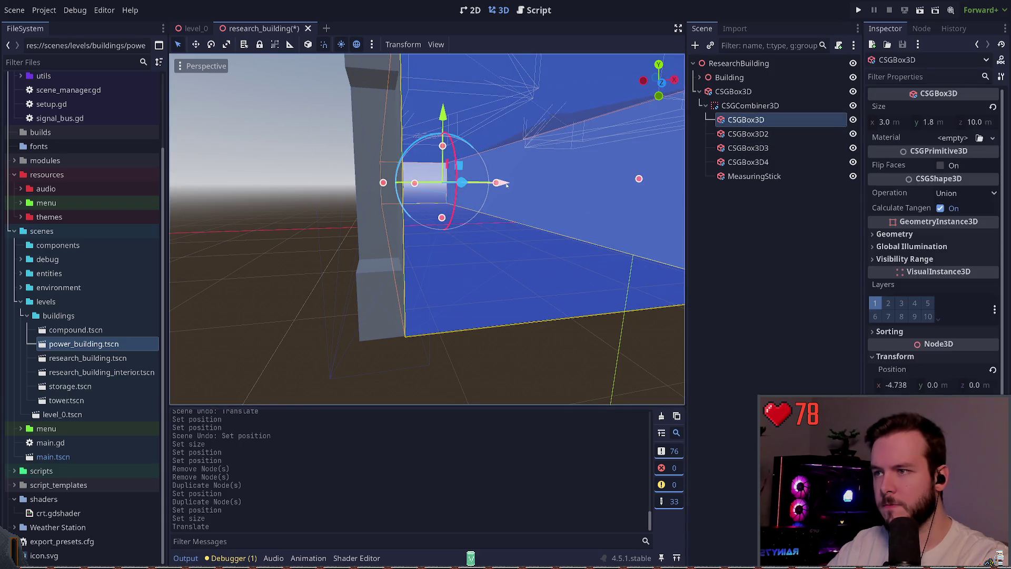
pyautogui.moveTo(506, 184); pyautogui.dragTo(506, 184)
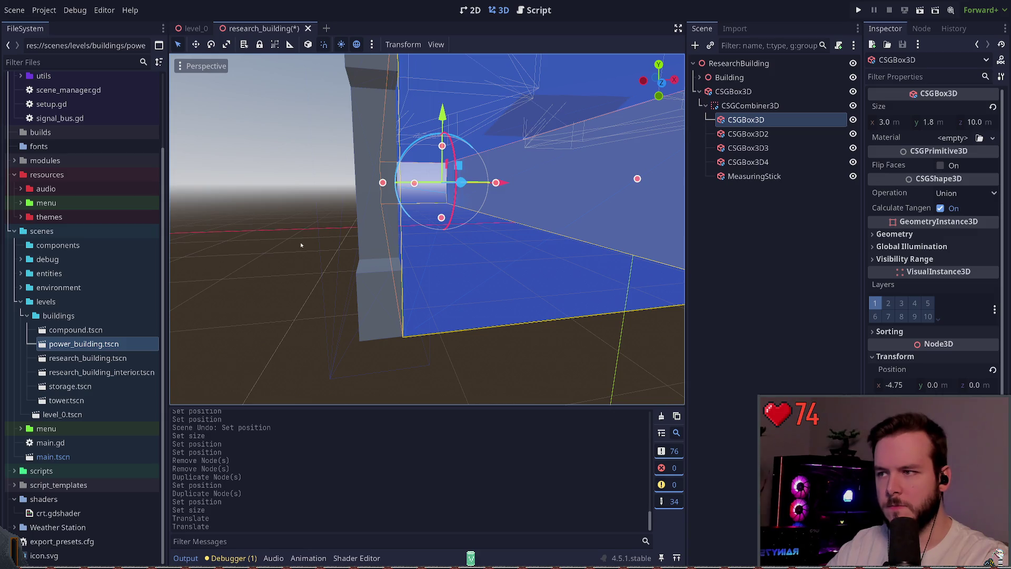
pyautogui.hotkey('ctrl', 's')
# Select the three other opening boxes, CSGBox3D2 to CSGBox3D4, in the Scene tree
pyautogui.doubleClick(748, 121)
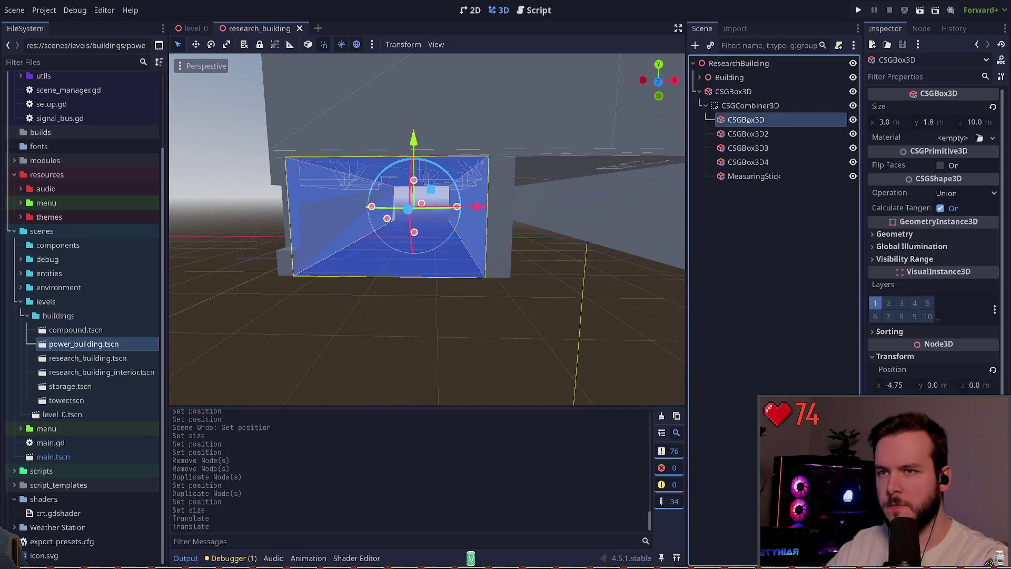
pyautogui.click(753, 134)
pyautogui.keyDown('shift'); pyautogui.click(777, 160); pyautogui.keyUp('shift')
# Delete the three extra boxes, then duplicate CSGBox3D to Position x -1.5 and save
pyautogui.press('Delete')
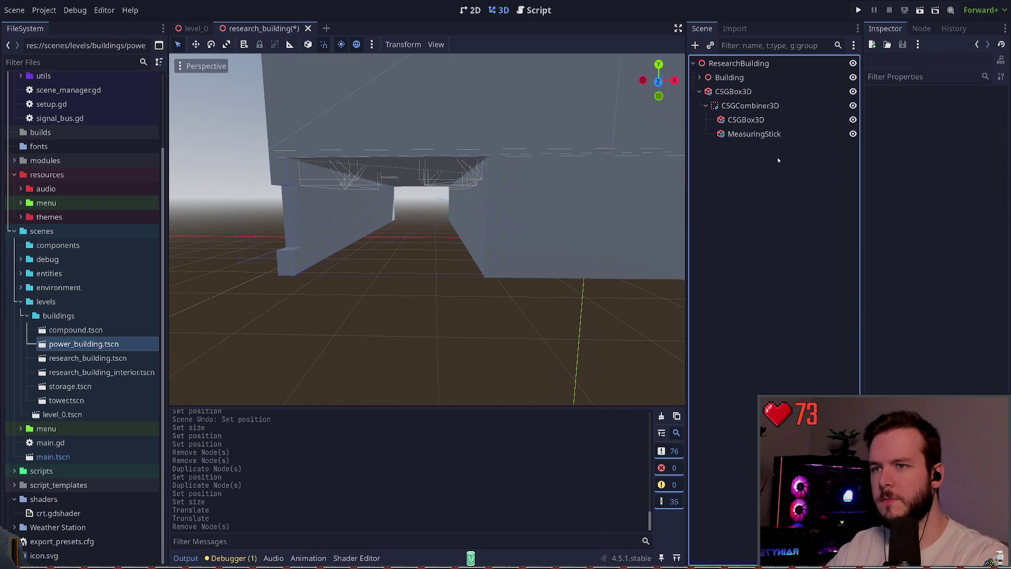
pyautogui.click(746, 120)
pyautogui.hotkey('ctrl', 'd')
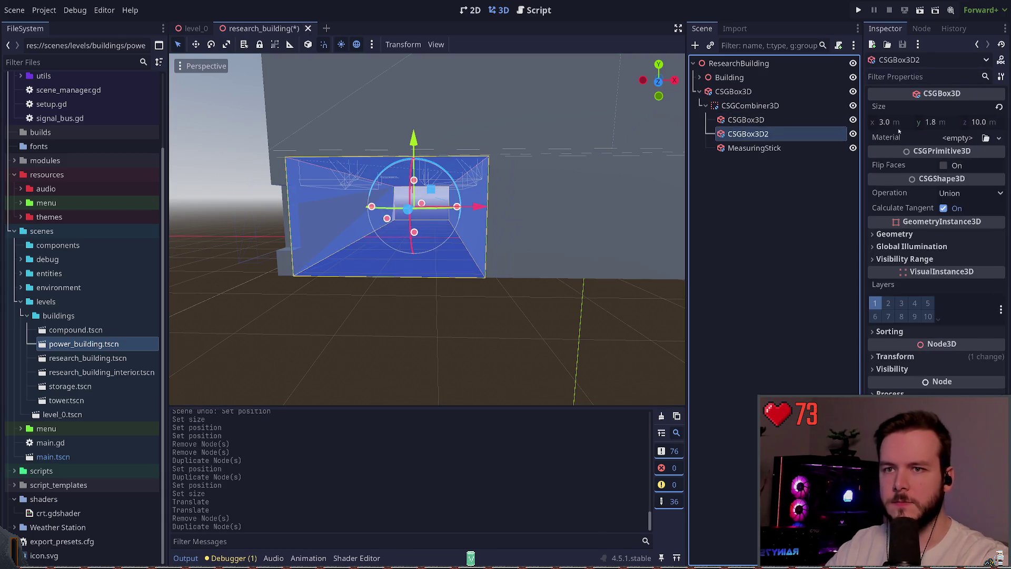
pyautogui.click(896, 357)
pyautogui.click(913, 386)
pyautogui.write('75+3.25')
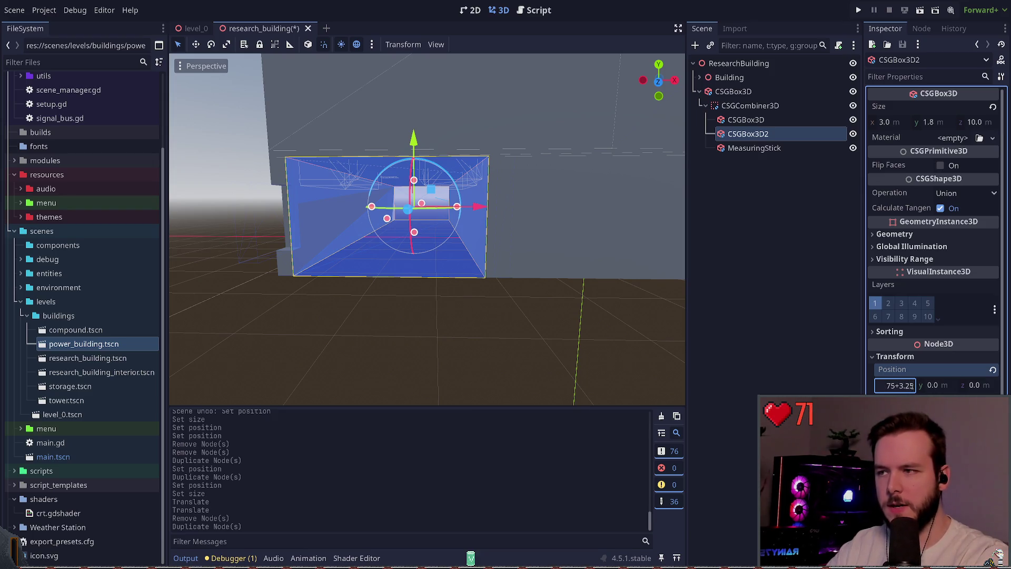
pyautogui.press('Return')
pyautogui.hotkey('ctrl', 's')
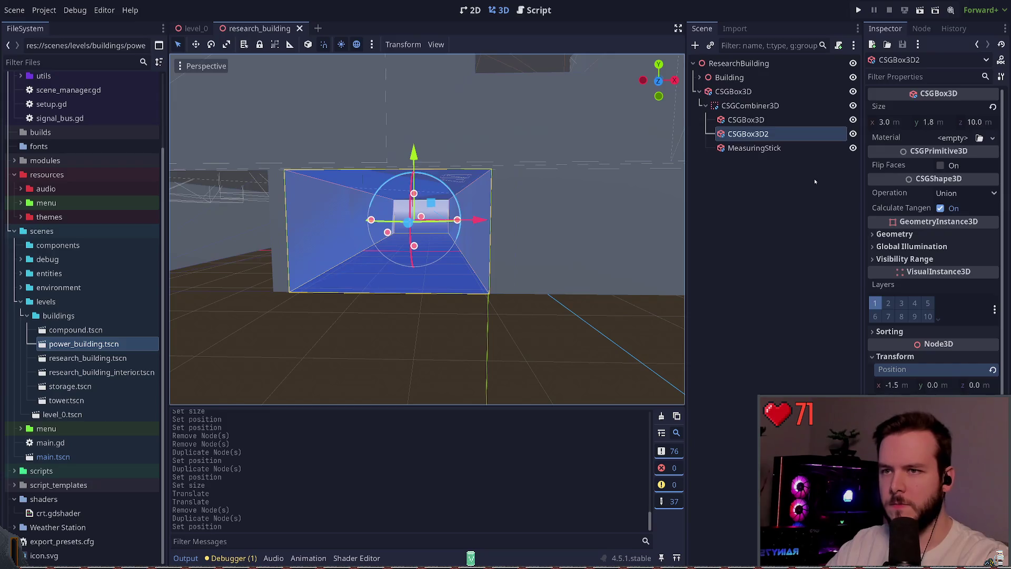
# Add two more opening copies at Position x 1.75 and 5.0, saving each
pyautogui.hotkey('ctrl', 'd')
pyautogui.click(907, 386)
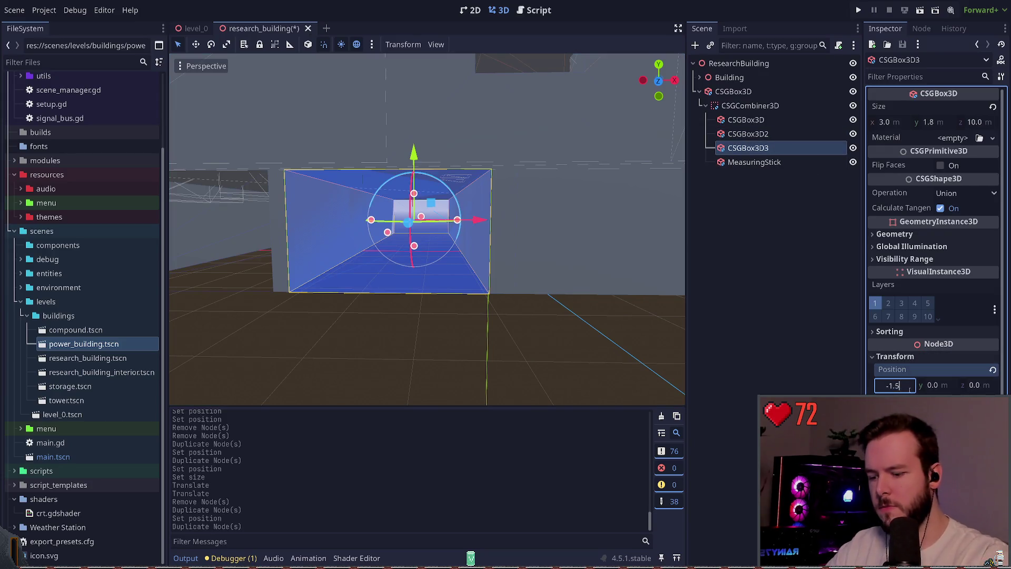
pyautogui.write('+3.25')
pyautogui.press('Return')
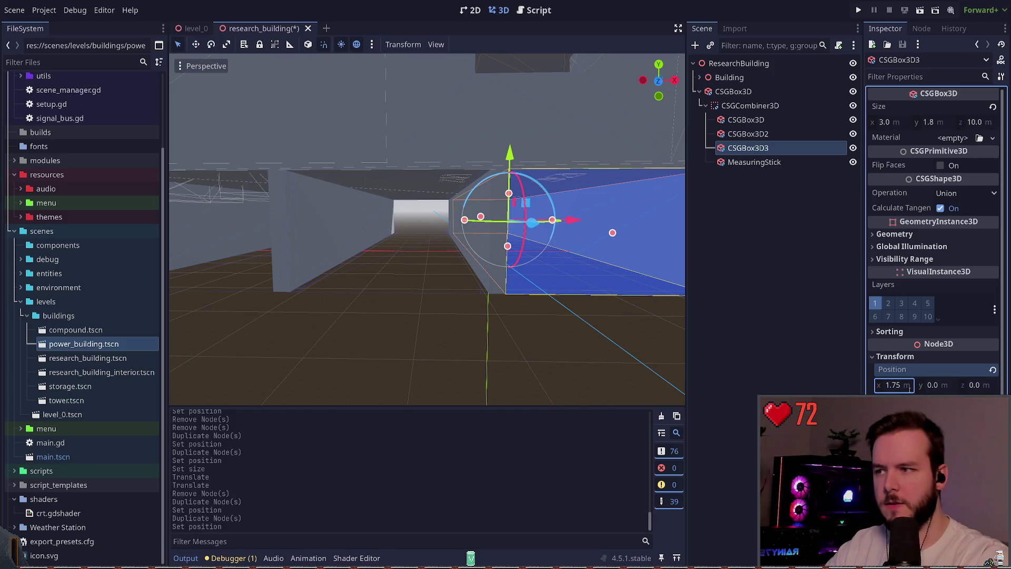
pyautogui.hotkey('ctrl', 's')
pyautogui.hotkey('ctrl', 'd')
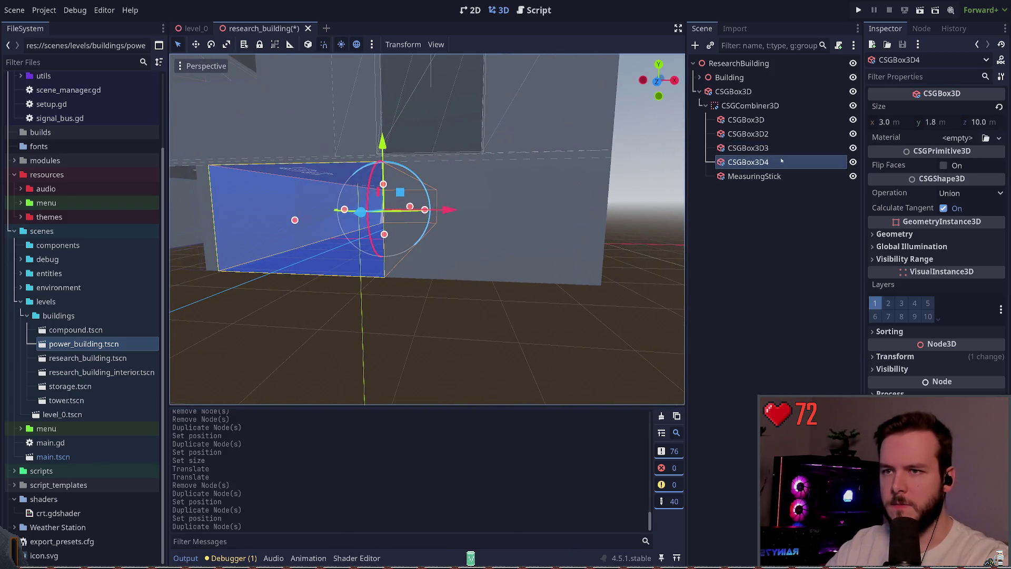
pyautogui.click(910, 385)
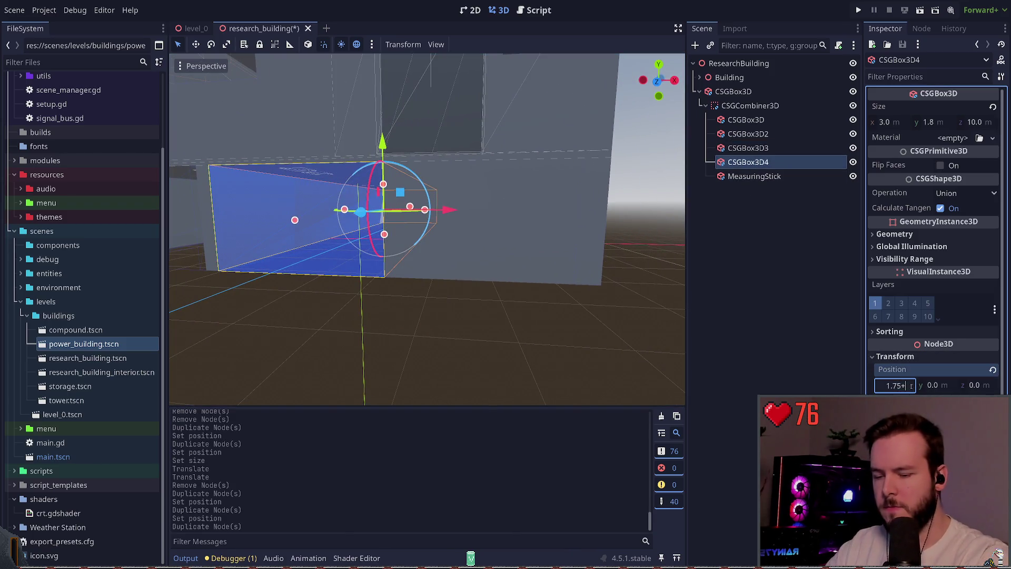
pyautogui.write('5')
pyautogui.press('Return')
pyautogui.hotkey('ctrl', 's')
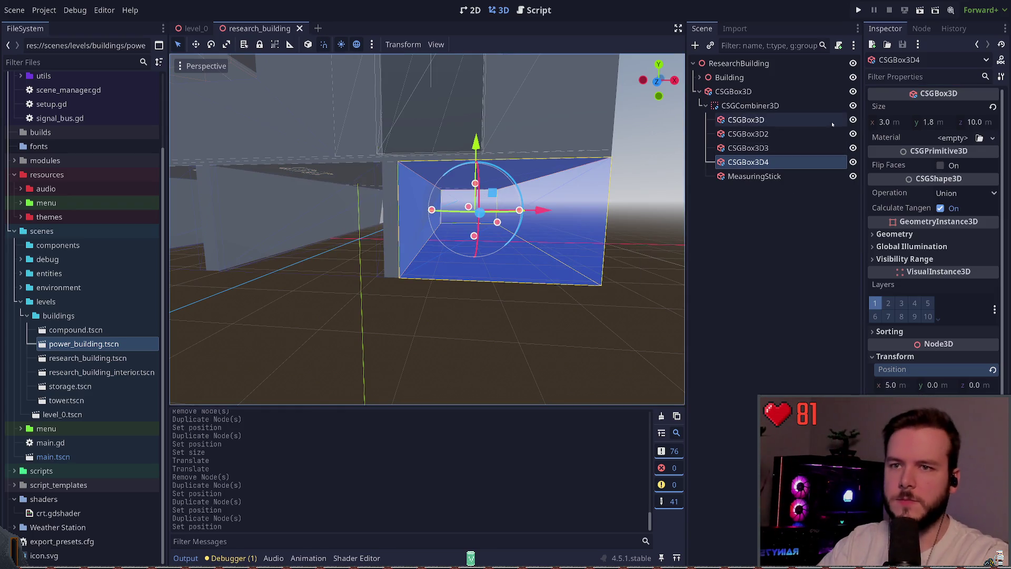
# Check the openings from under the building and select the 13 m foundation box
pyautogui.moveTo(426, 229)
pyautogui.mouseDown()
pyautogui.moveTo(368, 237)
pyautogui.moveTo(464, 235)
pyautogui.mouseUp()
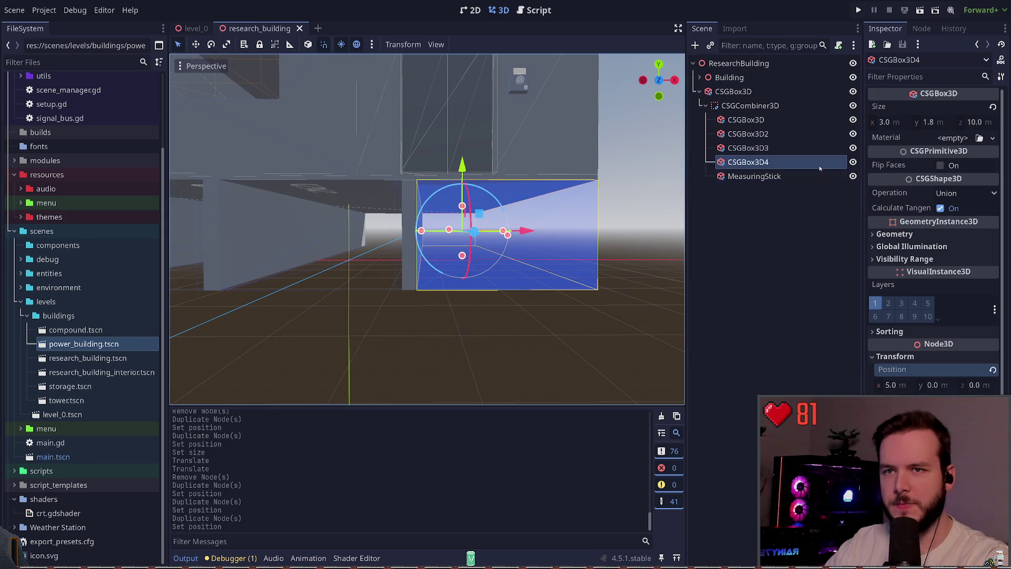
pyautogui.click(633, 318)
pyautogui.click(560, 284)
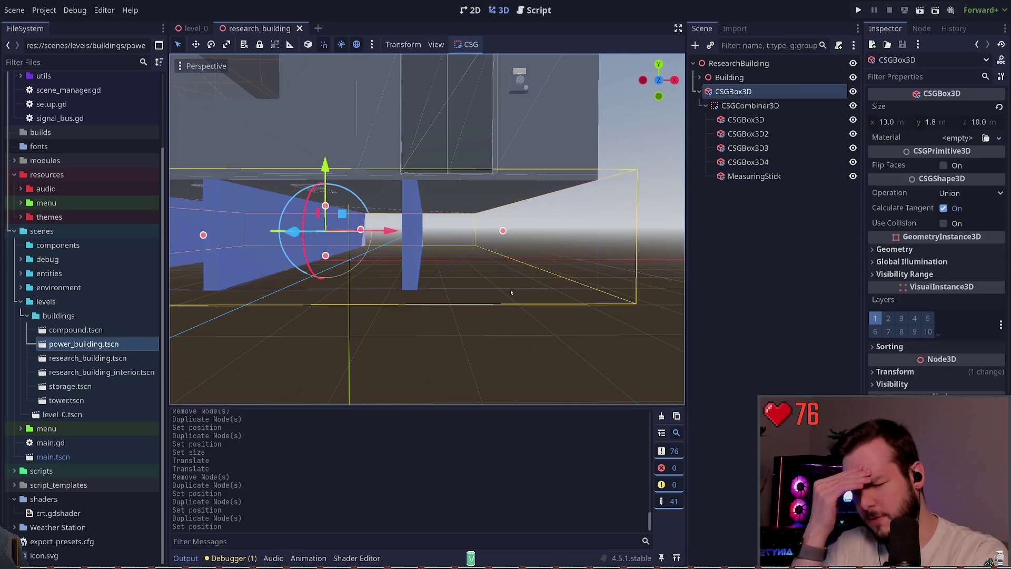
pyautogui.moveTo(508, 289); pyautogui.dragTo(432, 289)
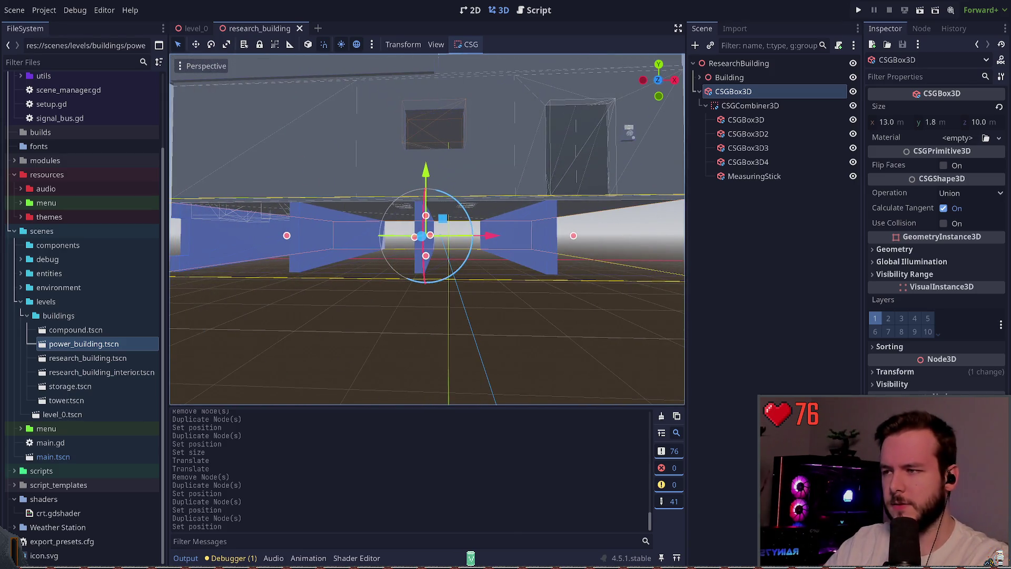
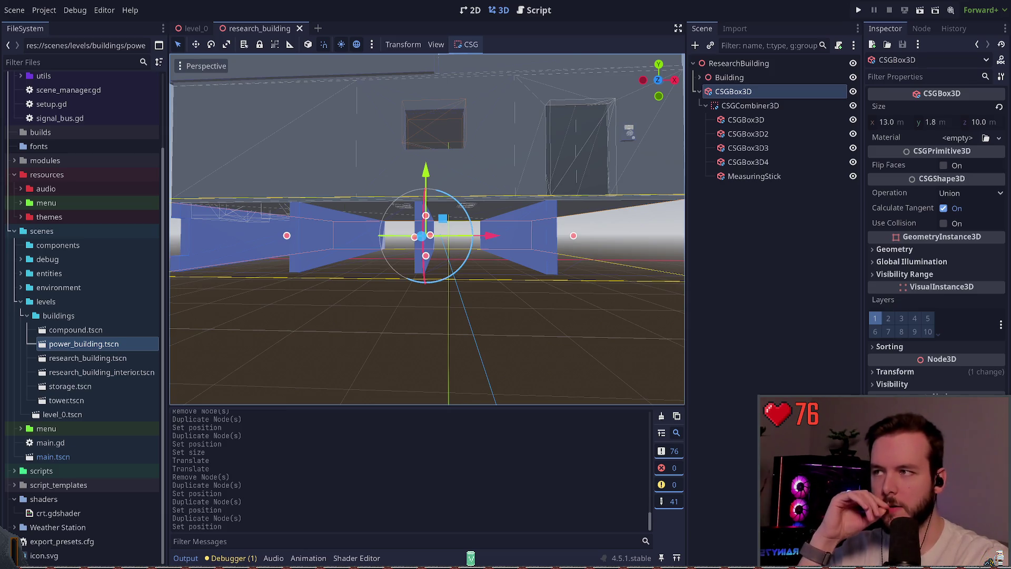
# Select the first wall box (3.0 × 1.8 × 10.0 m at x −4.75) and reveal its Size and Position x fields
pyautogui.click(905, 372)
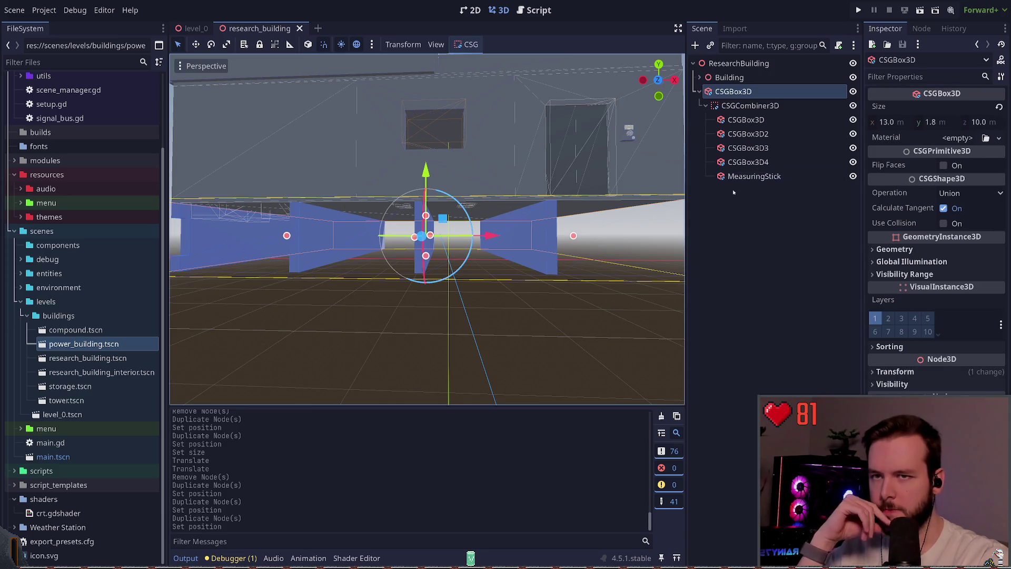
pyautogui.click(785, 123)
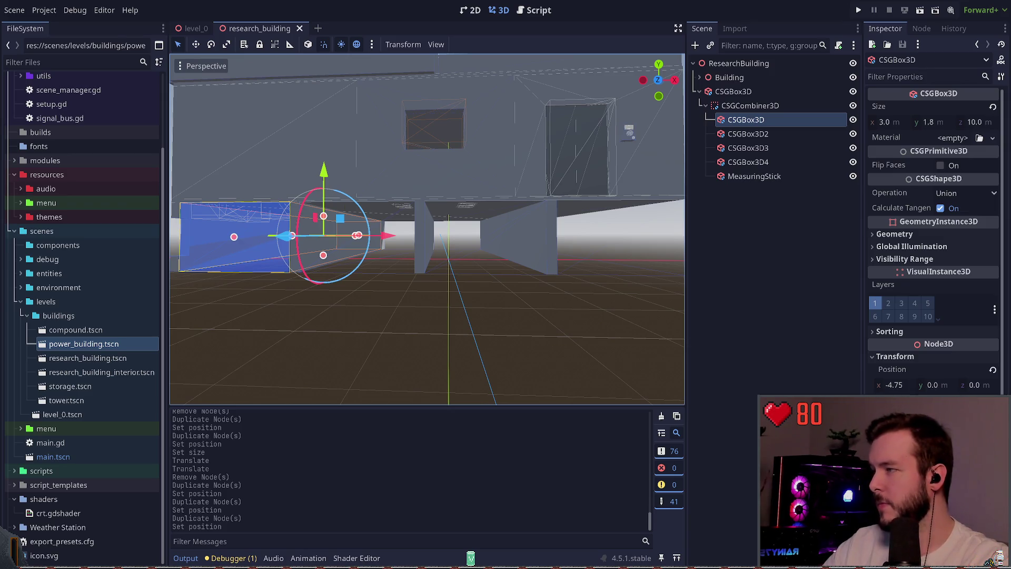
pyautogui.click(836, 219)
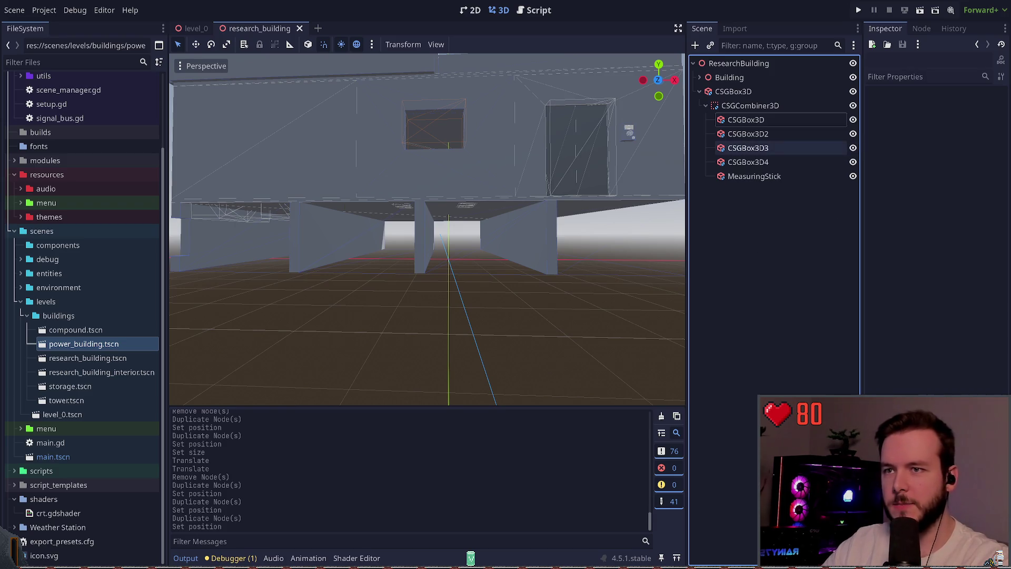
pyautogui.click(842, 120)
pyautogui.click(904, 123)
# Set the first wall box's Size x to 2.9375
pyautogui.click(909, 388)
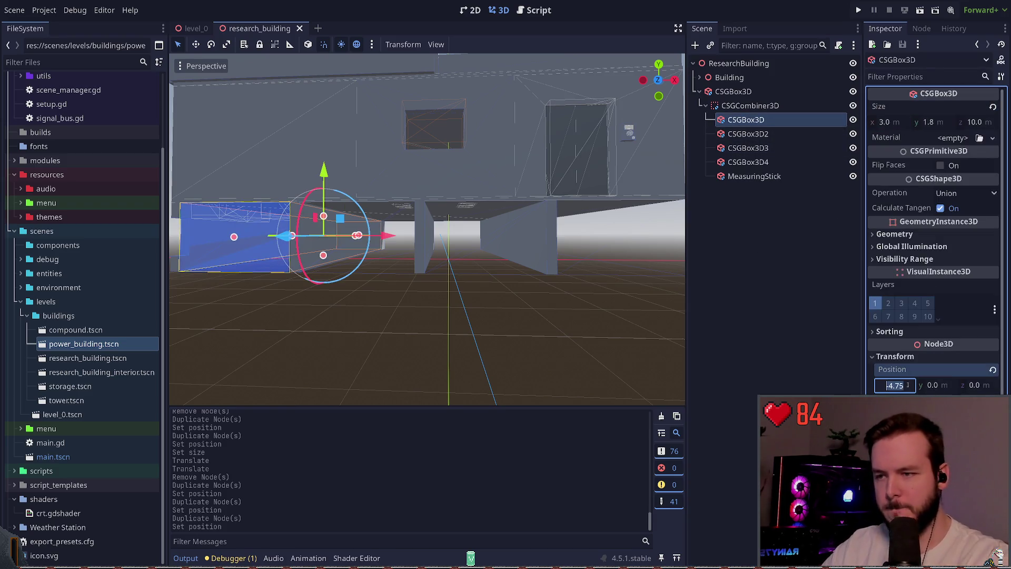
pyautogui.click(884, 122)
pyautogui.write('2.9375')
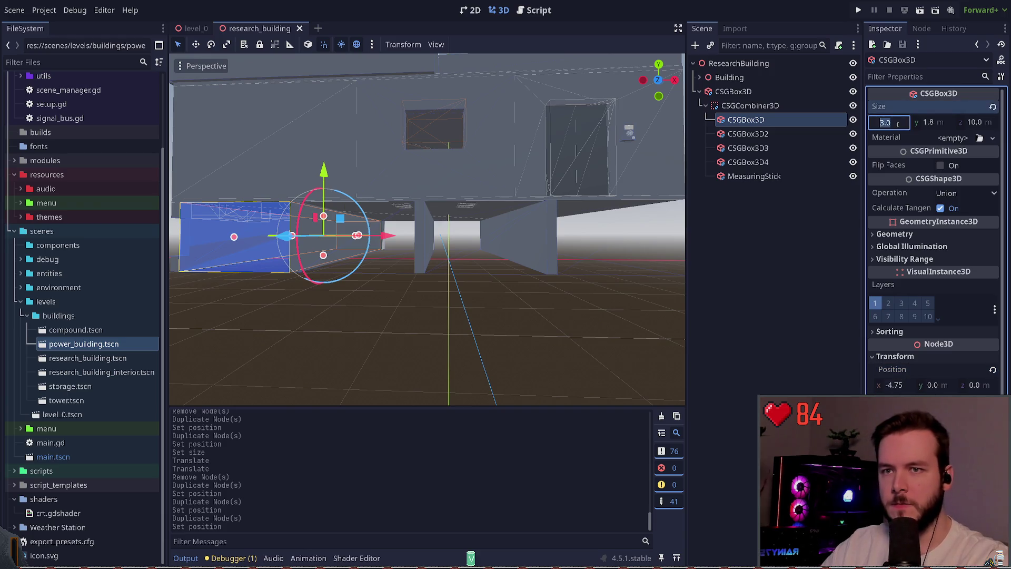
pyautogui.press('Return')
# Nudge the box left to X −4.775, save the scene, and undo an extra nudge
pyautogui.moveTo(532, 158); pyautogui.dragTo(504, 164)
pyautogui.moveTo(467, 214); pyautogui.dragTo(459, 214)
pyautogui.hotkey('ctrl', 's')
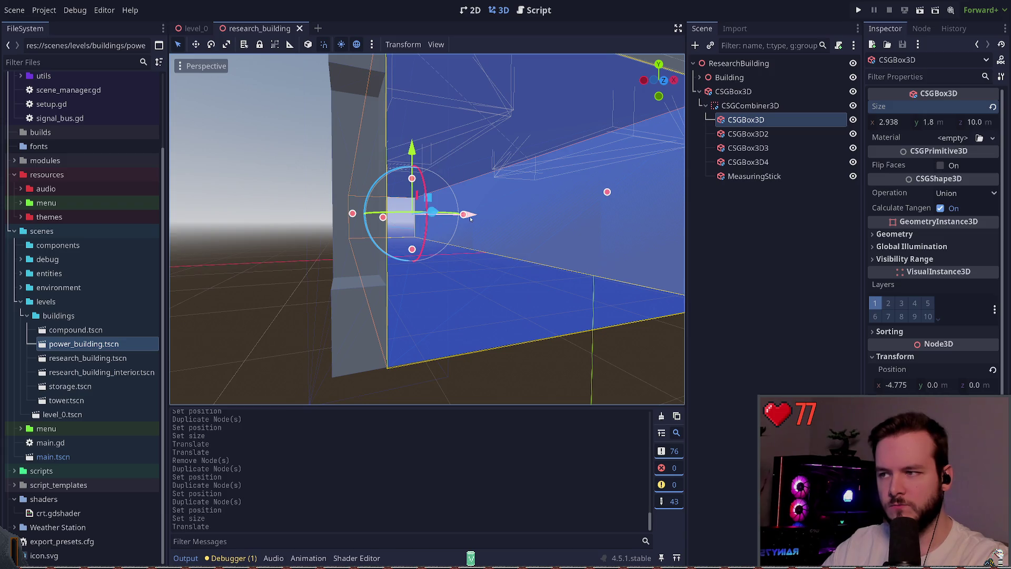
pyautogui.moveTo(464, 214); pyautogui.dragTo(458, 213)
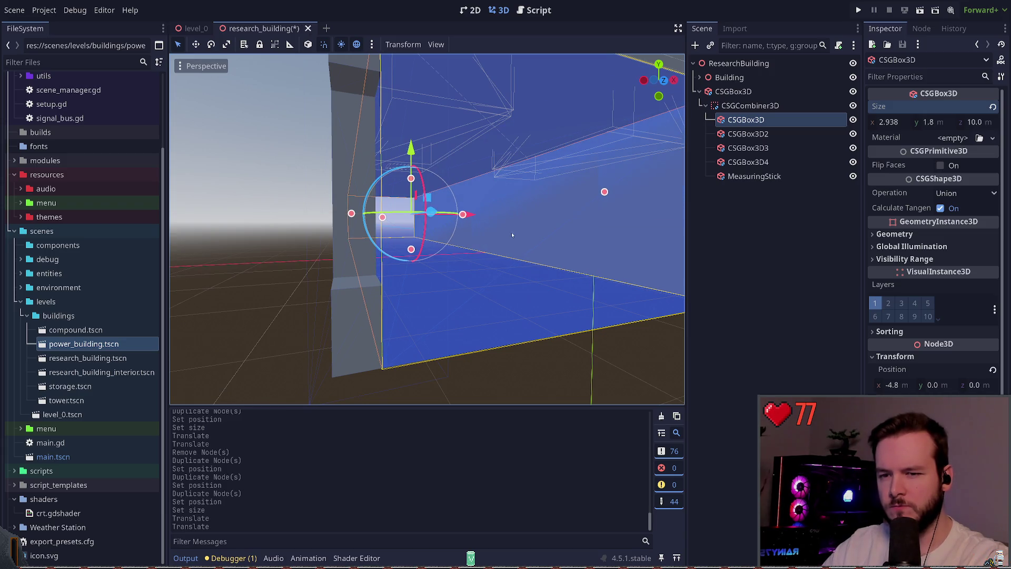
pyautogui.hotkey('ctrl', 'z')
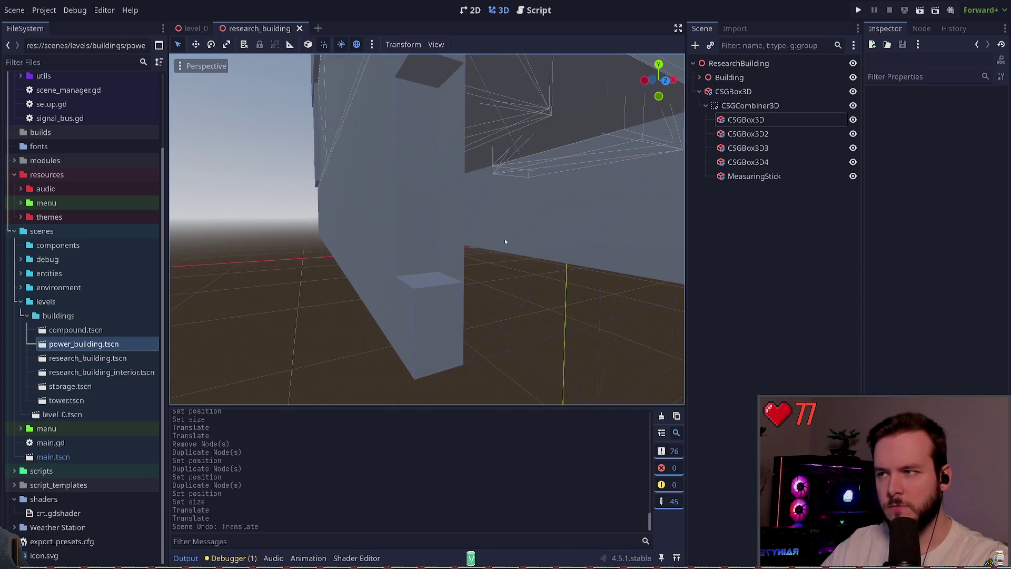
pyautogui.click(505, 239)
pyautogui.click(295, 230)
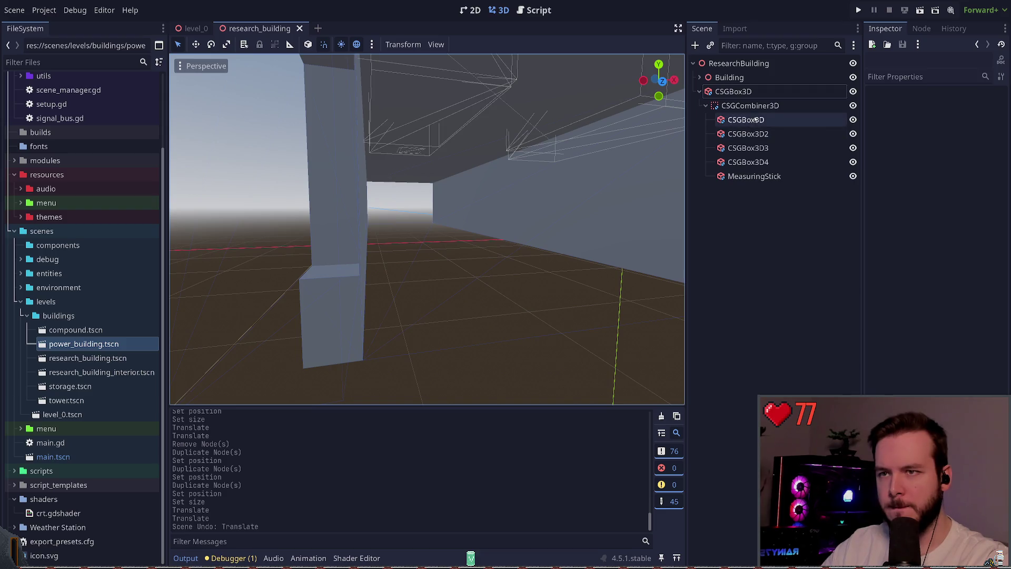
pyautogui.click(757, 120)
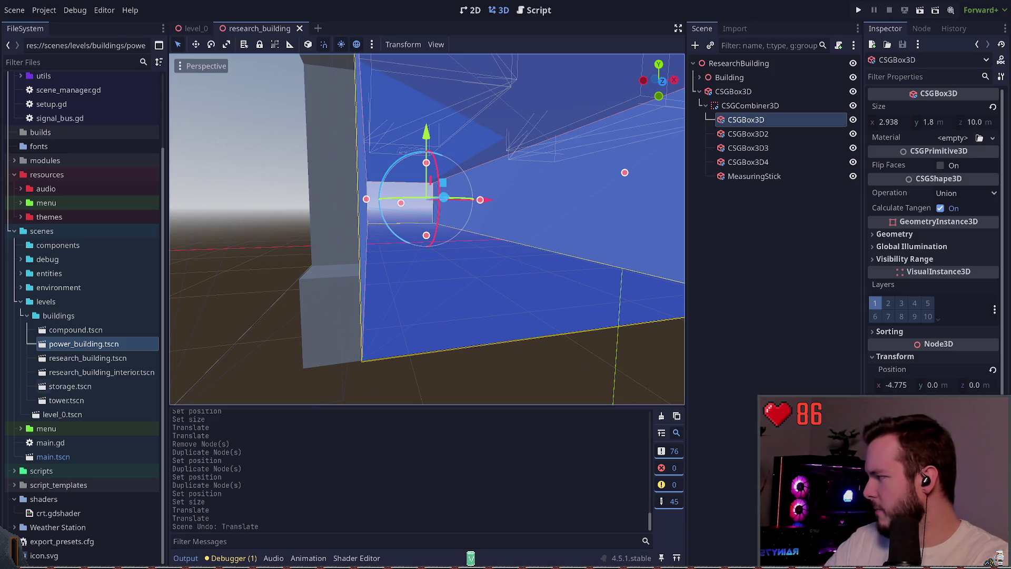
# Inspect where the wall meets the pillar, reselect the first wall box, and save the scene
pyautogui.click(757, 233)
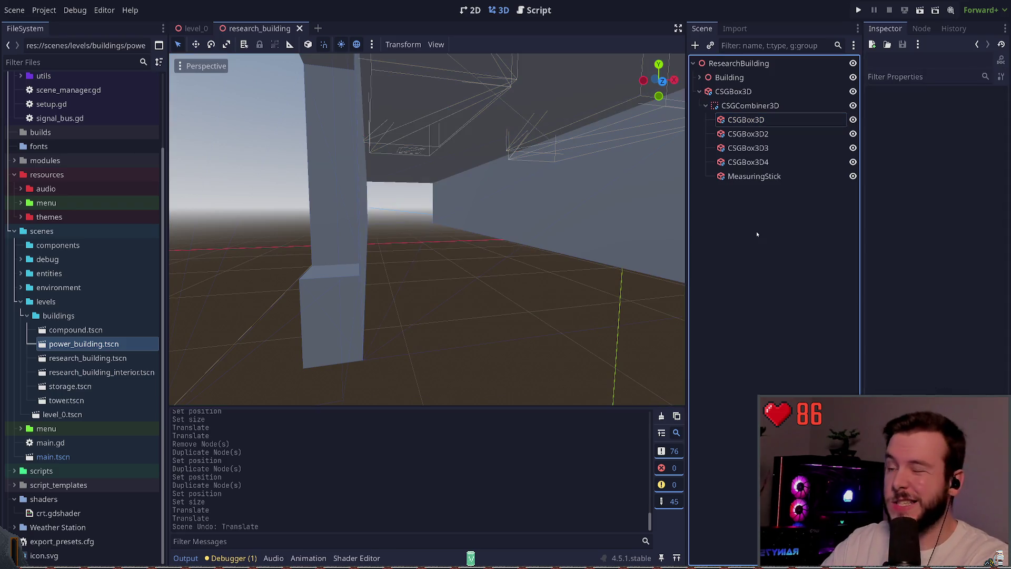
pyautogui.click(746, 119)
pyautogui.click(712, 249)
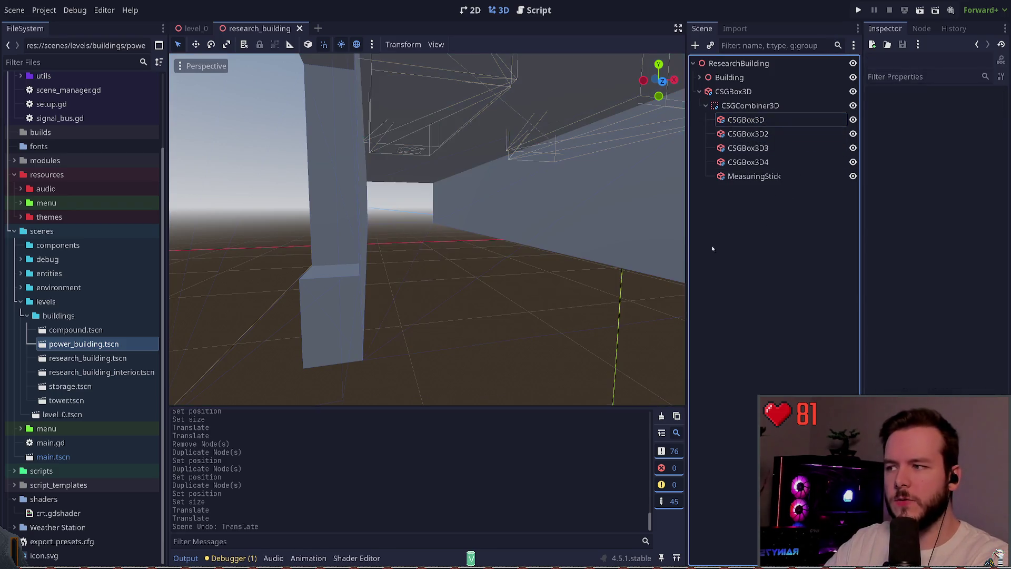
pyautogui.press('w')
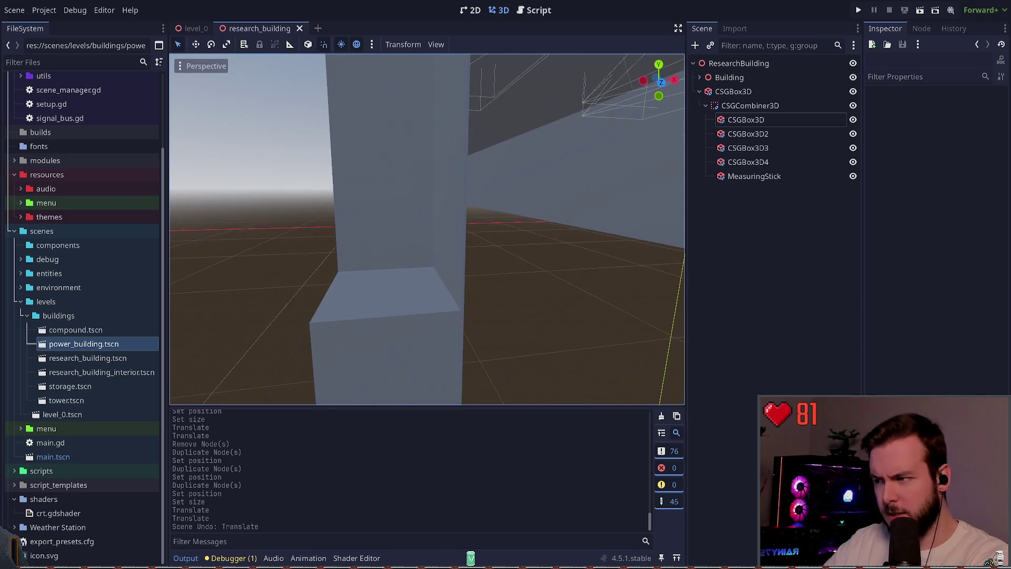
pyautogui.press('s')
pyautogui.press('w')
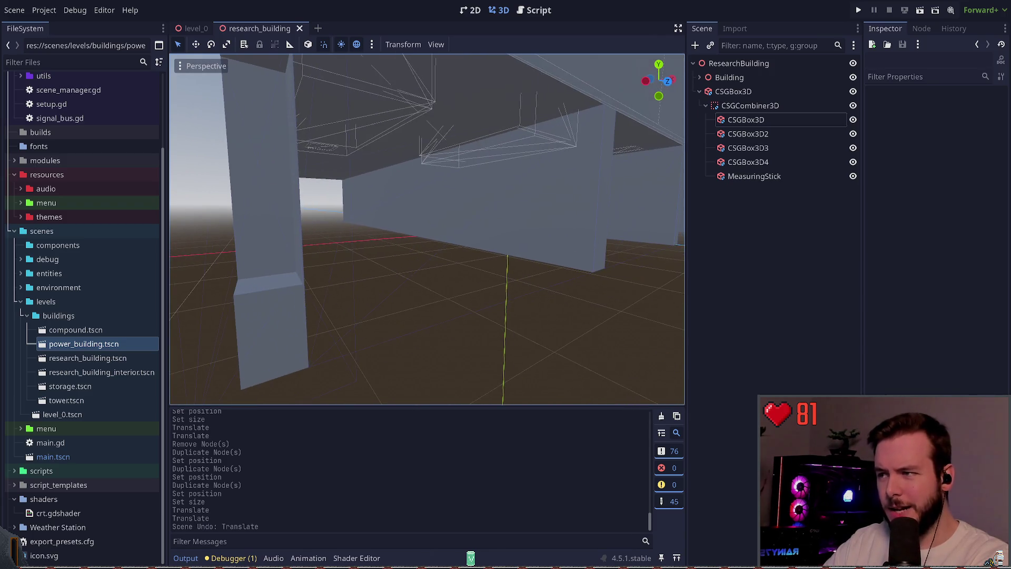
pyautogui.press('s')
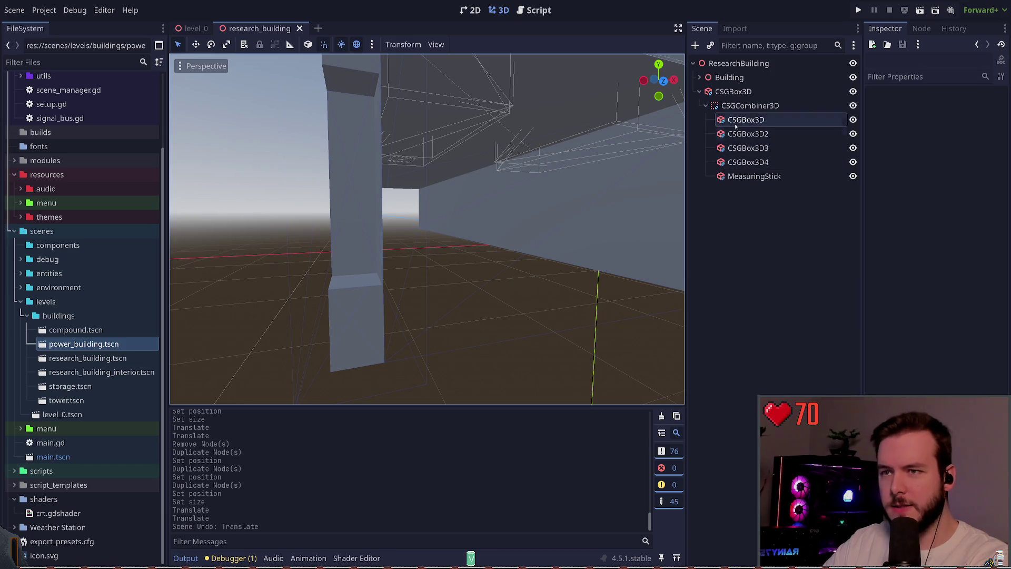
pyautogui.click(746, 121)
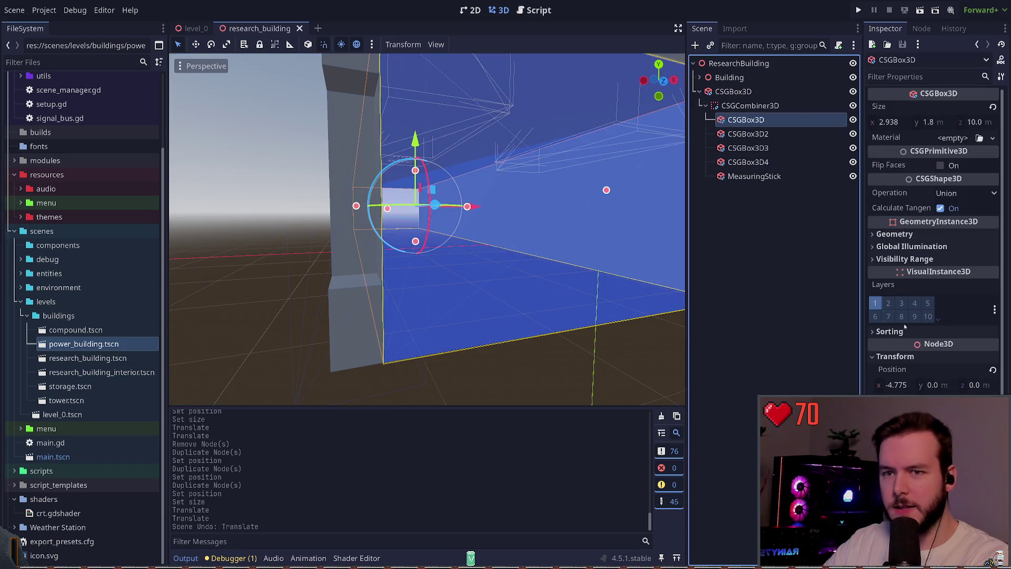
pyautogui.click(902, 123)
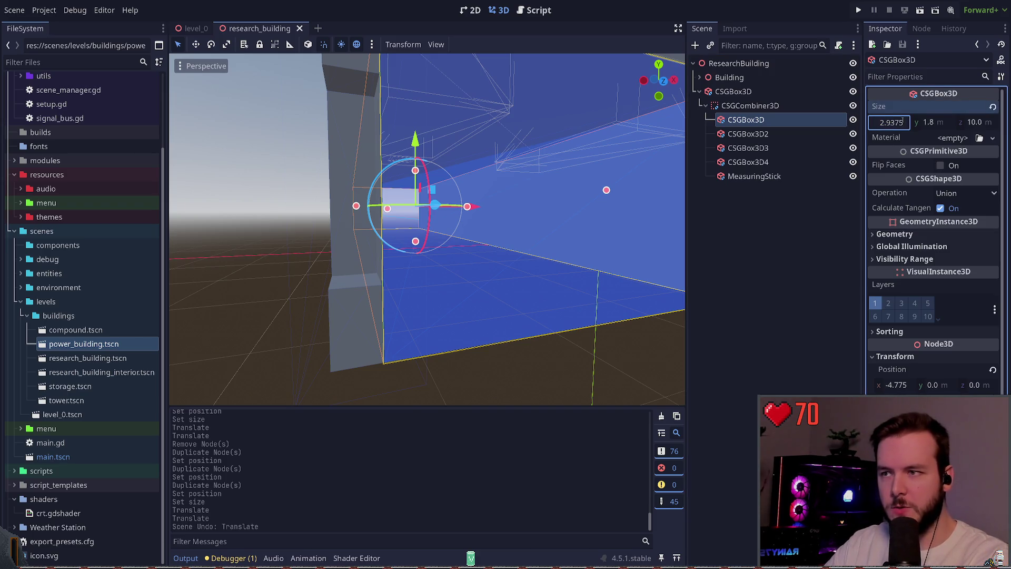
pyautogui.press('Return')
pyautogui.hotkey('ctrl', 's')
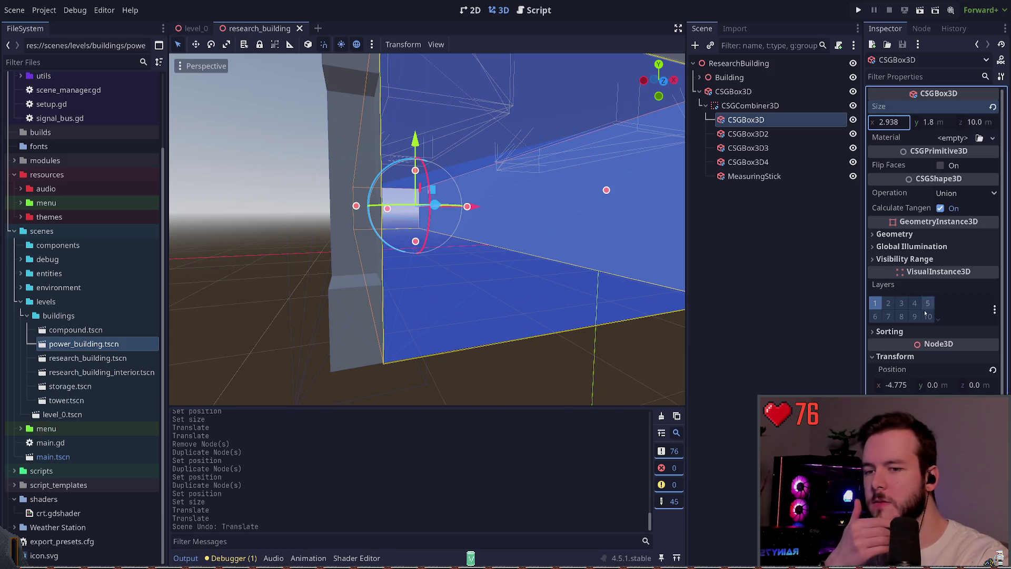
# Change the box's Position x to −4.776, then −4.78, and undo the last change
pyautogui.click(909, 385)
pyautogui.press('BackSpace')
pyautogui.write('6')
pyautogui.press('Return')
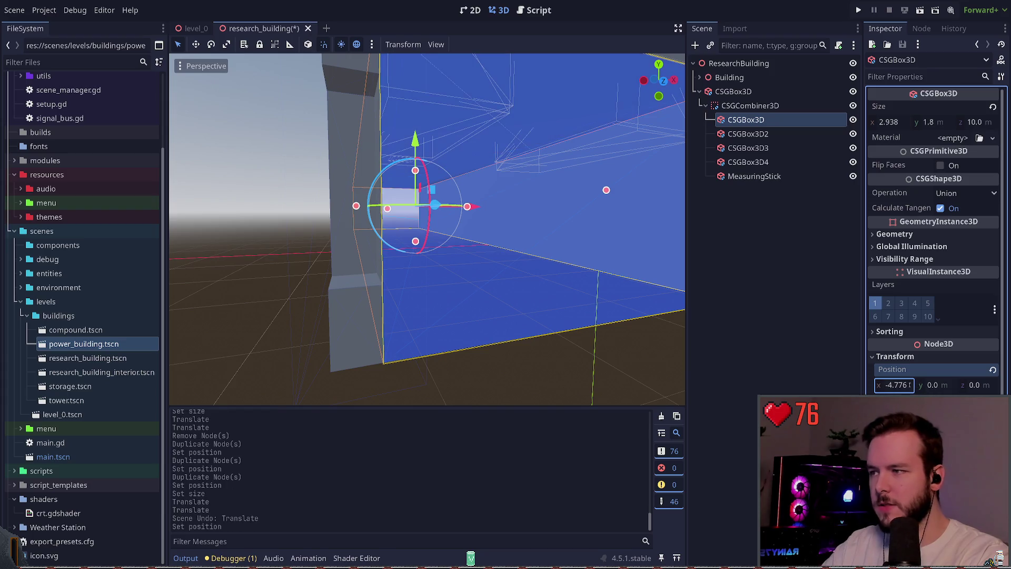
pyautogui.click(910, 386)
pyautogui.press('BackSpace')
pyautogui.press('BackSpace')
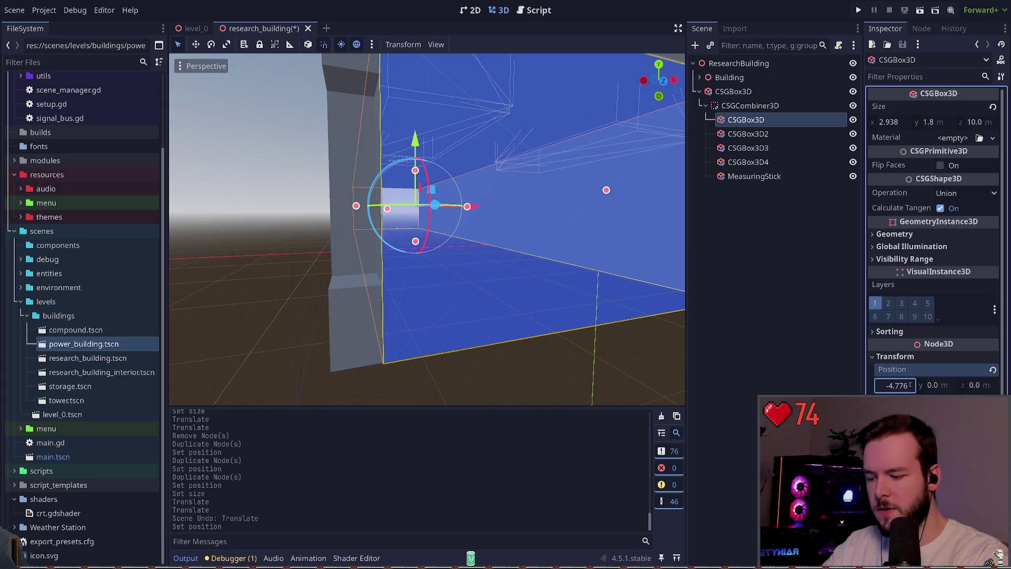
pyautogui.write('8')
pyautogui.press('Return')
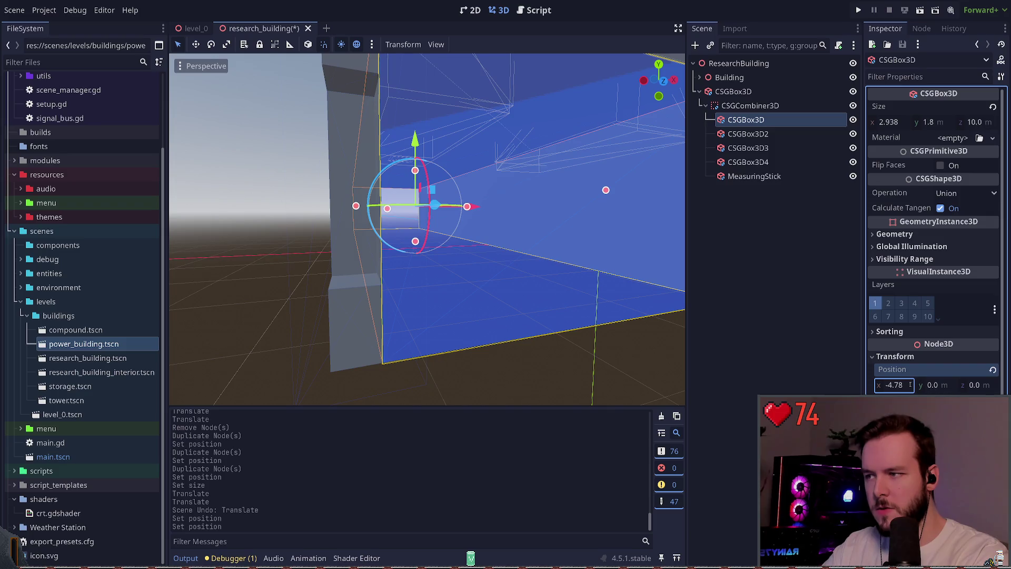
pyautogui.click(911, 385)
pyautogui.write('-4.79')
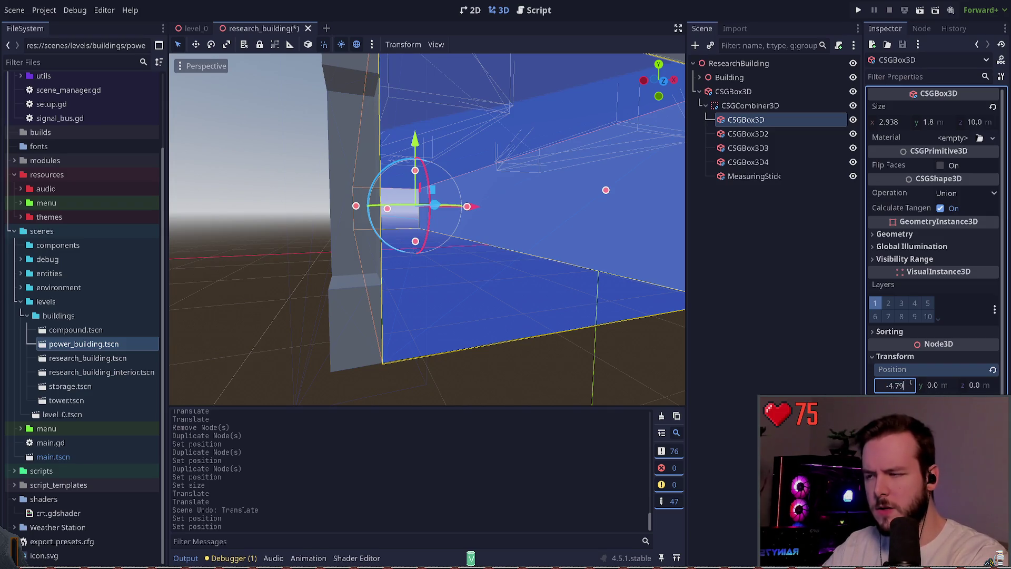
pyautogui.press('Return')
pyautogui.hotkey('ctrl', 'z')
# Try Position x values −4.785 and −4.781, then settle the wall box at −4.78 and inspect the join
pyautogui.click(500, 390)
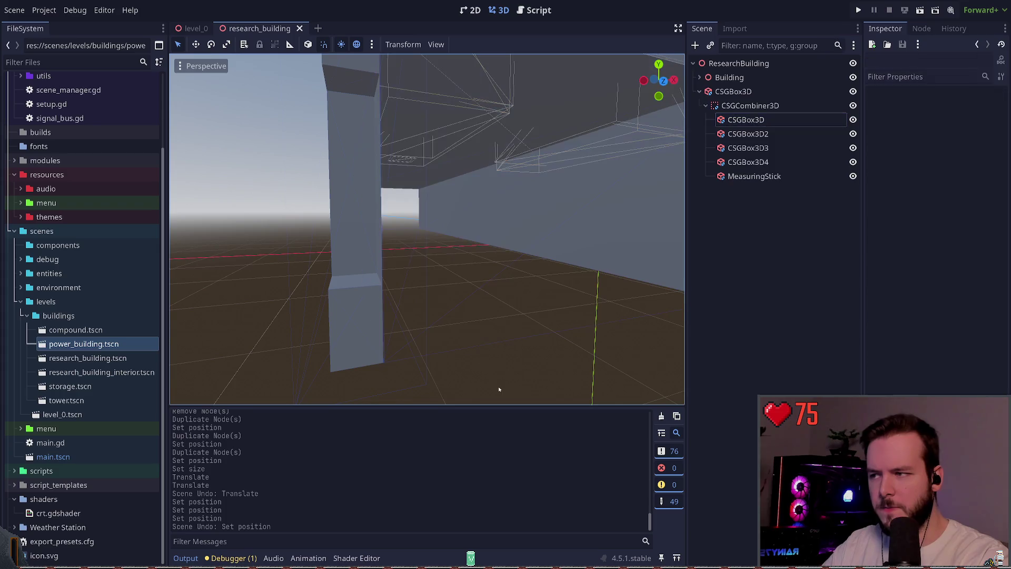
pyautogui.moveTo(499, 390); pyautogui.dragTo(512, 295)
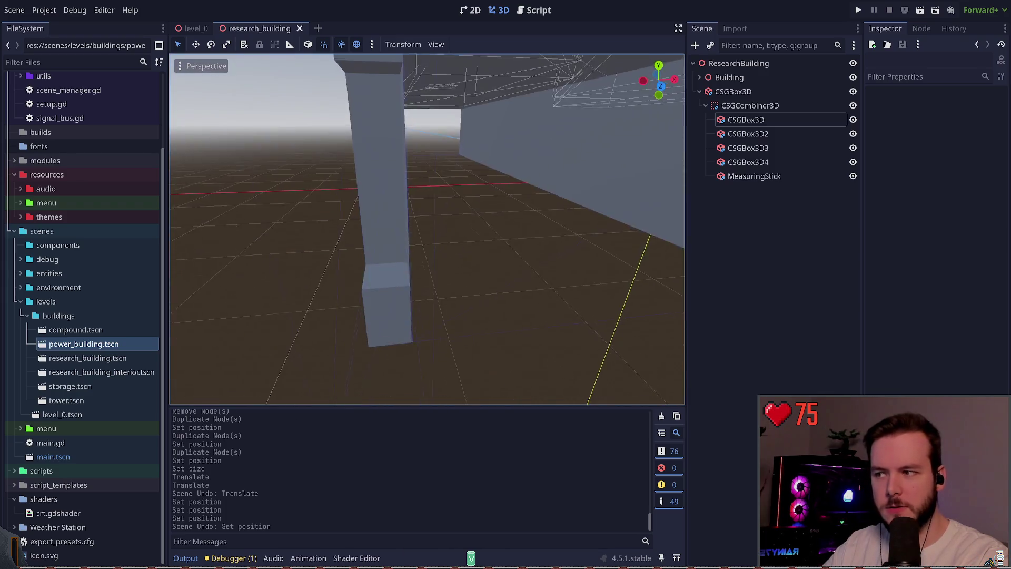
pyautogui.click(745, 119)
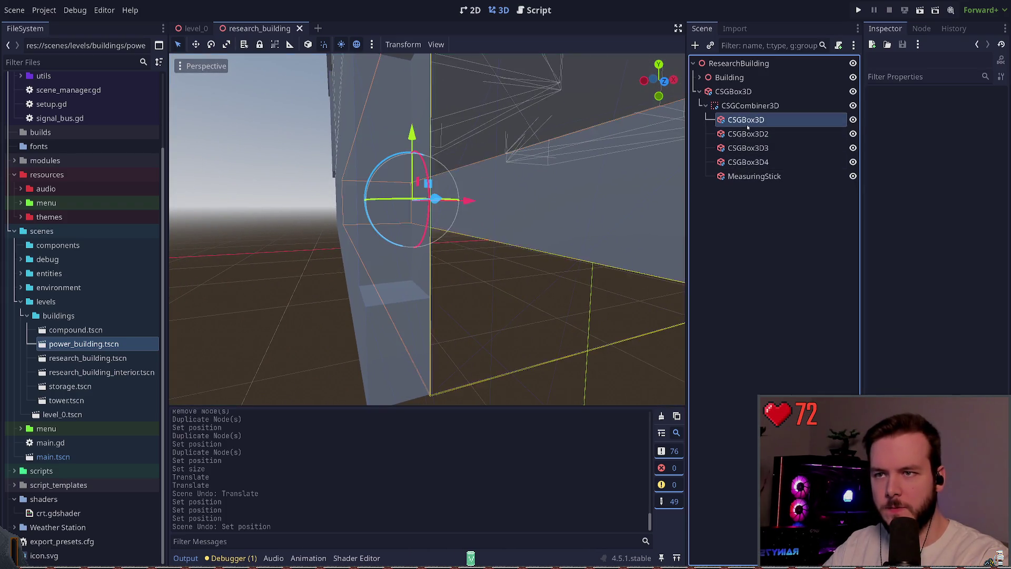
pyautogui.click(911, 385)
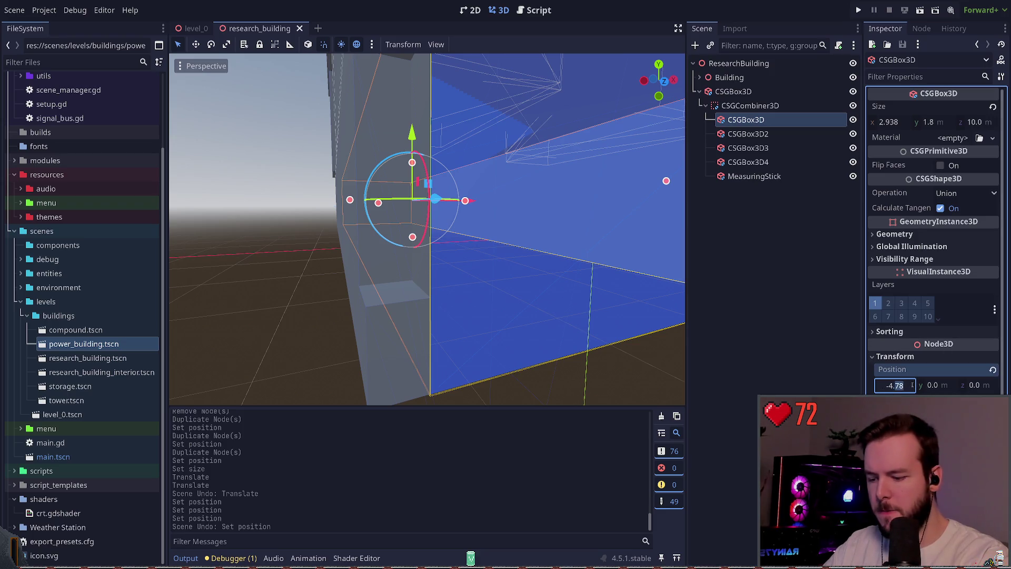
pyautogui.write('5')
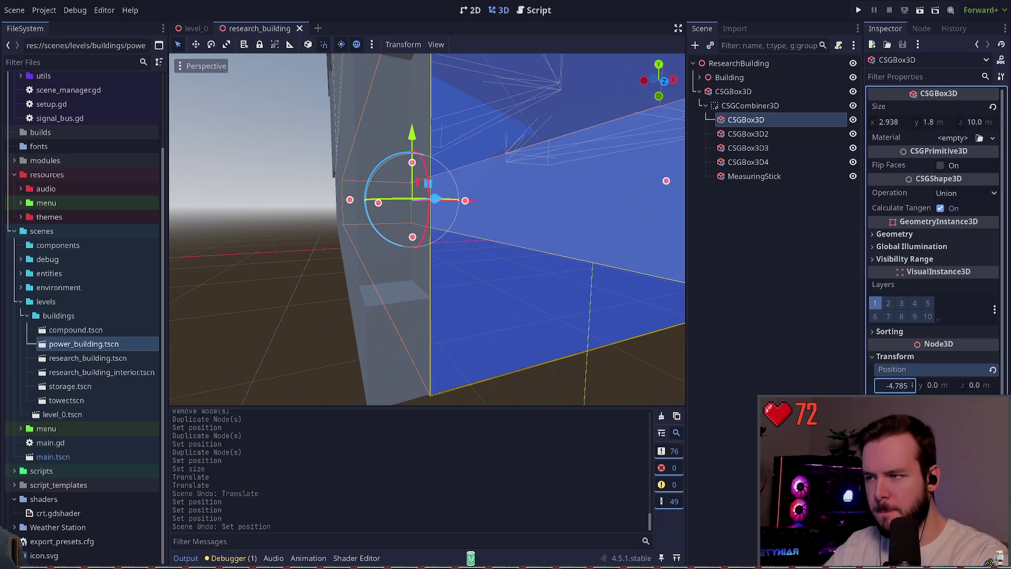
pyautogui.write('-4.781')
pyautogui.press('Return')
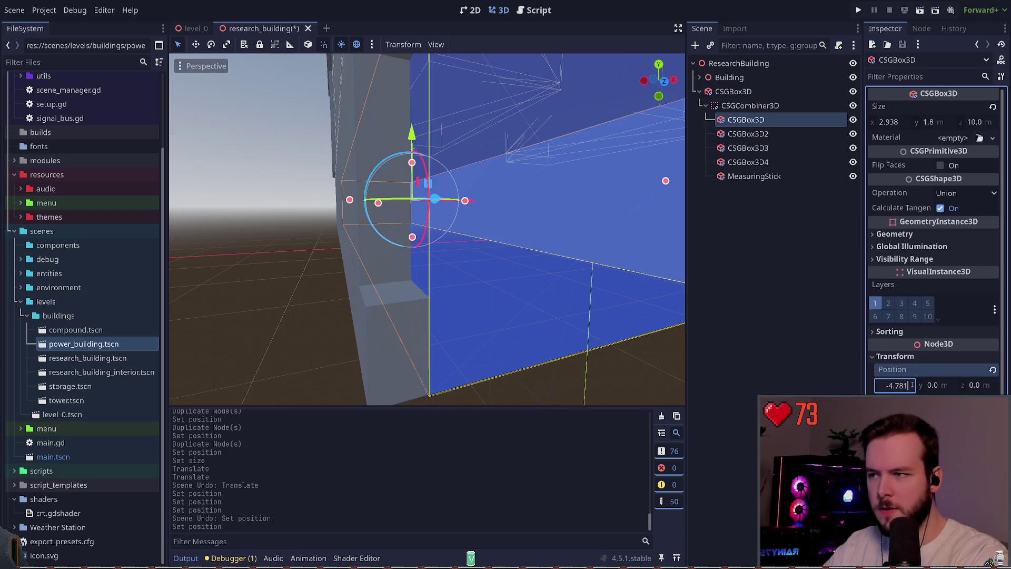
pyautogui.press('Return')
pyautogui.click(913, 384)
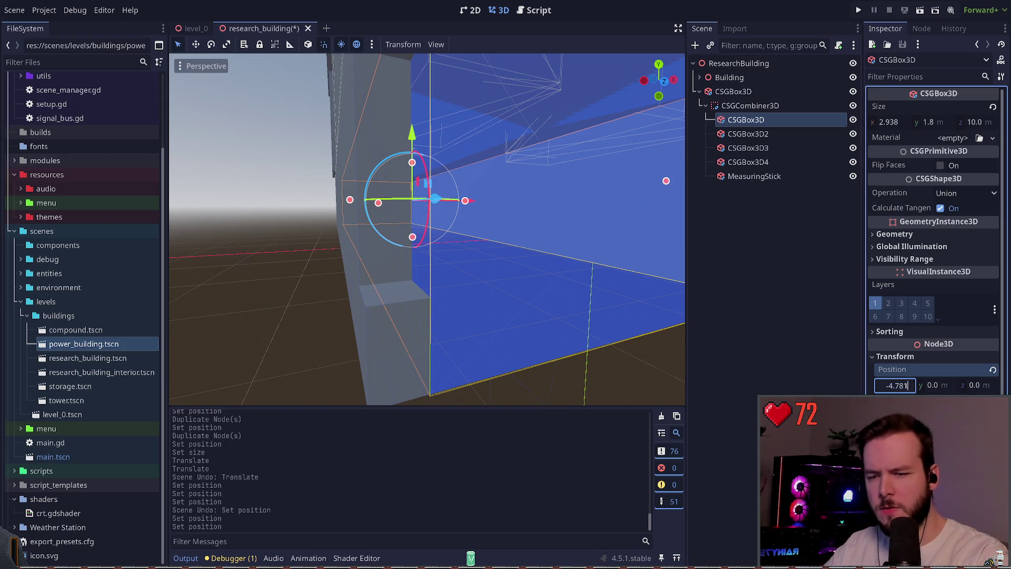
pyautogui.press('BackSpace')
pyautogui.press('Return')
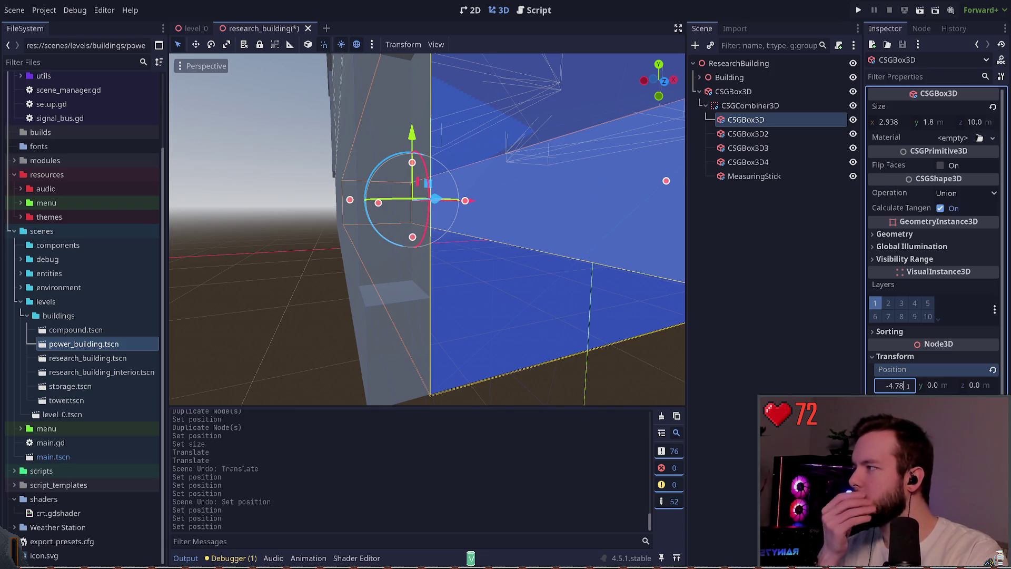
pyautogui.moveTo(304, 291); pyautogui.dragTo(321, 285)
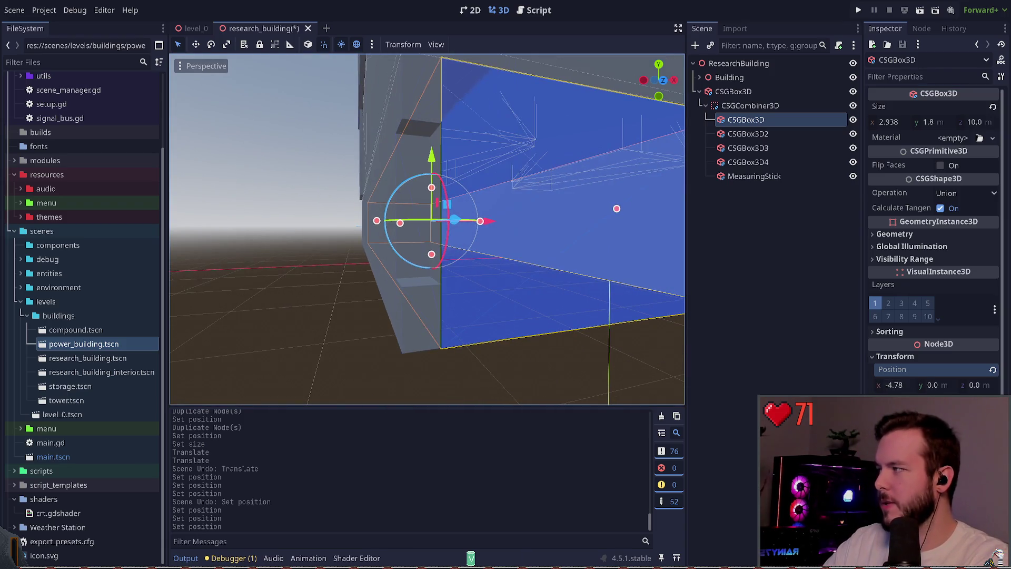
pyautogui.click(201, 305)
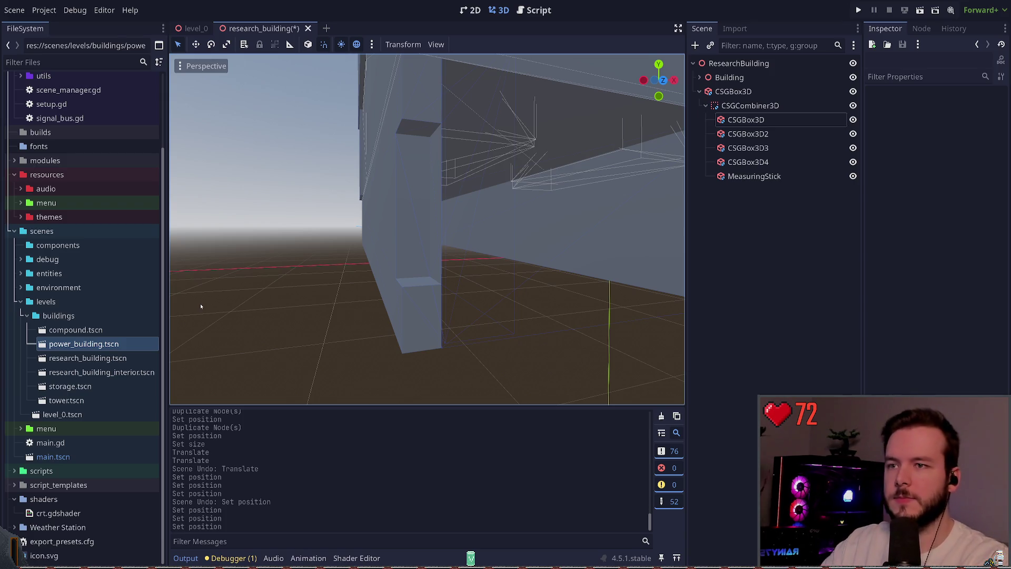
# Reselect the inner CSGBox3D wall segment and frame it in the viewport
pyautogui.click(776, 121)
pyautogui.scroll(-5, 624, 211)
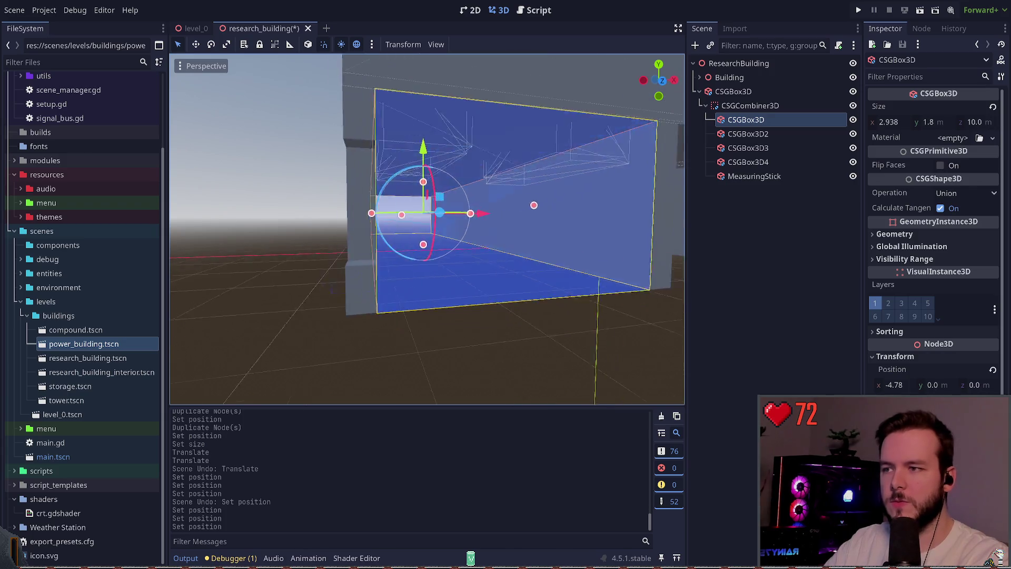
pyautogui.scroll(2, 559, 224)
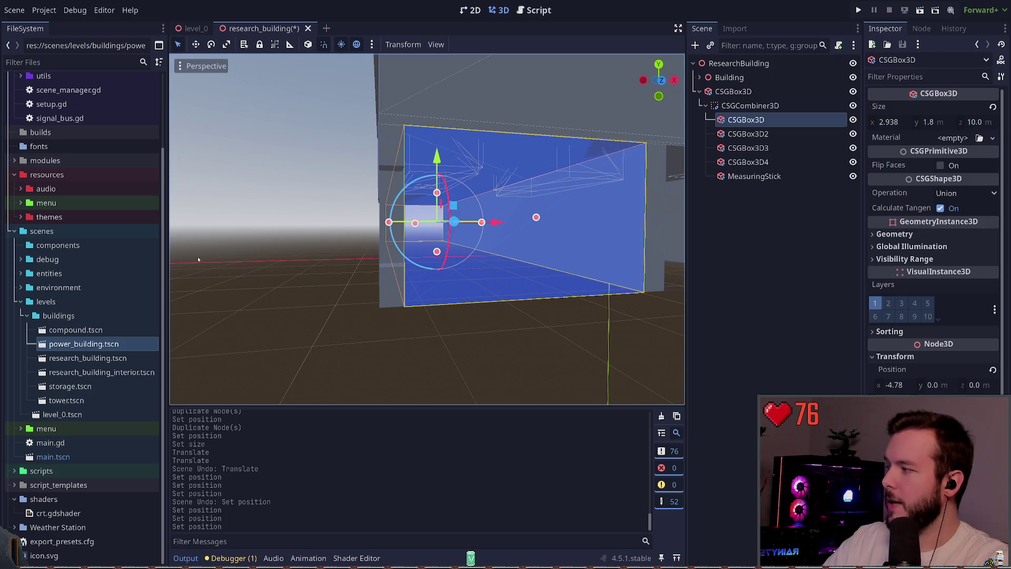
pyautogui.click(285, 262)
pyautogui.scroll(6, 387, 249)
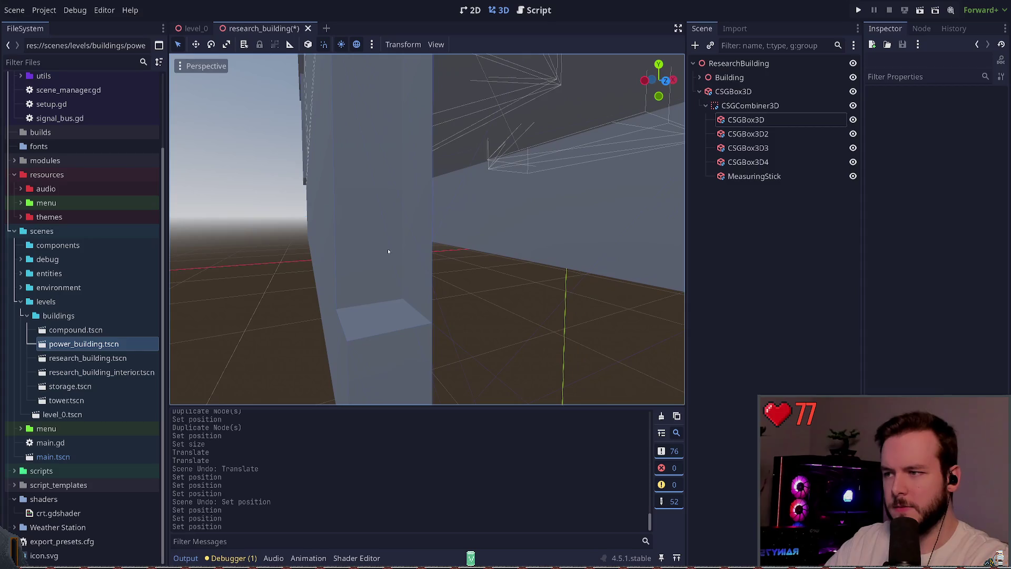
pyautogui.click(388, 251)
pyautogui.scroll(-3, 388, 252)
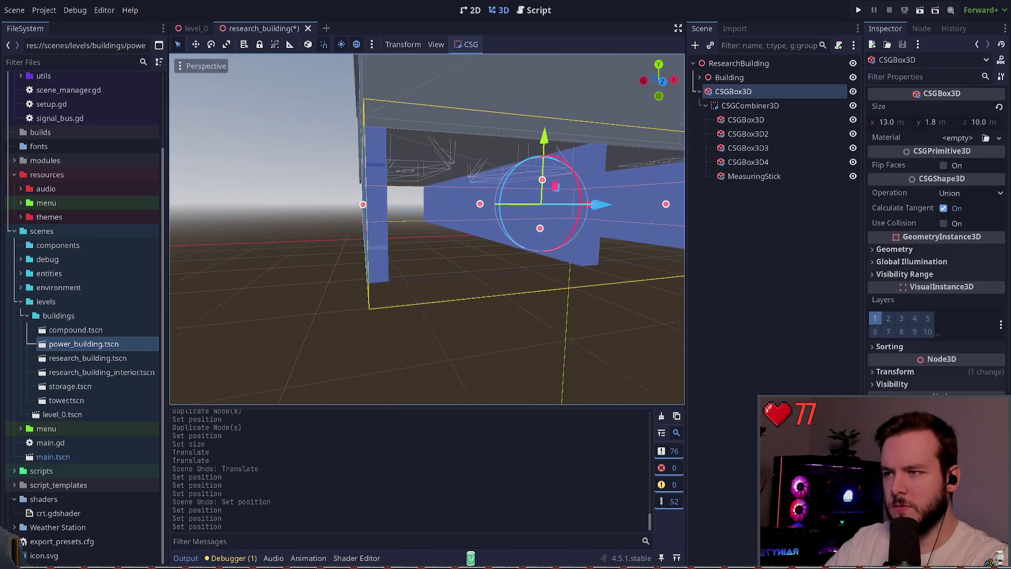
pyautogui.doubleClick(746, 120)
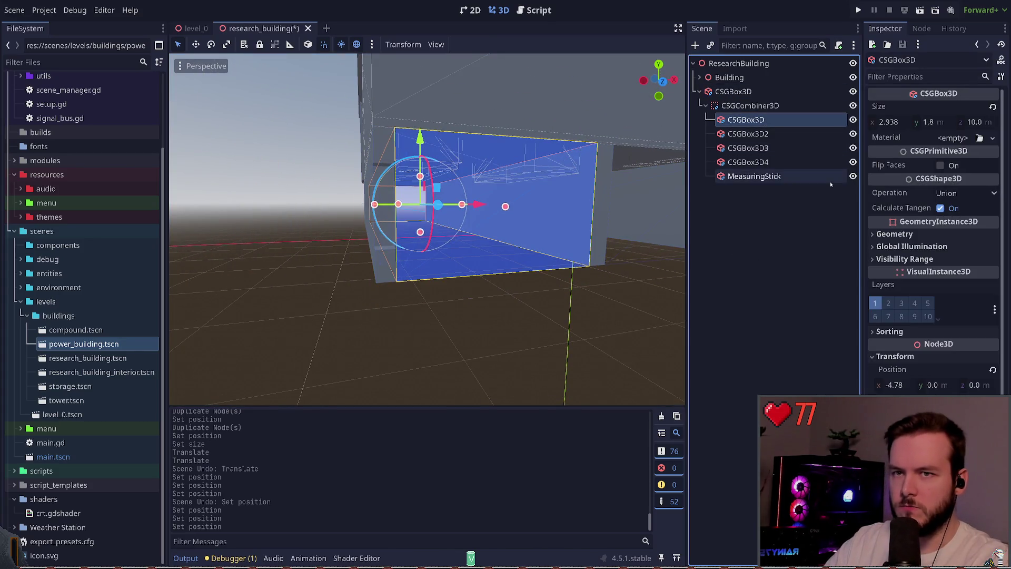
# Experiment with the box's Size x around 2.9375, undo the change, and save
pyautogui.click(900, 122)
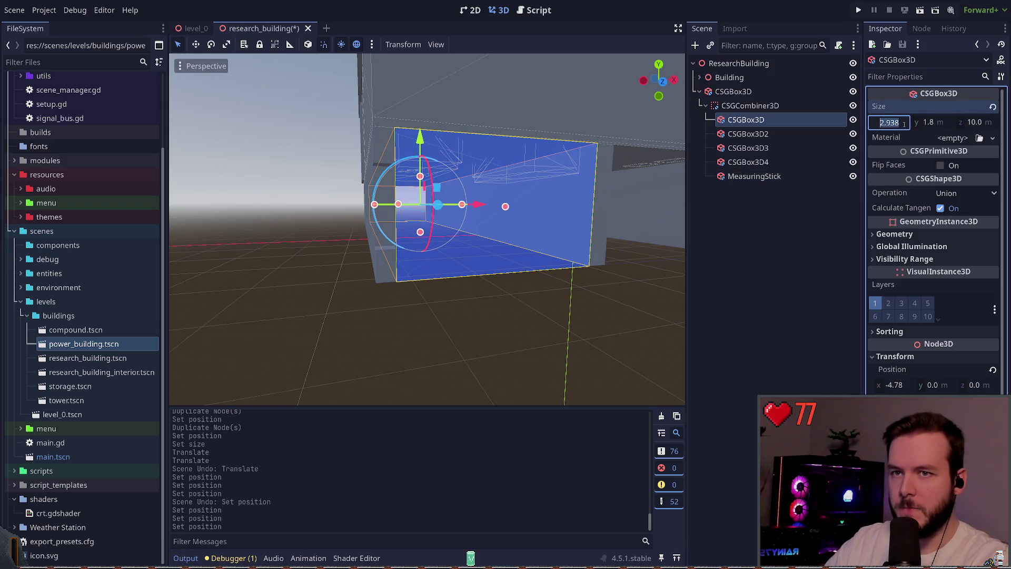
pyautogui.write('2.9375')
pyautogui.press('Return')
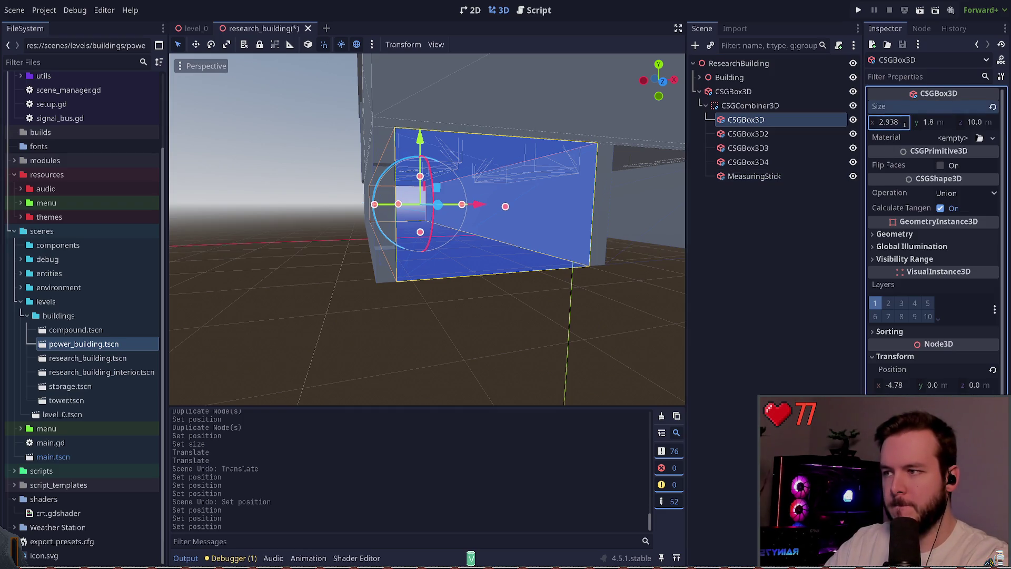
pyautogui.scroll(3, 427, 229)
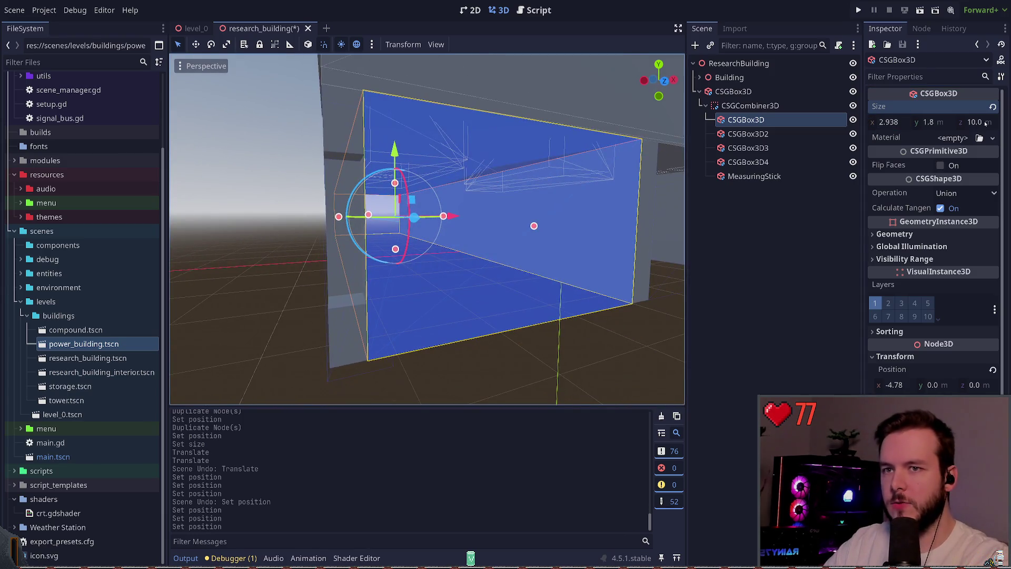
pyautogui.click(907, 124)
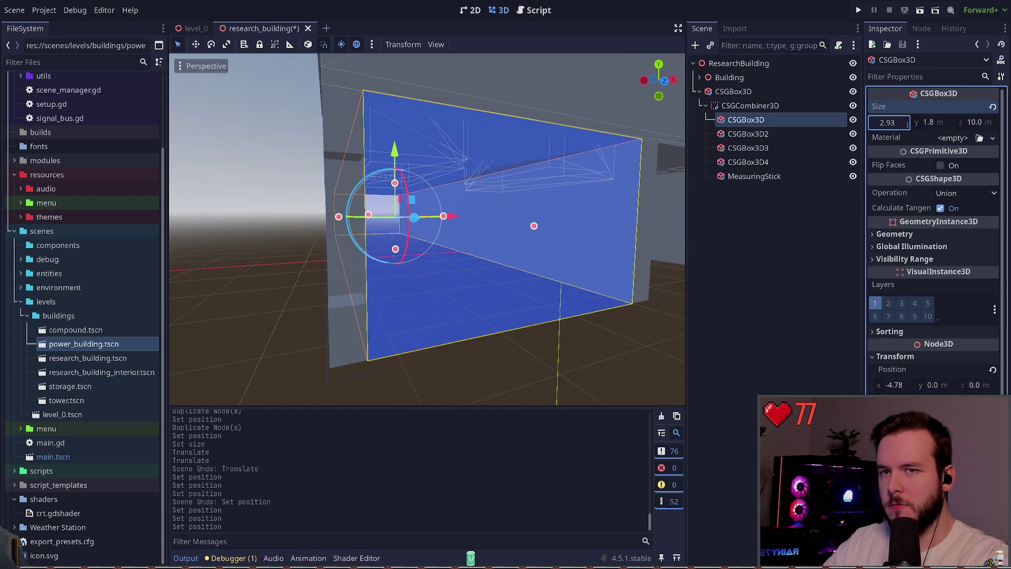
pyautogui.write('67')
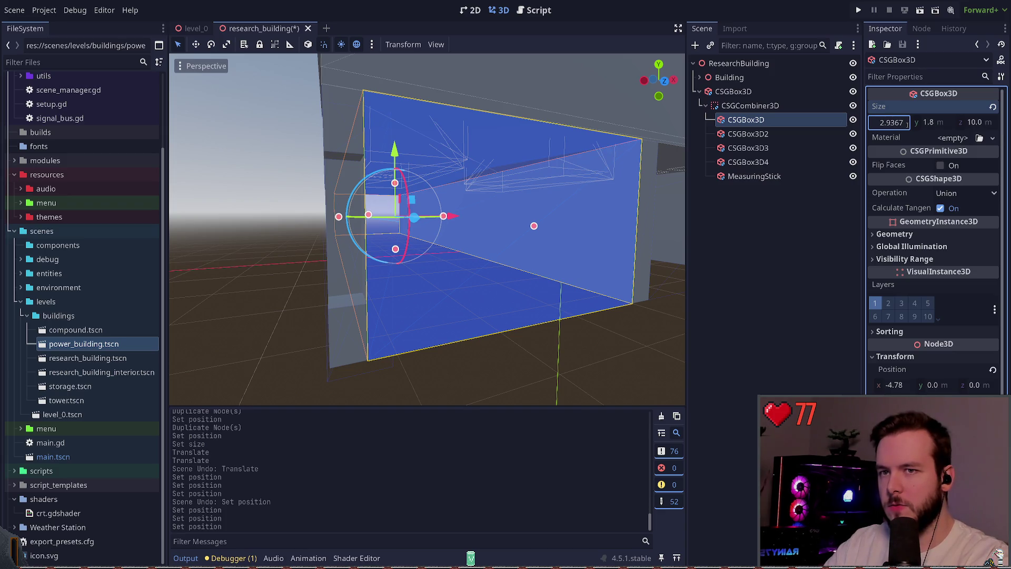
pyautogui.press('Return')
pyautogui.hotkey('ctrl', 'z')
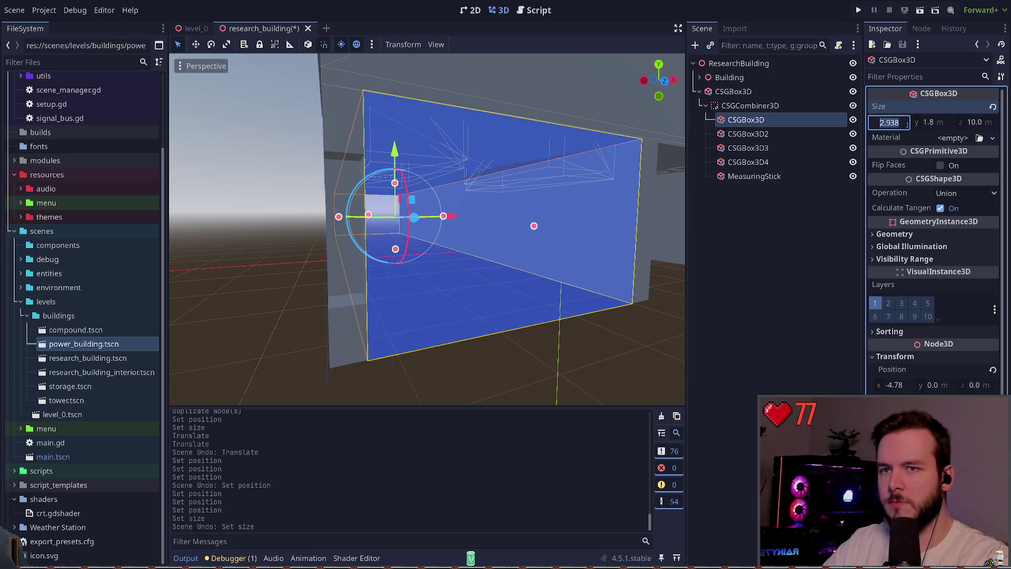
pyautogui.hotkey('ctrl', 's')
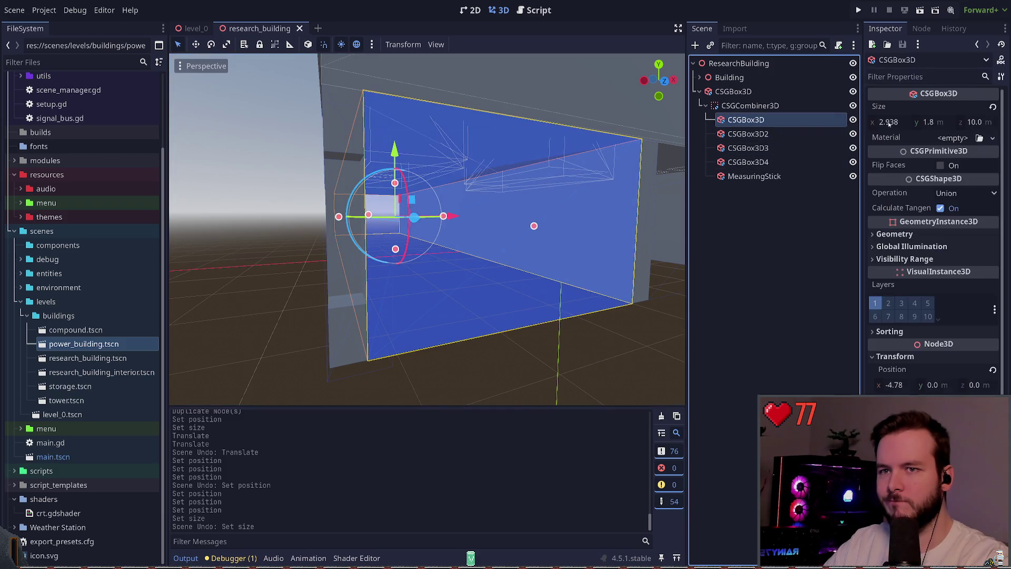
pyautogui.click(904, 122)
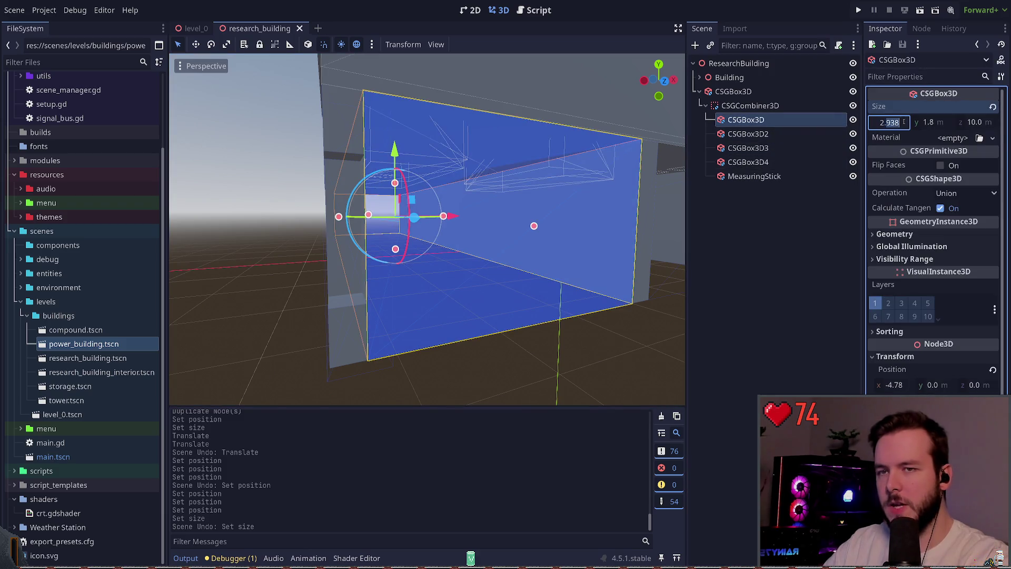
pyautogui.click(904, 122)
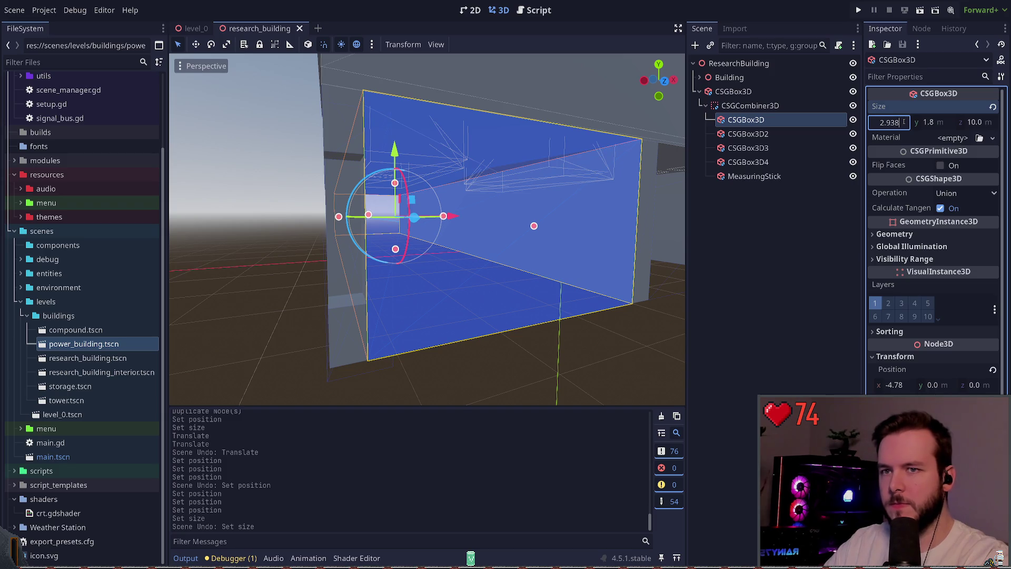
pyautogui.press('Return')
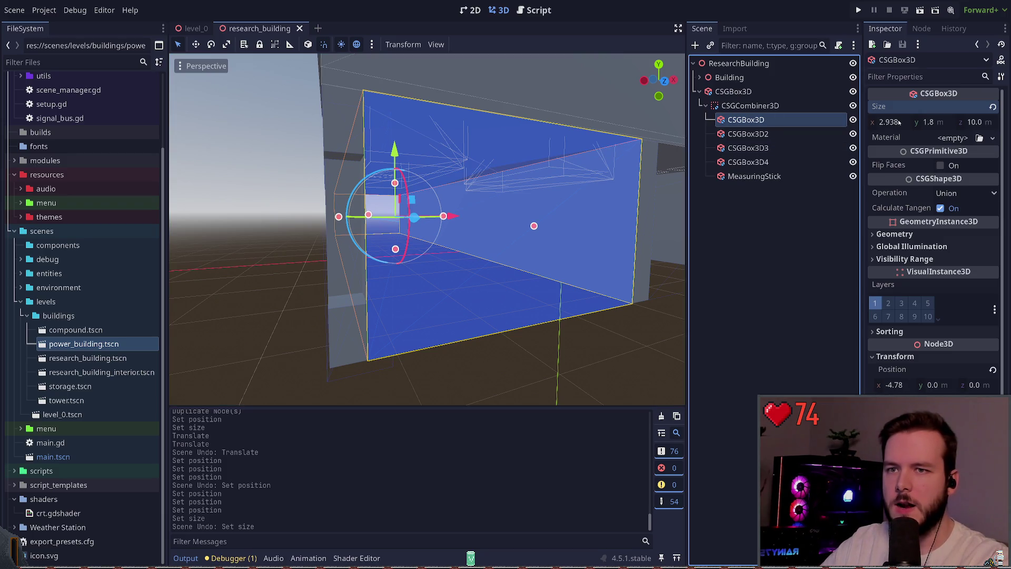
# Set the wall box's Size x to 2.3 and save the scene
pyautogui.moveTo(910, 121); pyautogui.dragTo(902, 122)
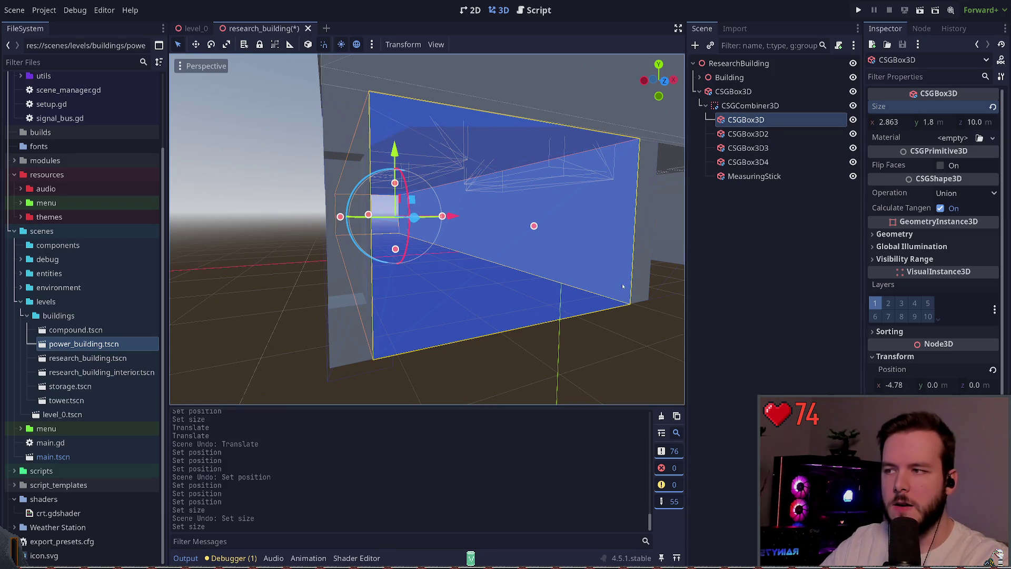
pyautogui.click(896, 121)
pyautogui.write('2.3')
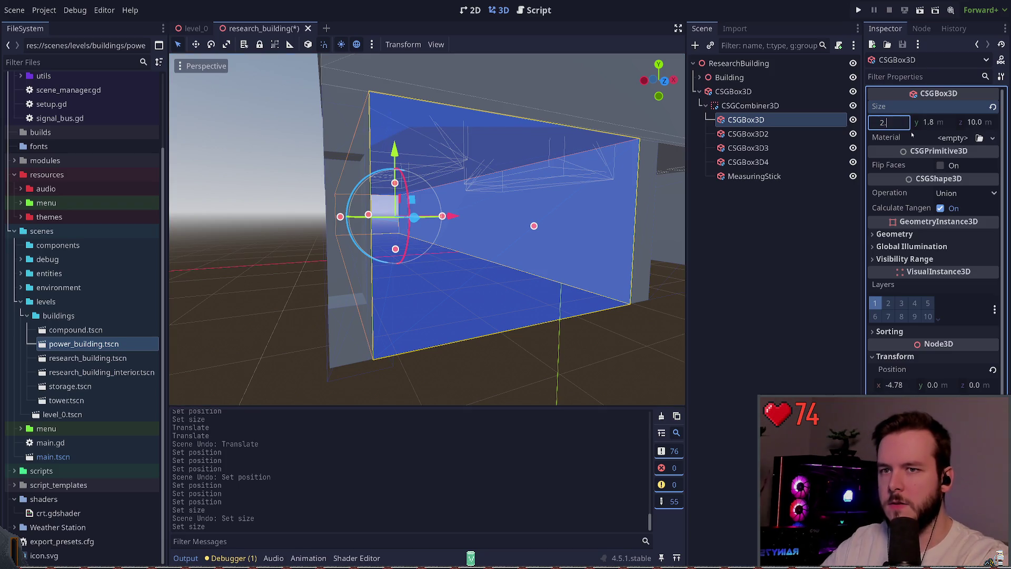
pyautogui.press('Return')
pyautogui.hotkey('ctrl', 's')
pyautogui.press('f')
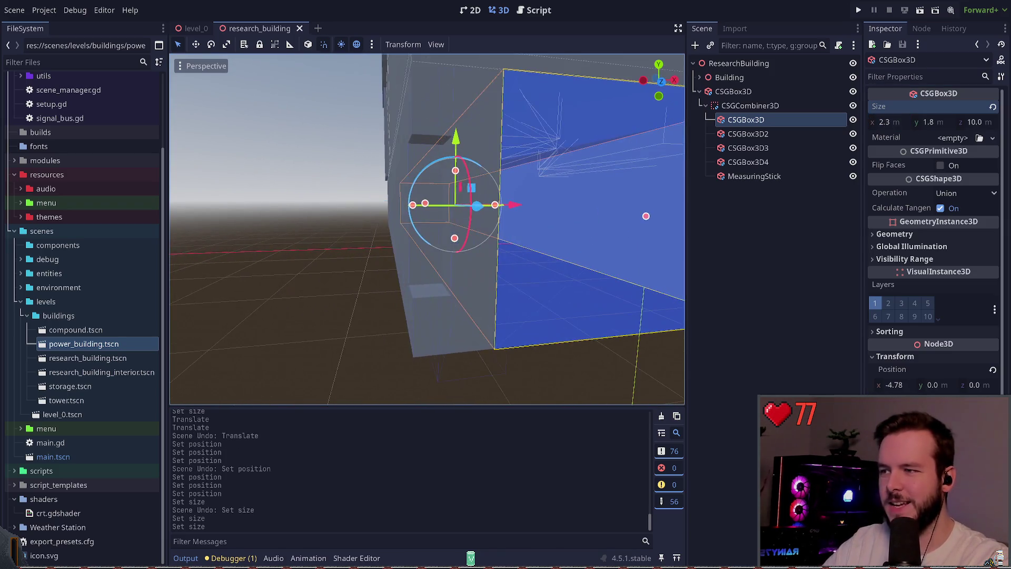
pyautogui.doubleClick(811, 174)
pyautogui.click(904, 123)
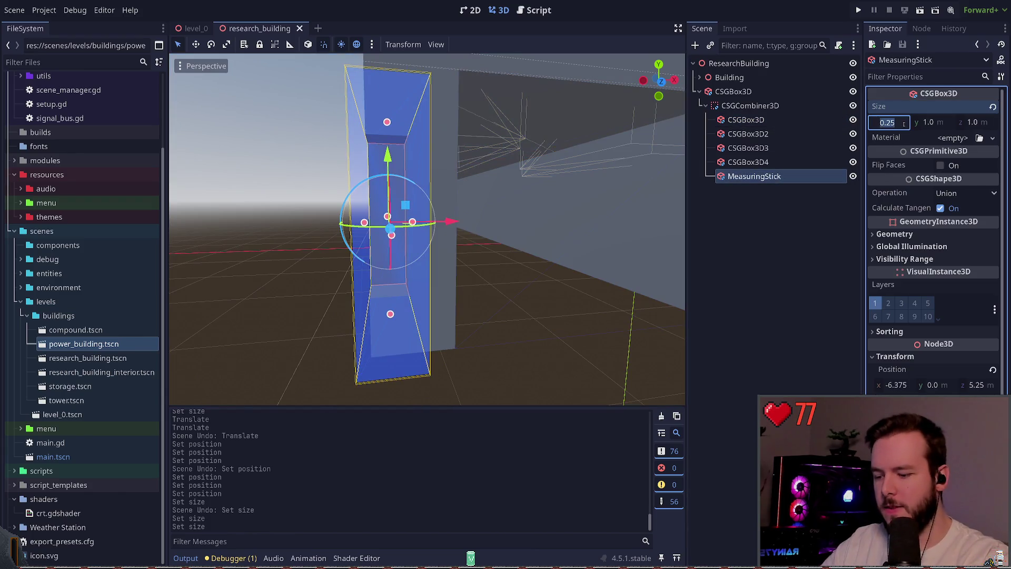
pyautogui.write('0.5')
pyautogui.press('Return')
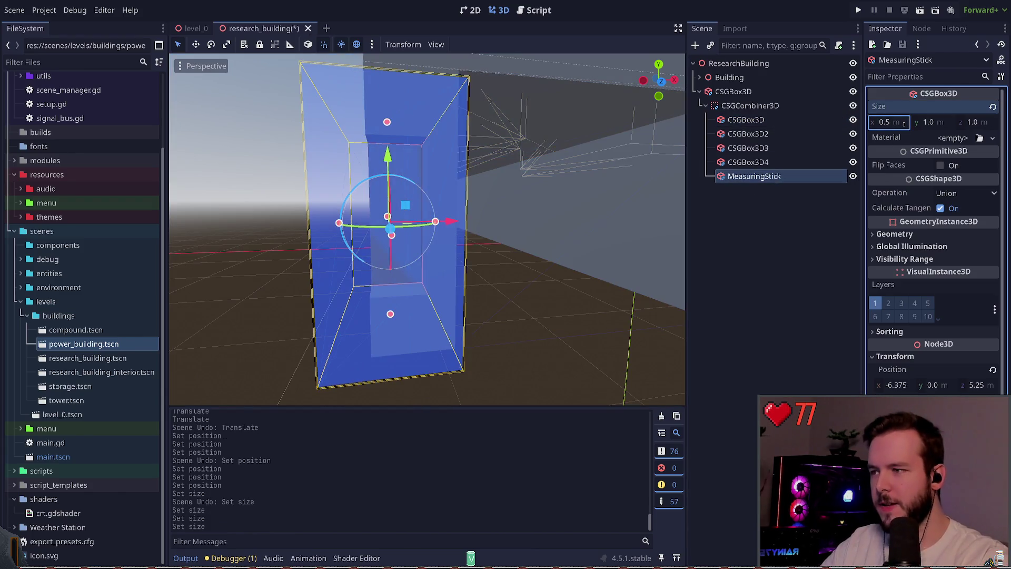
pyautogui.moveTo(451, 221); pyautogui.dragTo(474, 220)
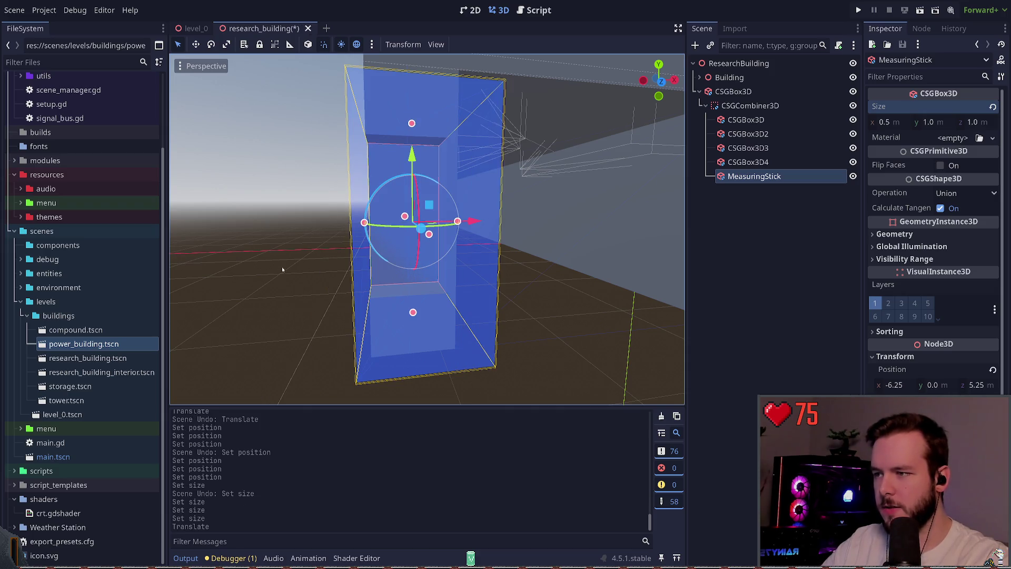
pyautogui.click(323, 264)
pyautogui.click(748, 134)
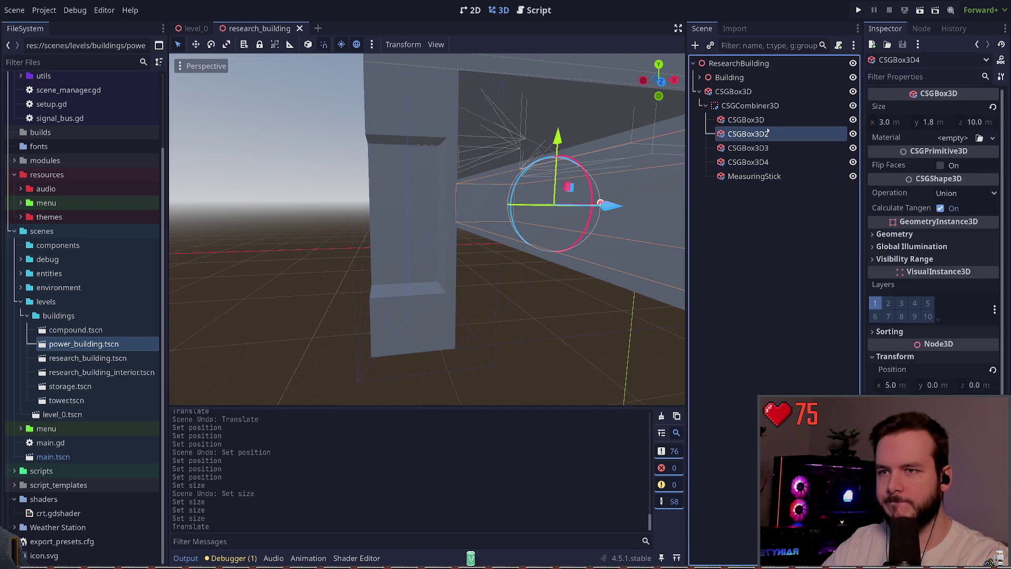
pyautogui.click(746, 119)
pyautogui.moveTo(501, 205); pyautogui.dragTo(501, 206)
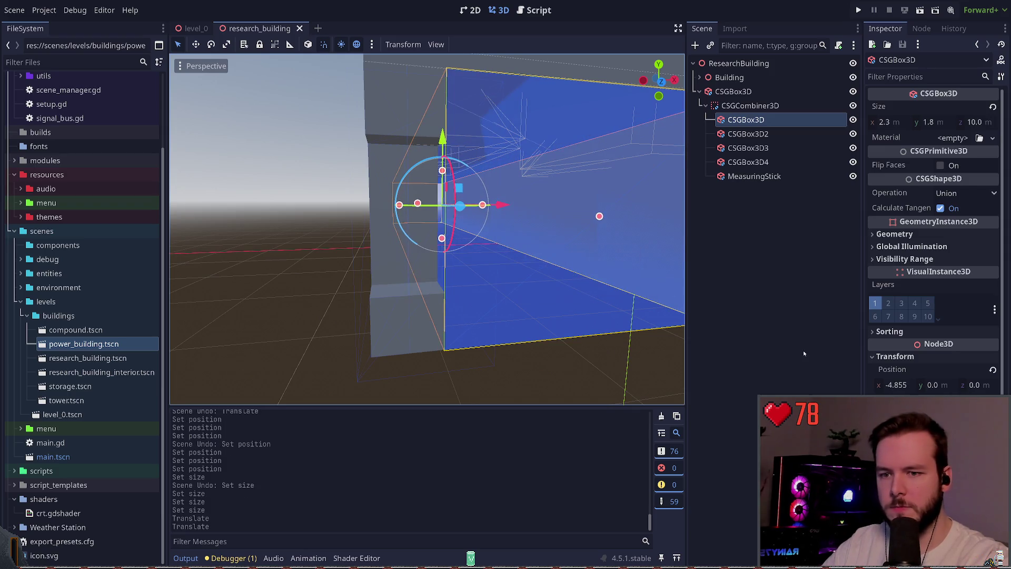
pyautogui.click(898, 385)
pyautogui.press('BackSpace')
pyautogui.press('Return')
pyautogui.hotkey('ctrl', 's')
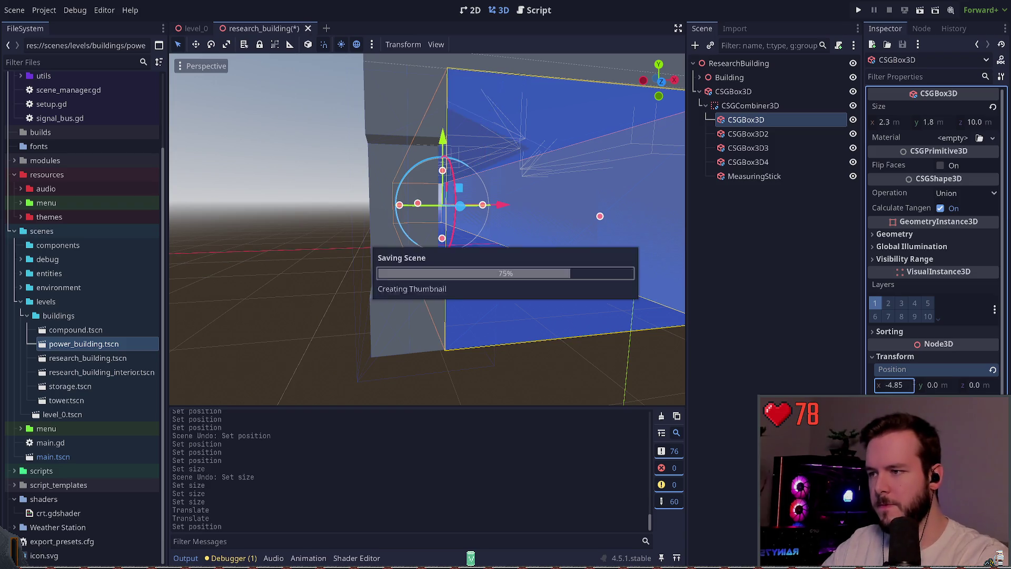
pyautogui.press('Return')
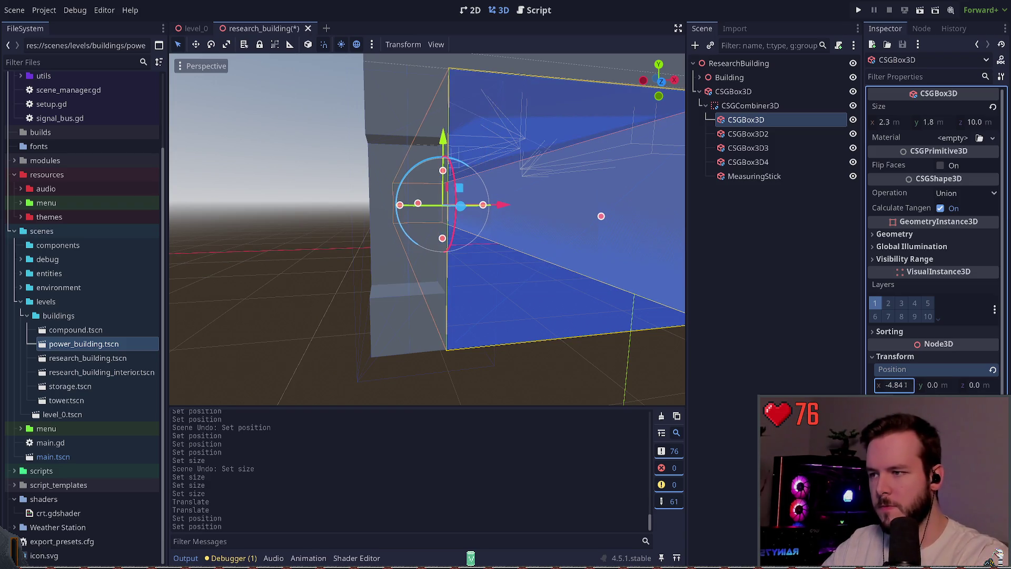
pyautogui.hotkey('ctrl', 's')
pyautogui.click(328, 296)
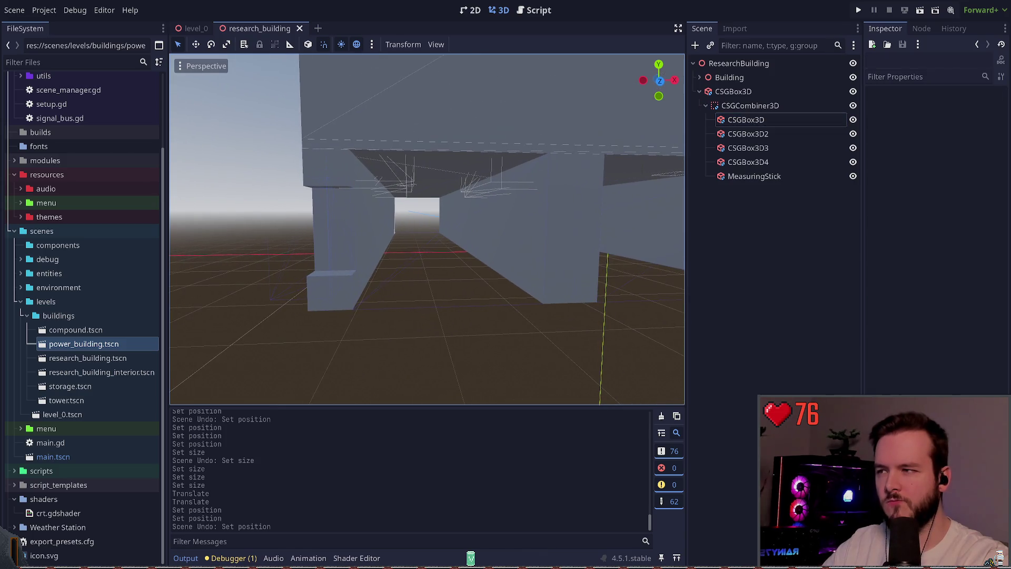
pyautogui.press('w')
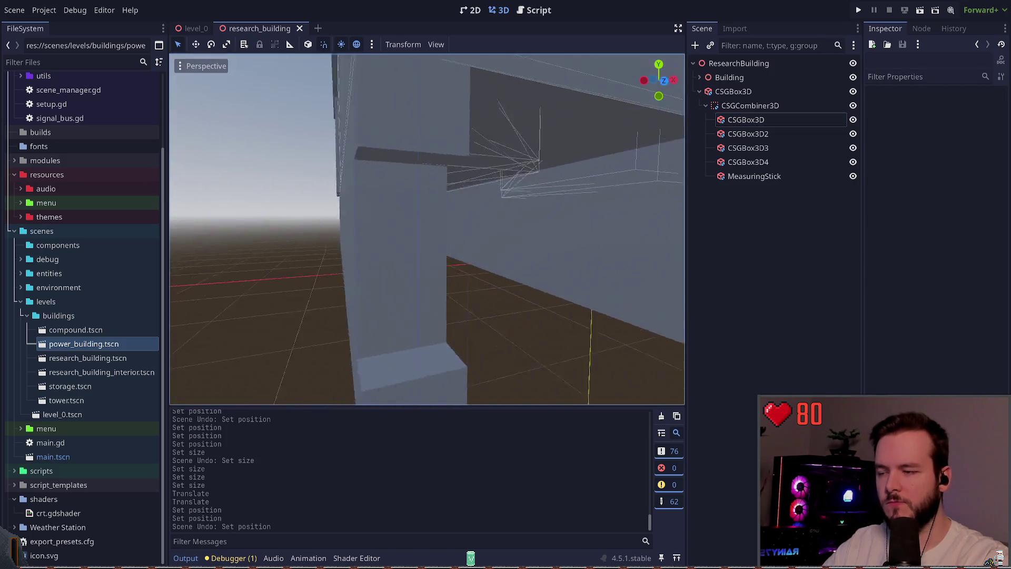
pyautogui.press('e')
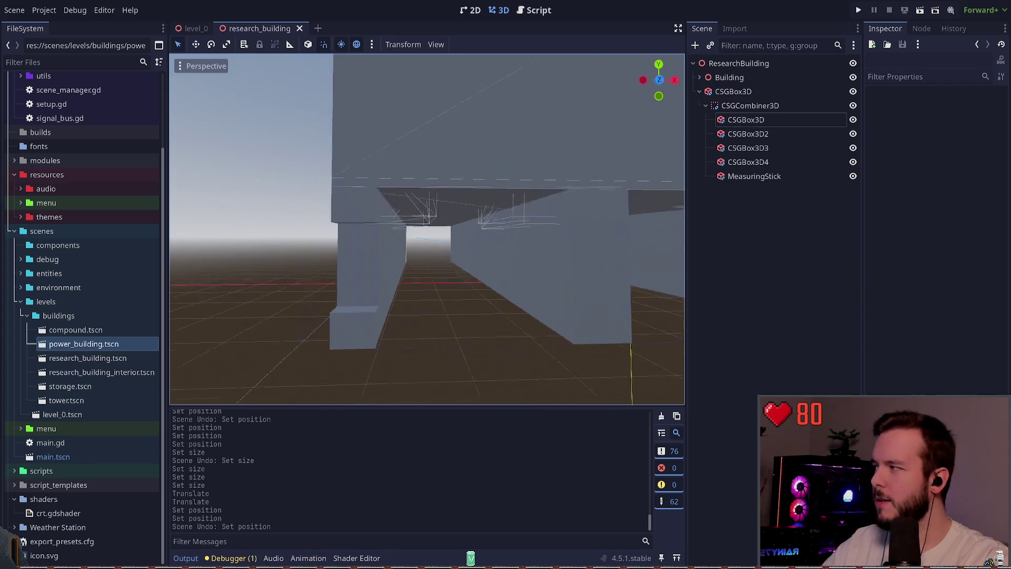
pyautogui.press('w')
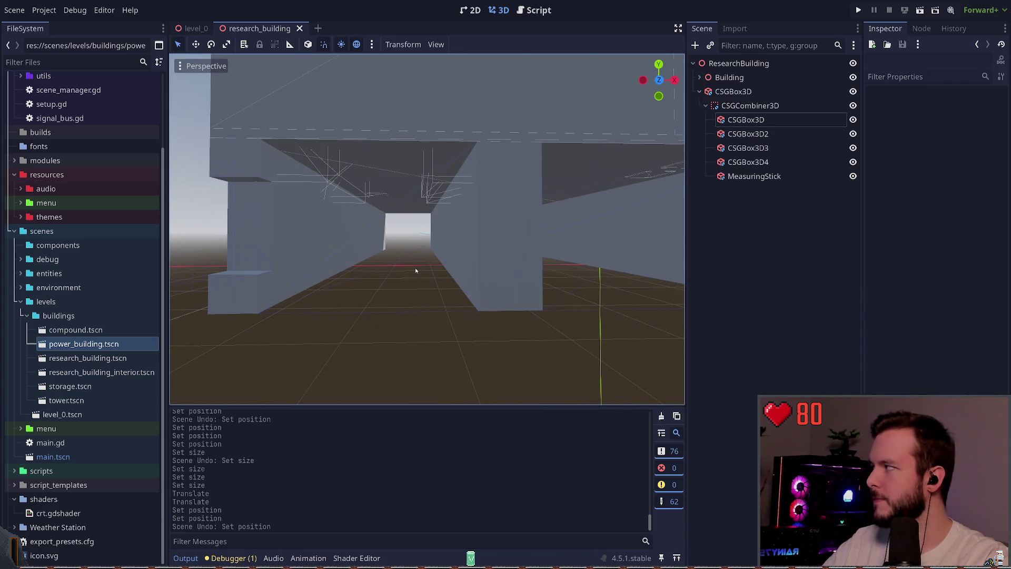
# Delete the three extra wall boxes, CSGBox3D2 through CSGBox3D4
pyautogui.click(746, 120)
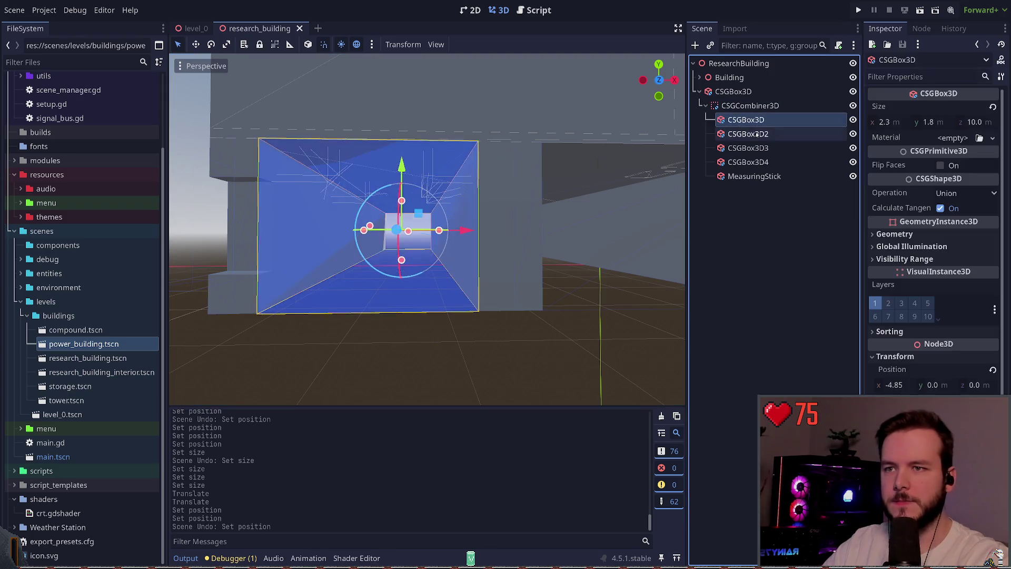
pyautogui.click(748, 133)
pyautogui.keyDown('shift'); pyautogui.click(764, 162); pyautogui.keyUp('shift')
pyautogui.press('Delete')
# Duplicate the first wall box, set the copy's Position x to −2.05, and save
pyautogui.click(761, 120)
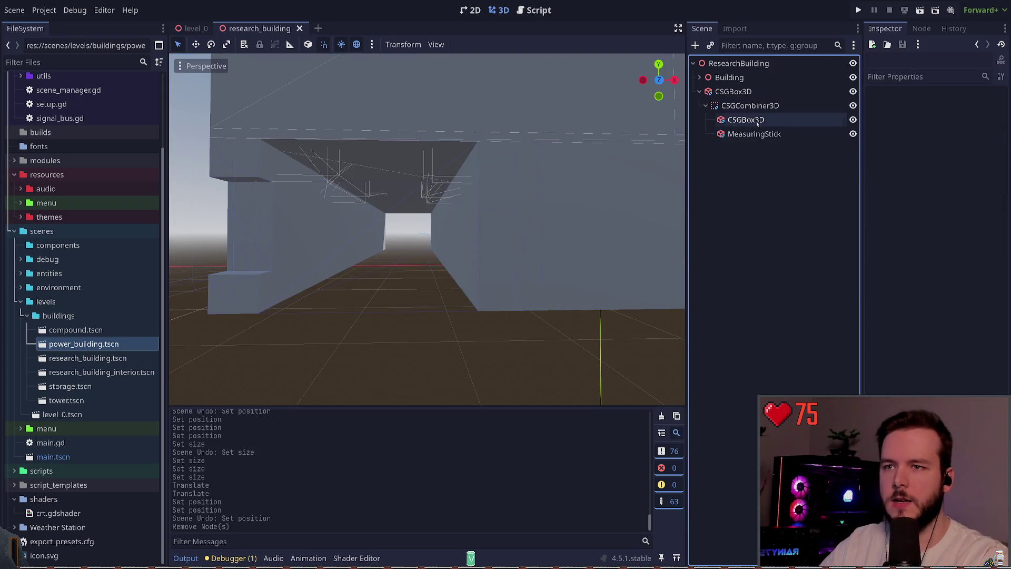
pyautogui.hotkey('ctrl', 'd')
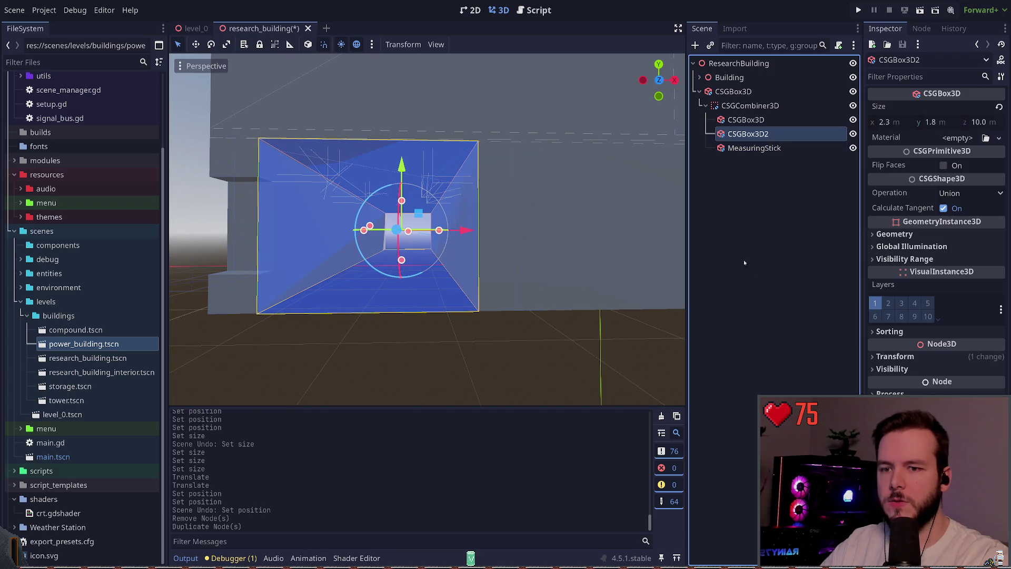
pyautogui.click(912, 386)
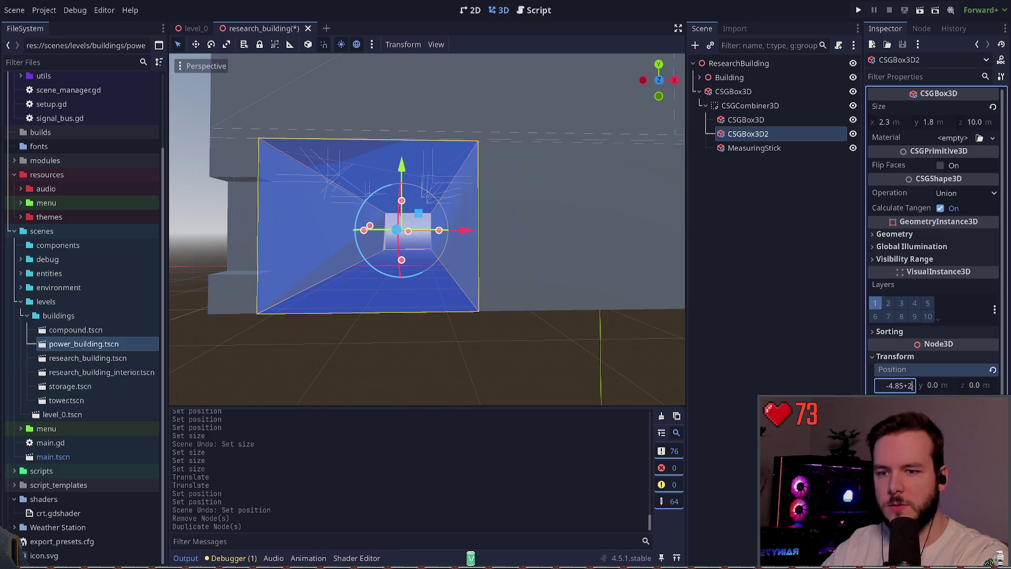
pyautogui.press('Return')
pyautogui.hotkey('ctrl', 'z')
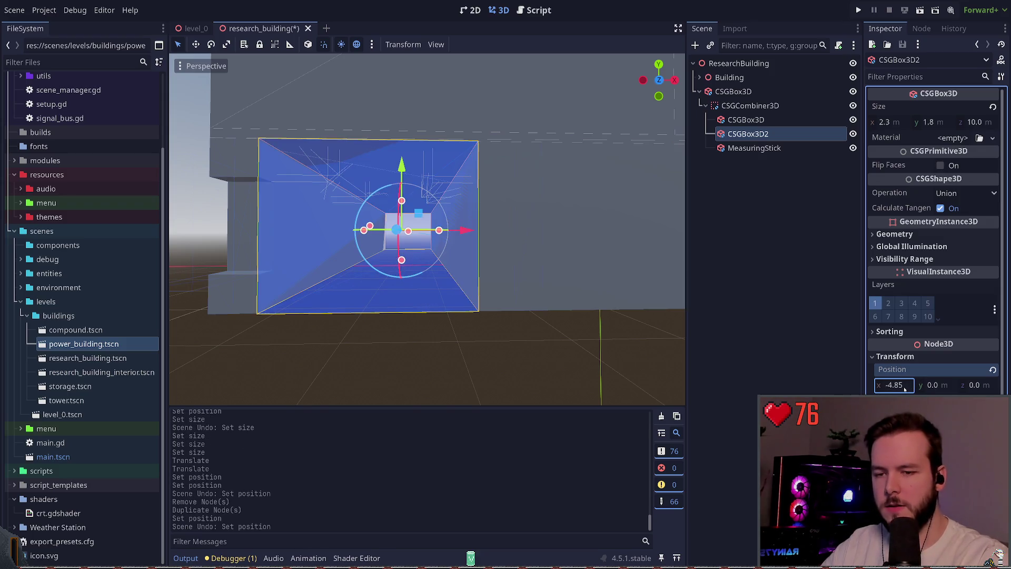
pyautogui.doubleClick(905, 386)
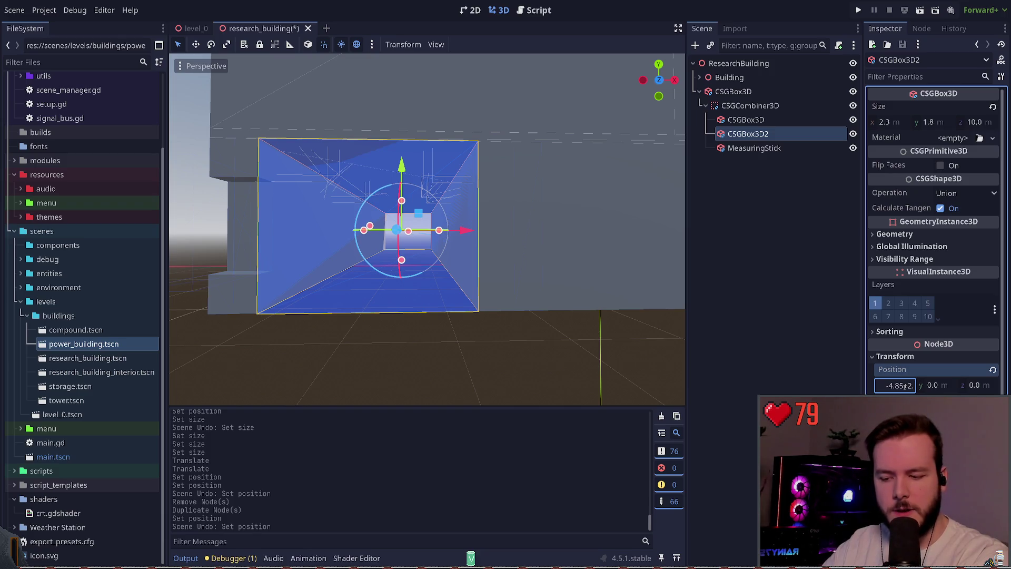
pyautogui.write('8')
pyautogui.press('Return')
pyautogui.hotkey('ctrl', 's')
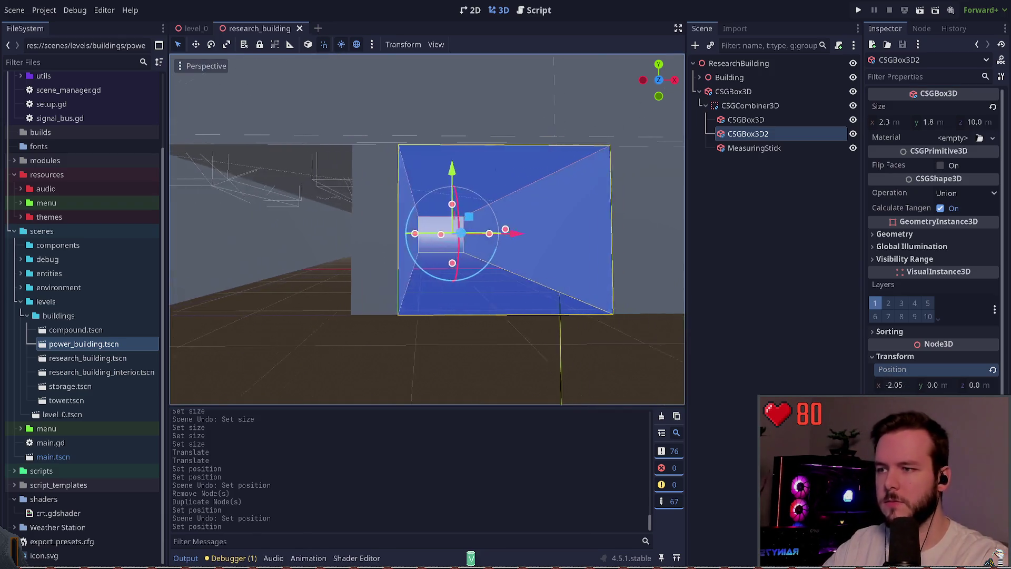
# Duplicate the second wall box and set the new copy's Position x to 0.75
pyautogui.hotkey('ctrl', 'd')
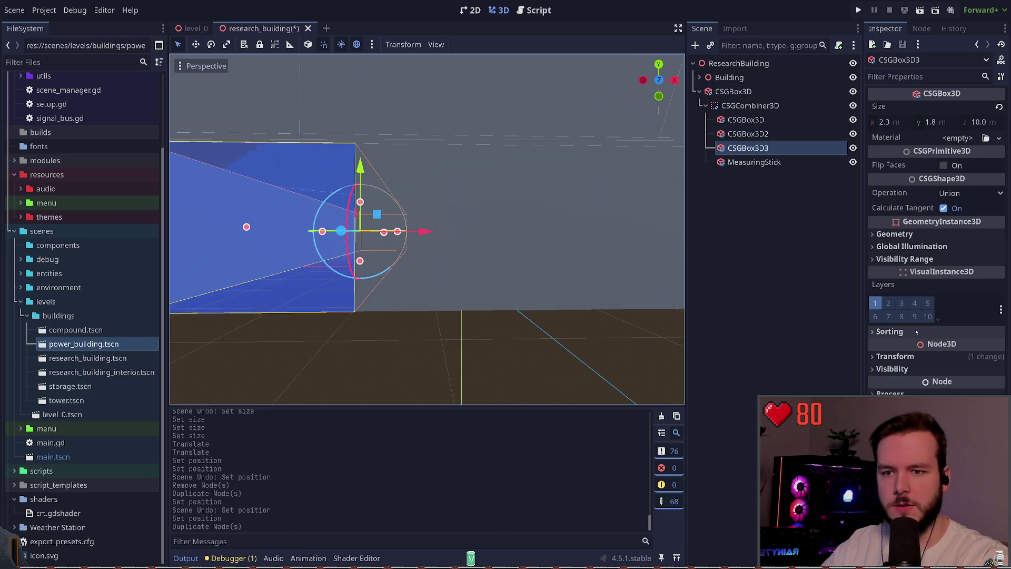
pyautogui.click(895, 357)
pyautogui.click(895, 386)
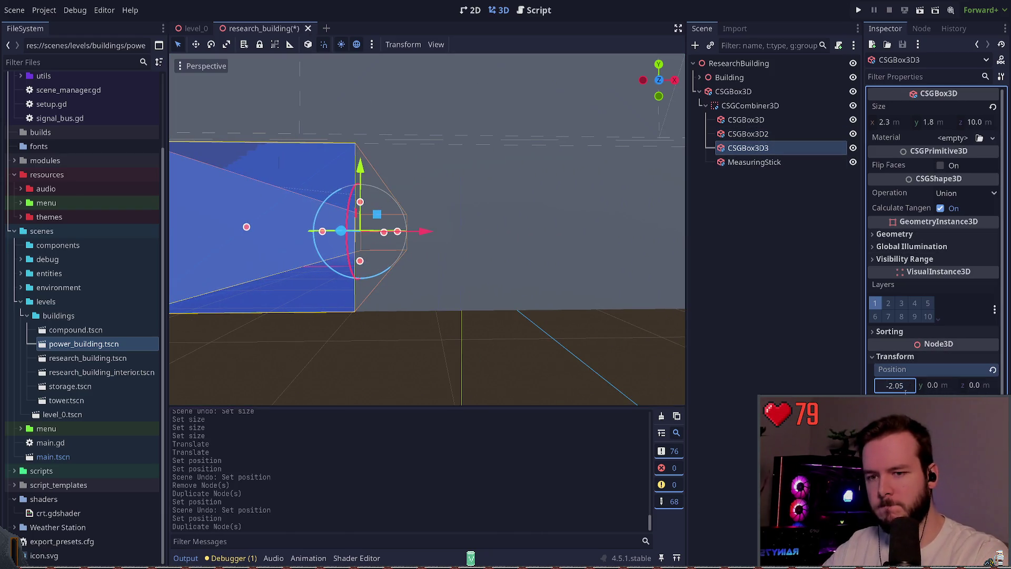
pyautogui.write('8')
pyautogui.press('Return')
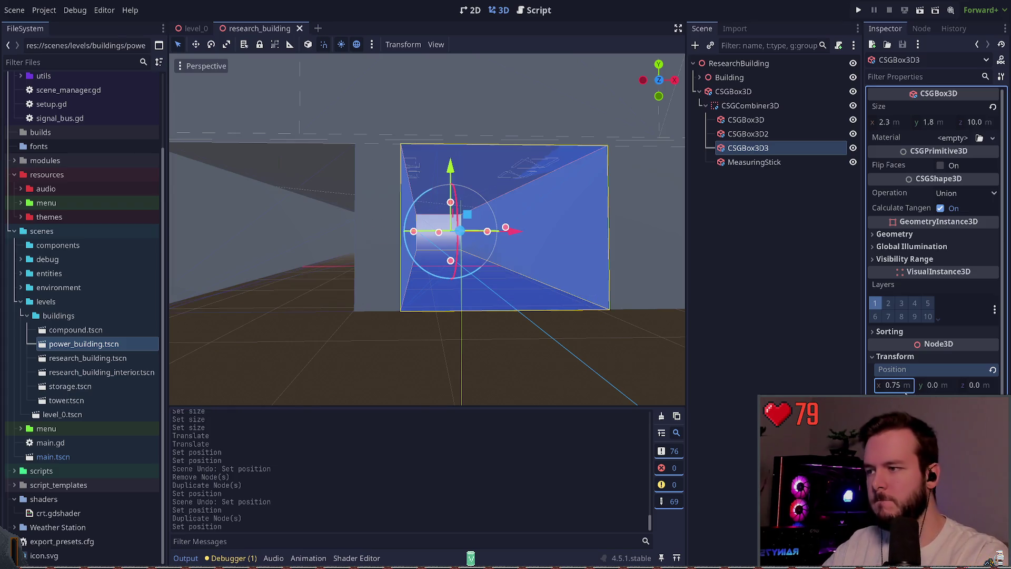
pyautogui.press('d')
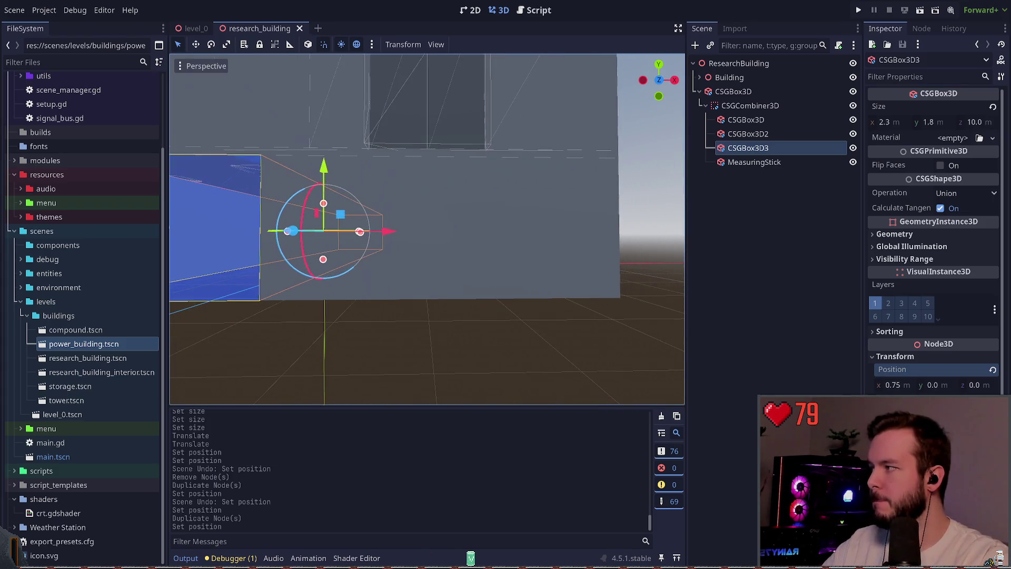
pyautogui.press('a')
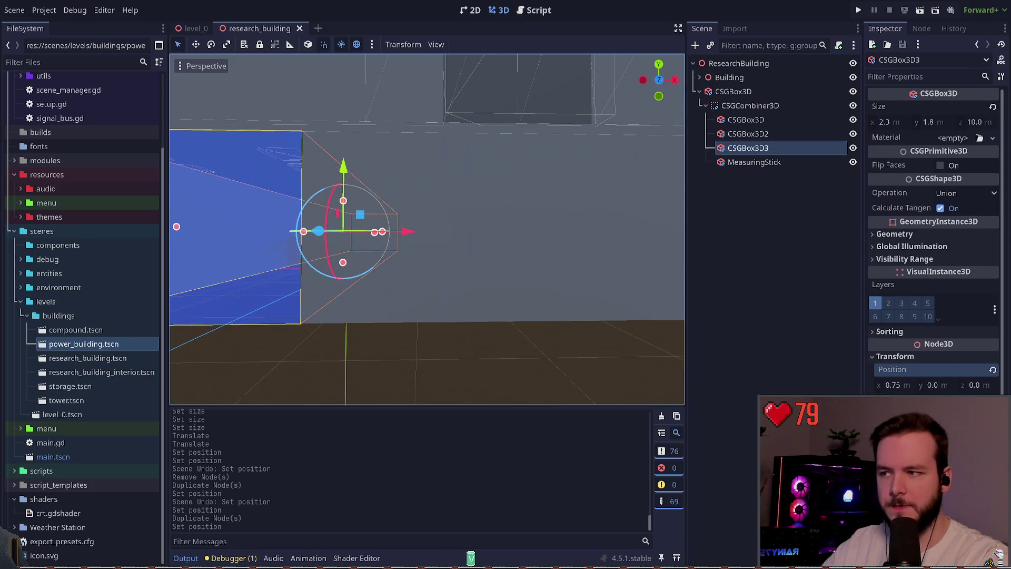
# Duplicate the third wall box and set the new copy's Position x to 3.55
pyautogui.hotkey('ctrl', 'd')
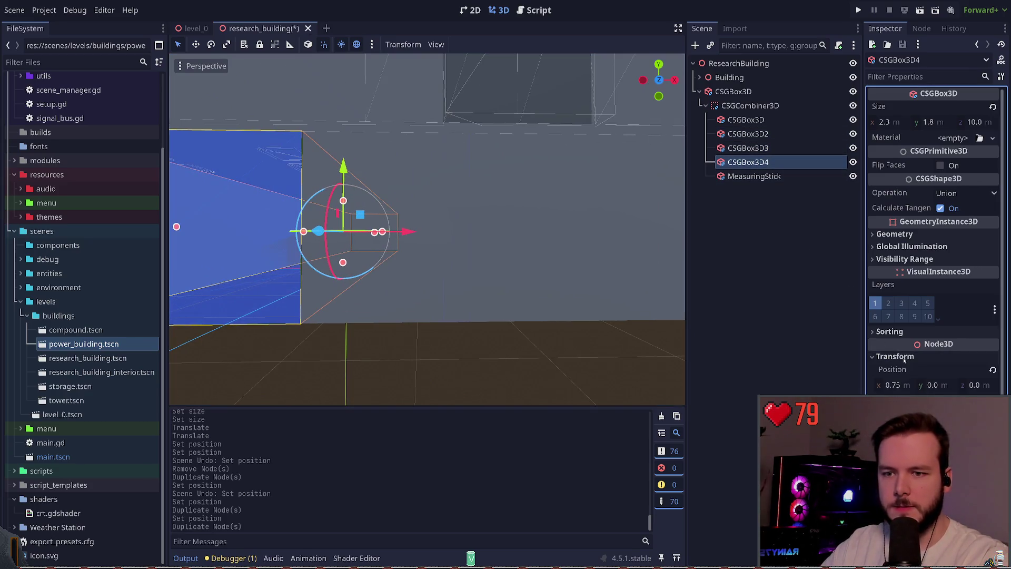
pyautogui.click(906, 387)
pyautogui.hotkey('ctrl', 'a')
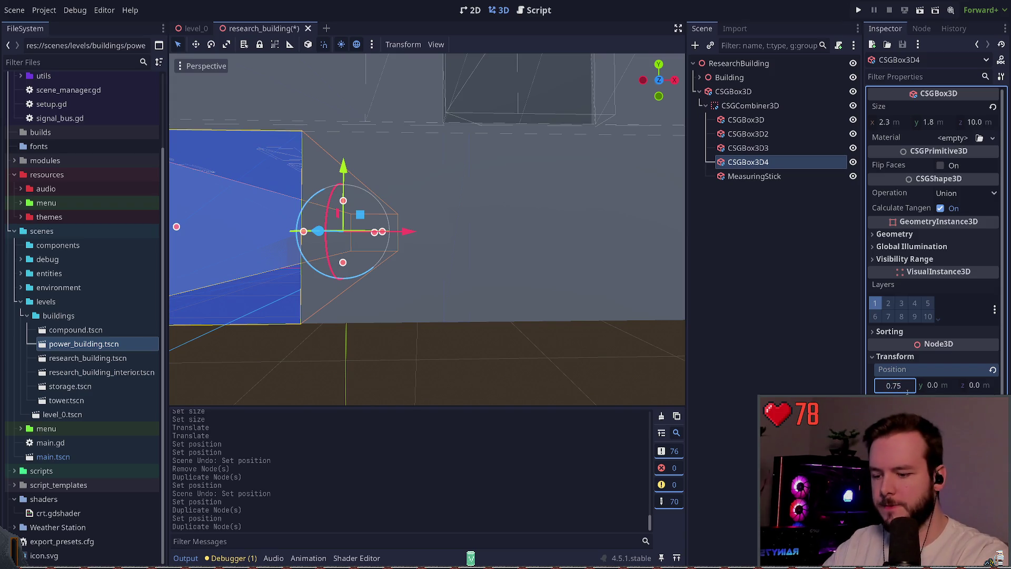
pyautogui.write('+2.8')
pyautogui.press('Return')
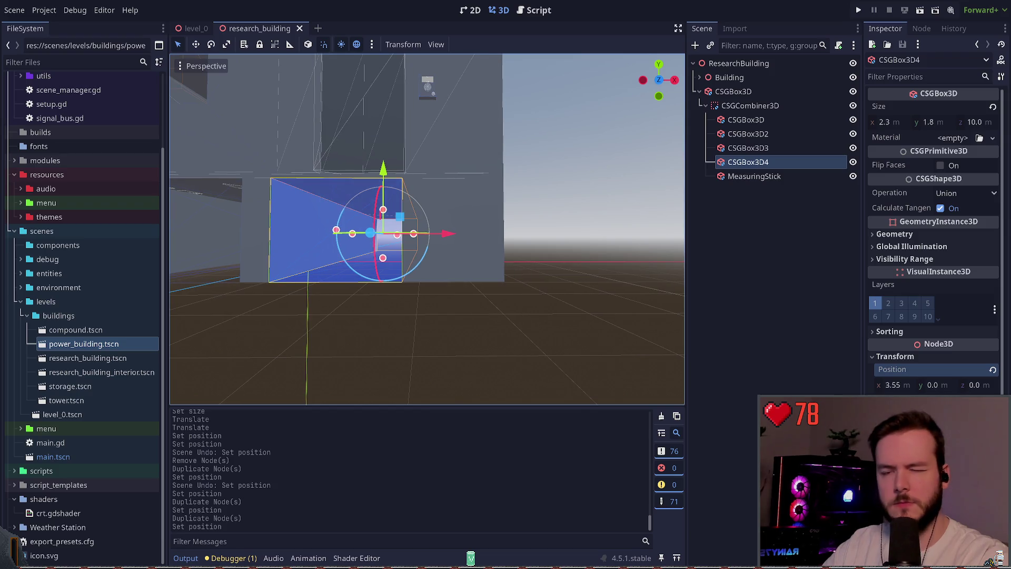
pyautogui.press('a')
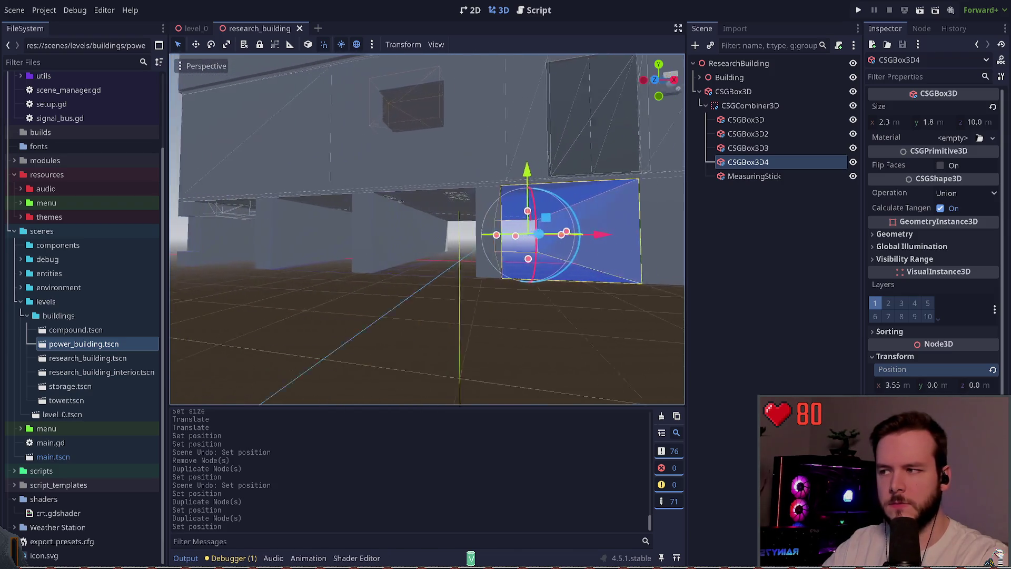
pyautogui.press('d')
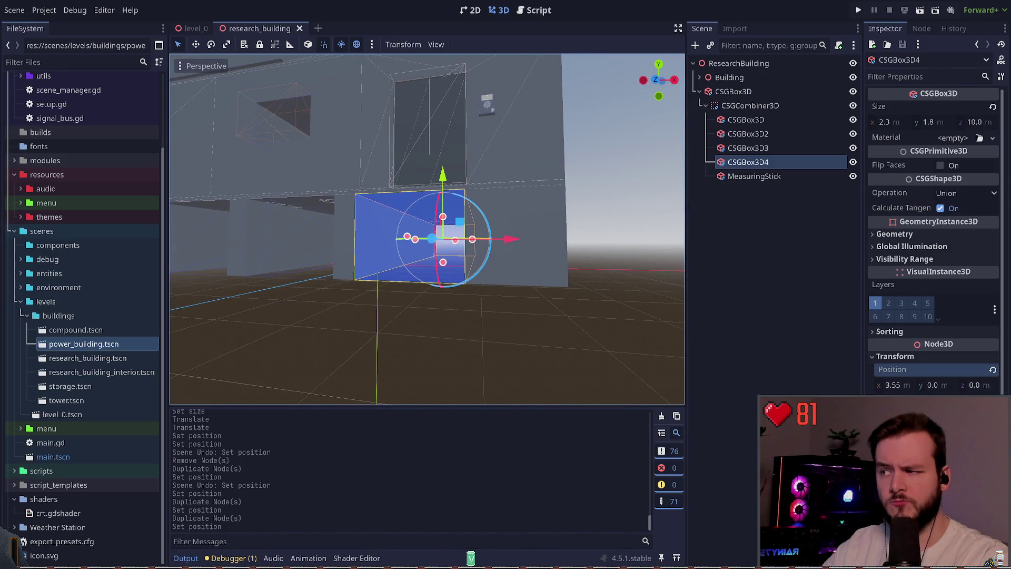
pyautogui.press('a')
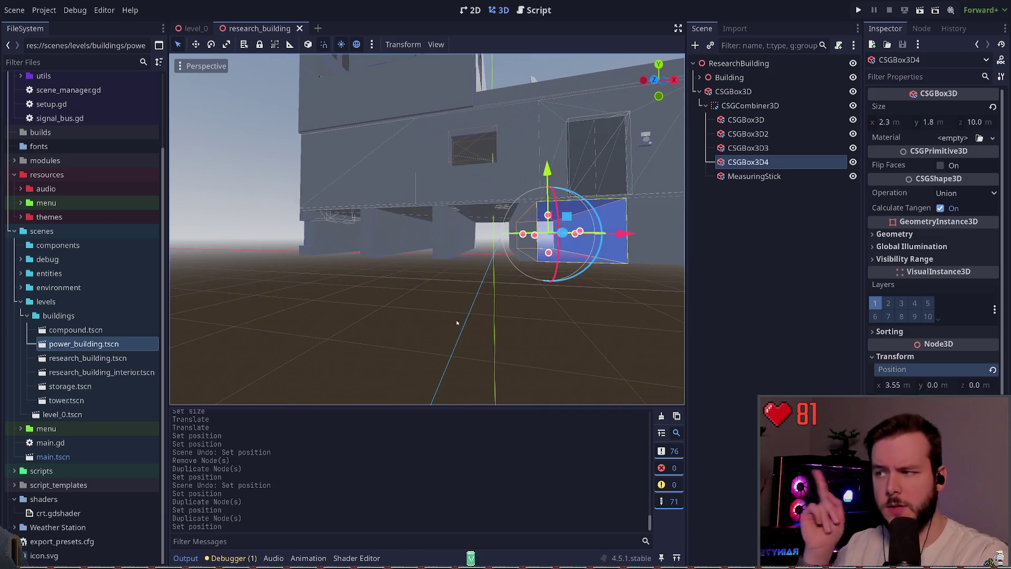
pyautogui.press('d')
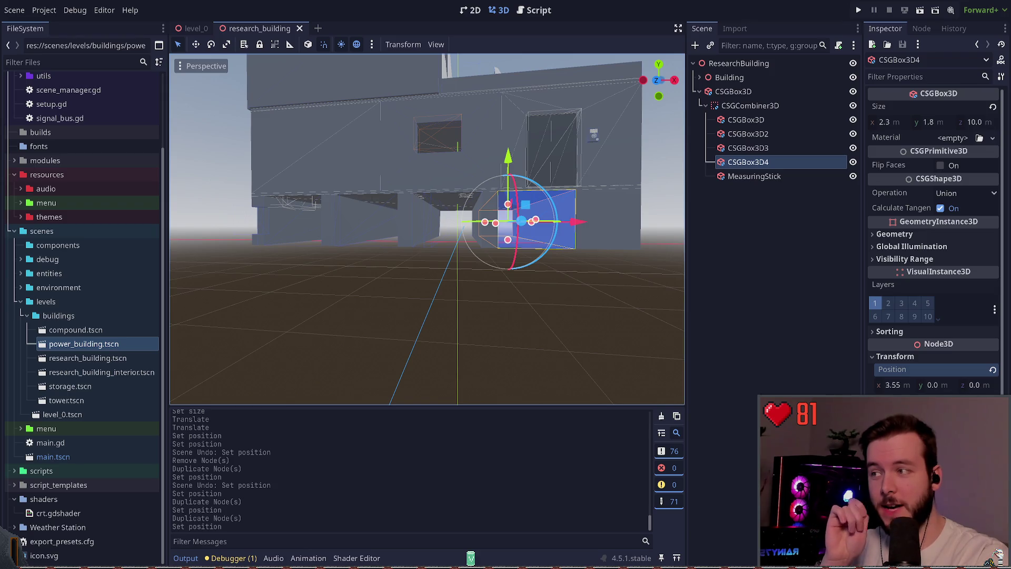
pyautogui.press('e')
pyautogui.press('q')
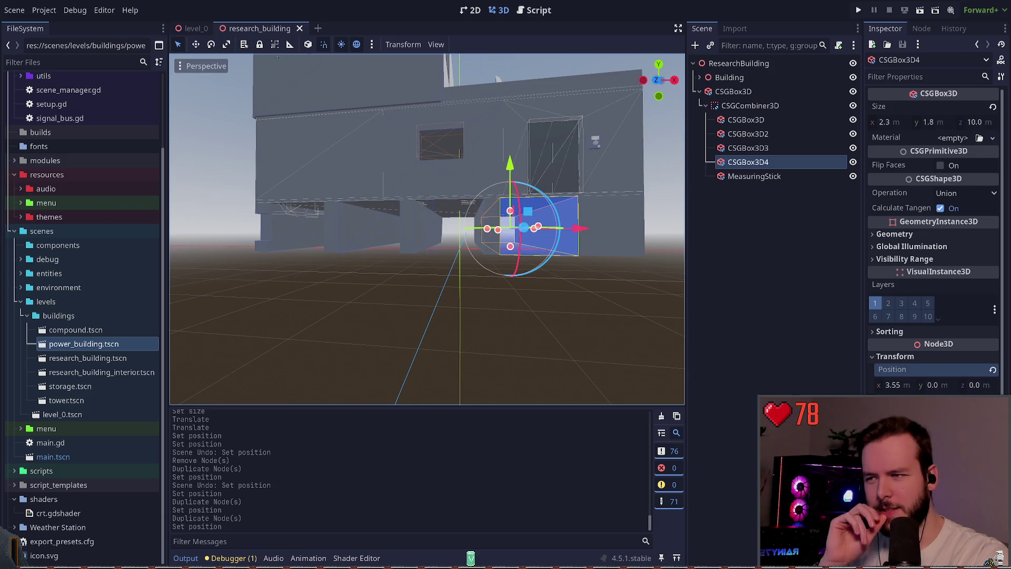
pyautogui.press('q')
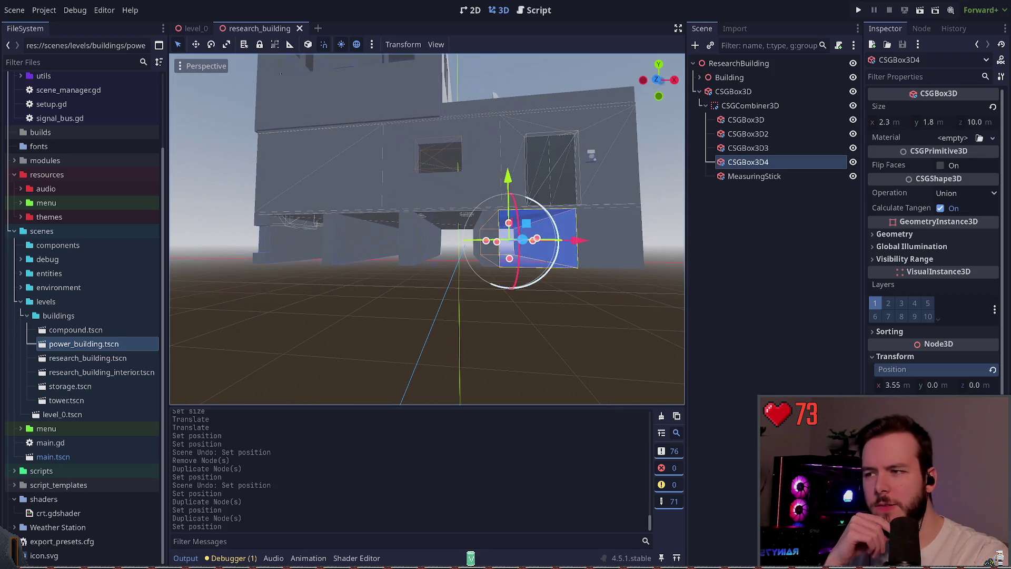
# Select and deselect building parts in the viewport to inspect the wall
pyautogui.moveTo(604, 241); pyautogui.dragTo(588, 249)
pyautogui.click(611, 248)
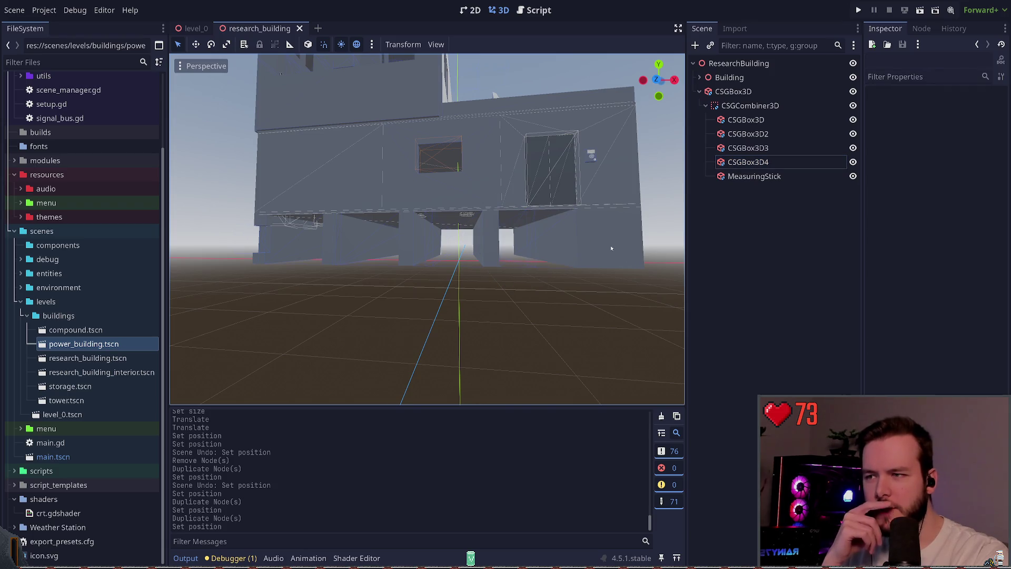
pyautogui.click(580, 242)
pyautogui.click(564, 287)
pyautogui.click(521, 253)
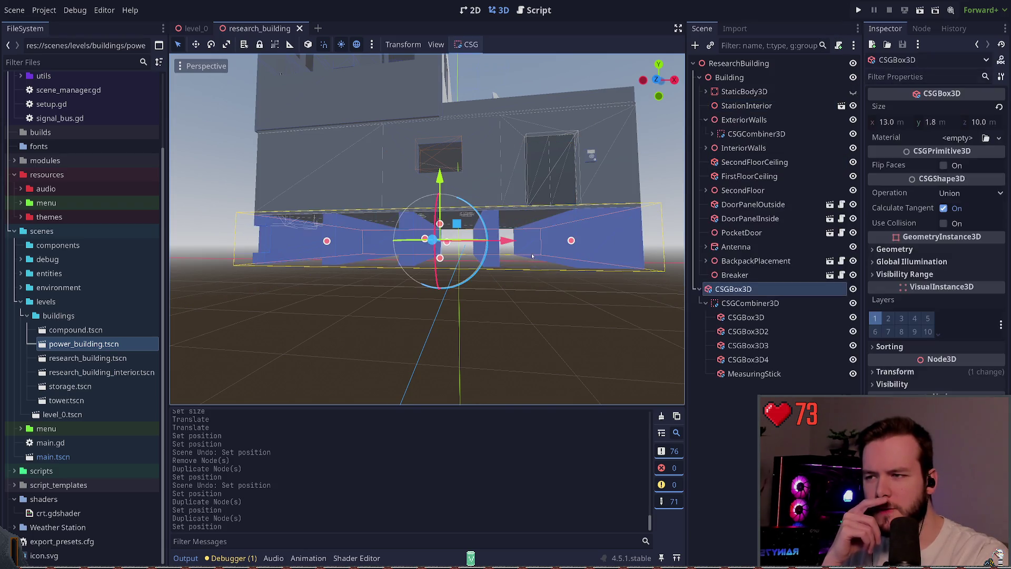
pyautogui.click(510, 297)
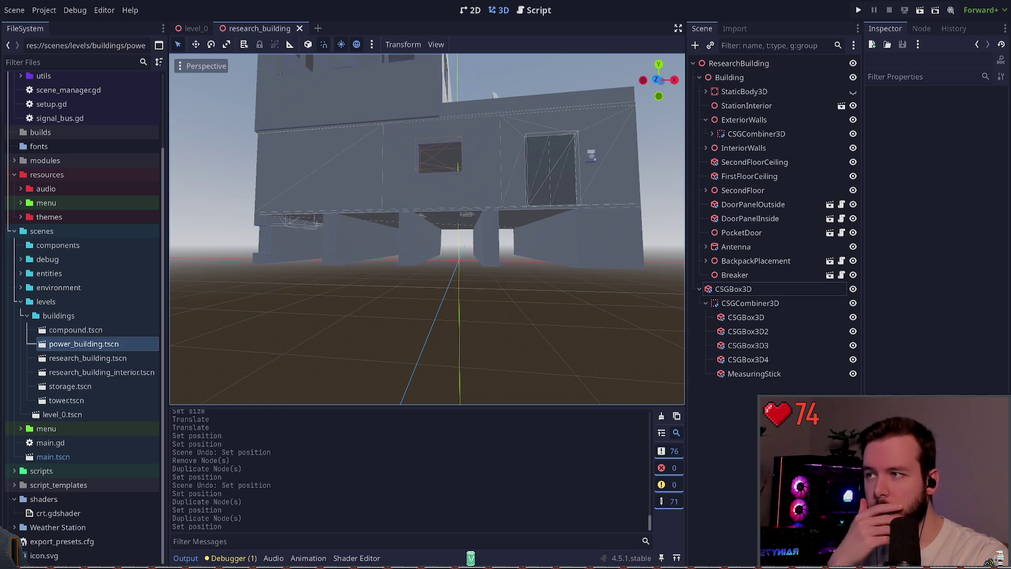
# Set the first wall segment's Size x to 2.625, frame it, and save the scene
pyautogui.click(746, 317)
pyautogui.click(902, 123)
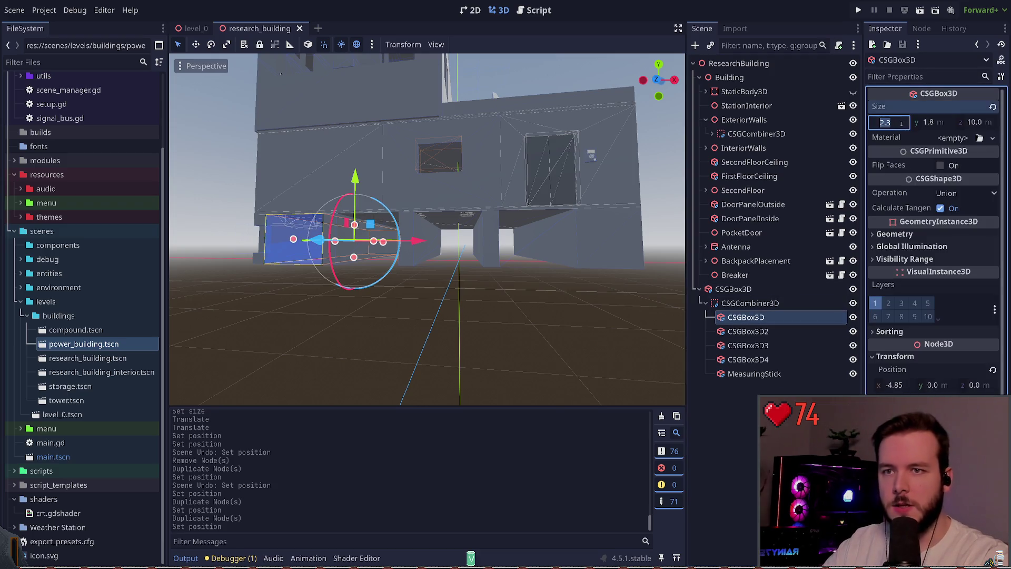
pyautogui.write('25')
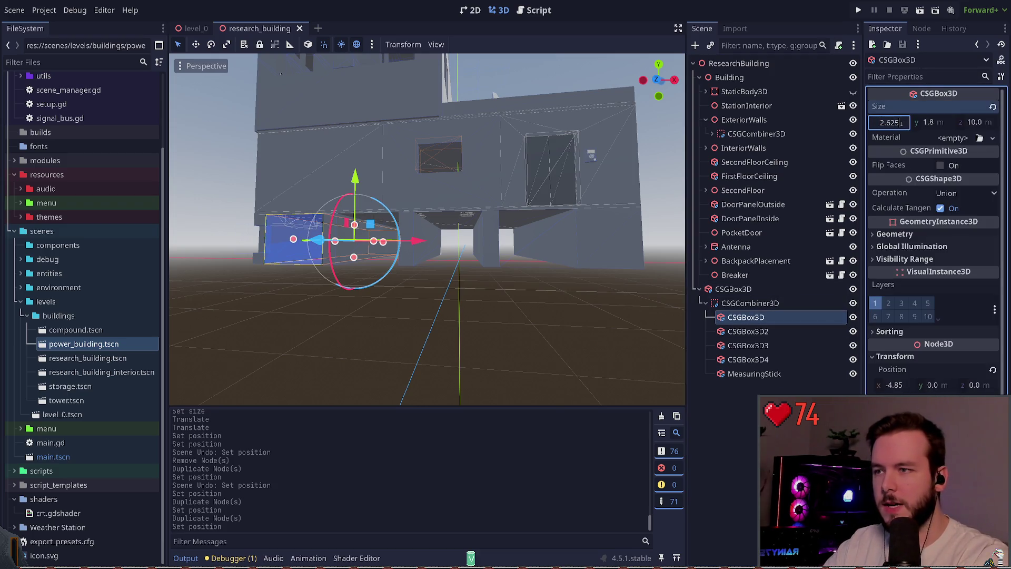
pyautogui.press('Return')
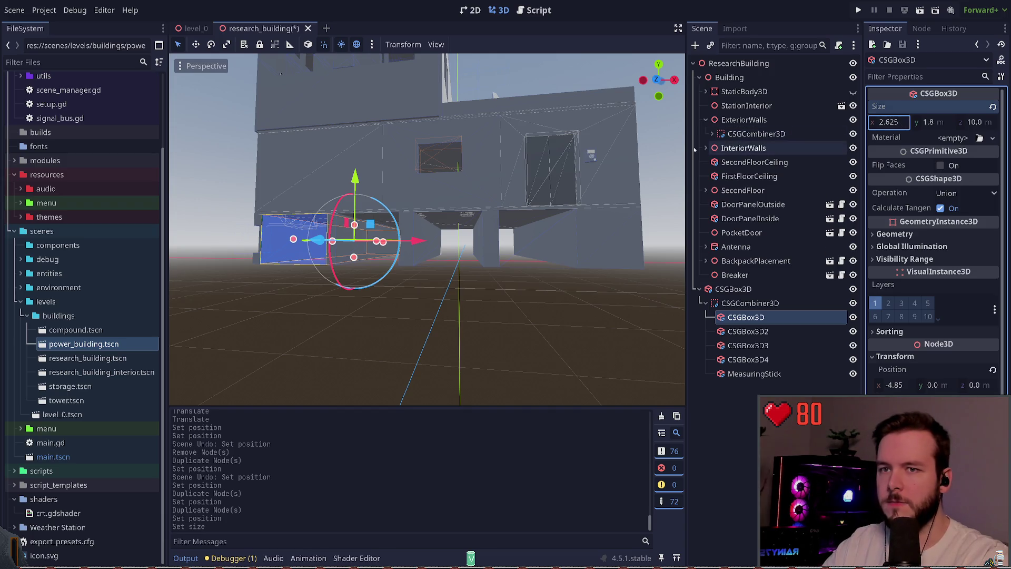
pyautogui.press('f')
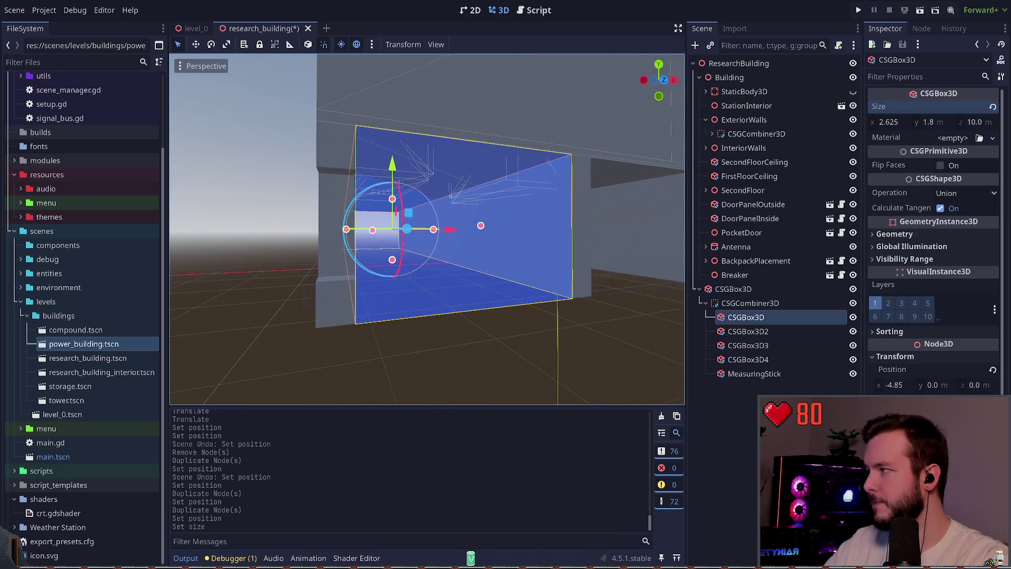
pyautogui.click(325, 214)
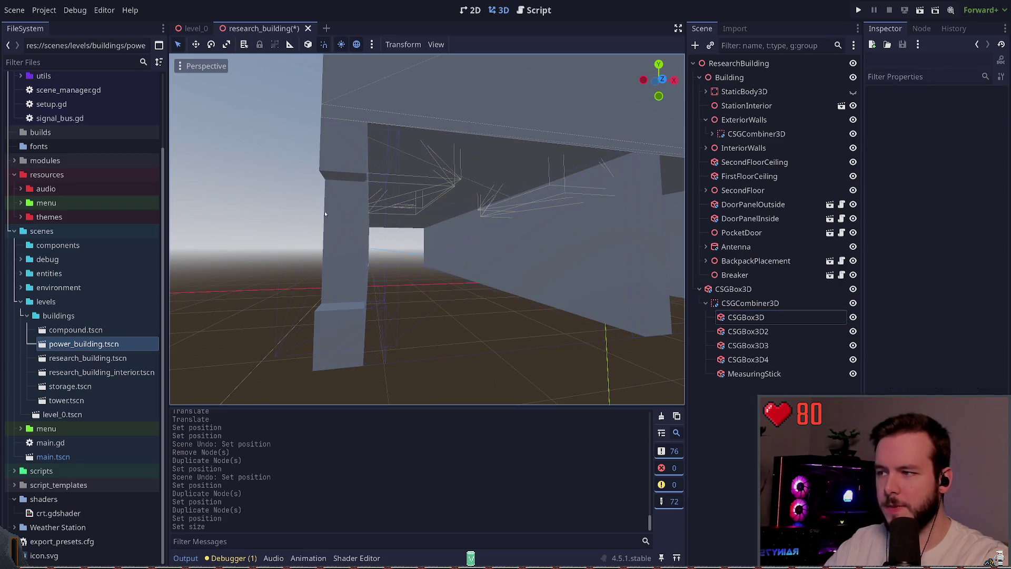
pyautogui.hotkey('ctrl', 's')
# Slide the first wall segment along X toward the pillar, undoing an accidental wall-block move
pyautogui.click(328, 265)
pyautogui.click(474, 248)
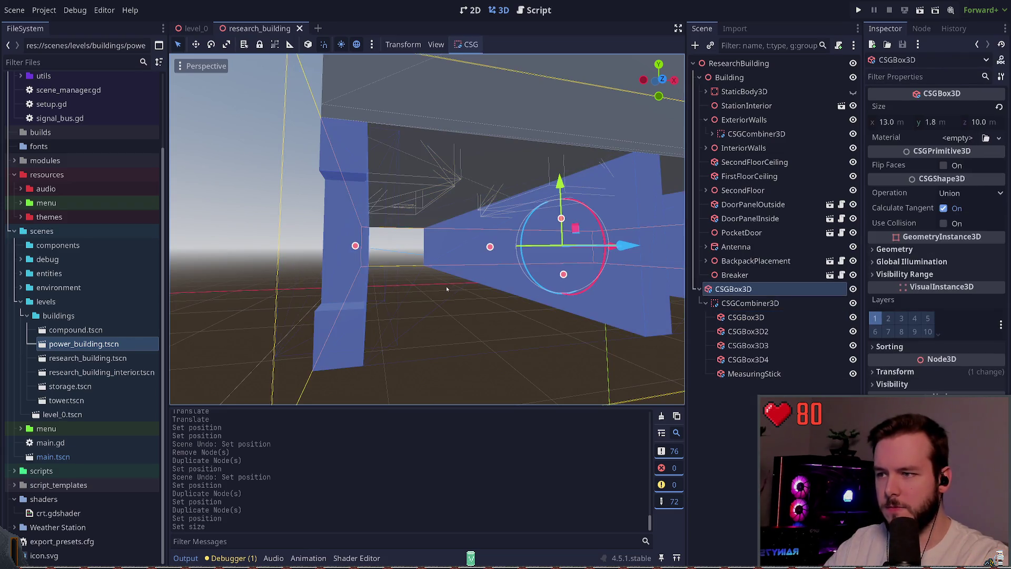
pyautogui.moveTo(629, 245)
pyautogui.mouseDown()
pyautogui.moveTo(648, 264)
pyautogui.moveTo(651, 246)
pyautogui.mouseUp()
pyautogui.hotkey('ctrl', 'z')
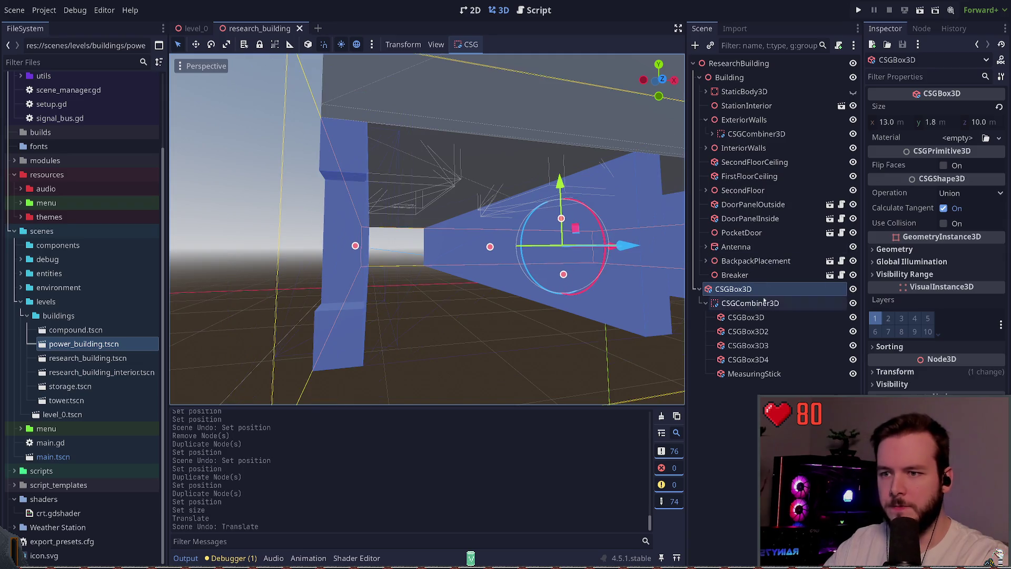
pyautogui.click(746, 317)
pyautogui.moveTo(476, 246)
pyautogui.mouseDown()
pyautogui.moveTo(492, 246)
pyautogui.moveTo(479, 248)
pyautogui.mouseUp()
# Commit the wall segment's Position x at −4.68 and save the research_building scene
pyautogui.click(902, 385)
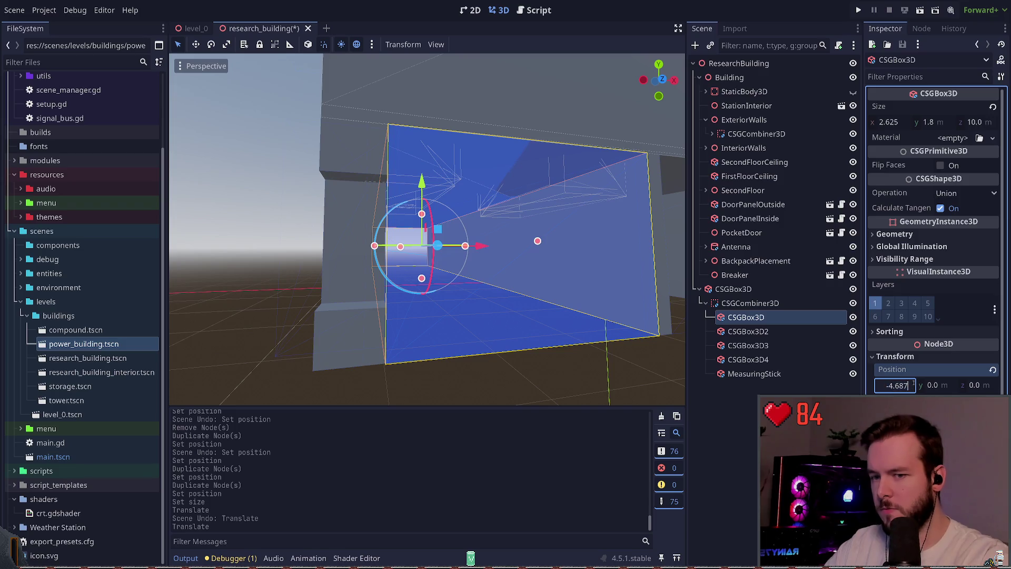
pyautogui.press('Return')
pyautogui.hotkey('ctrl', 's')
pyautogui.press('f')
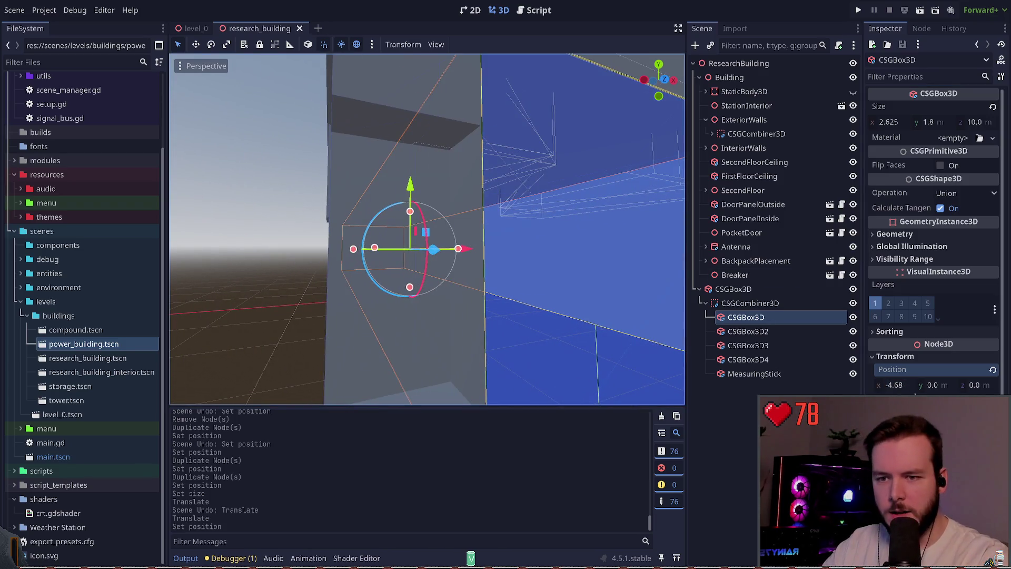
# Try Position x −4.69, revert to −4.68, and inspect the seam beside the pillar
pyautogui.click(906, 385)
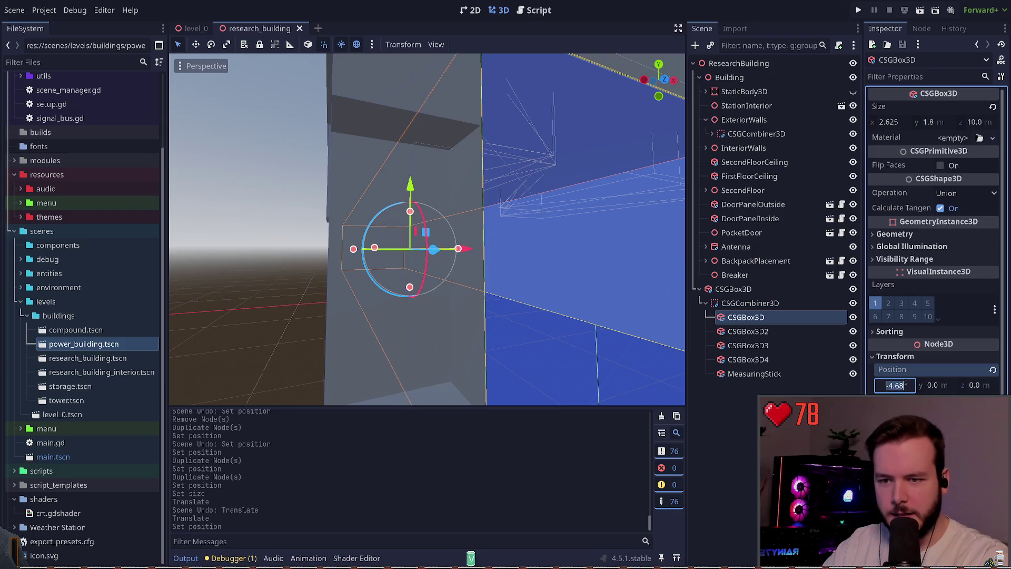
pyautogui.write('-4.69')
pyautogui.press('Return')
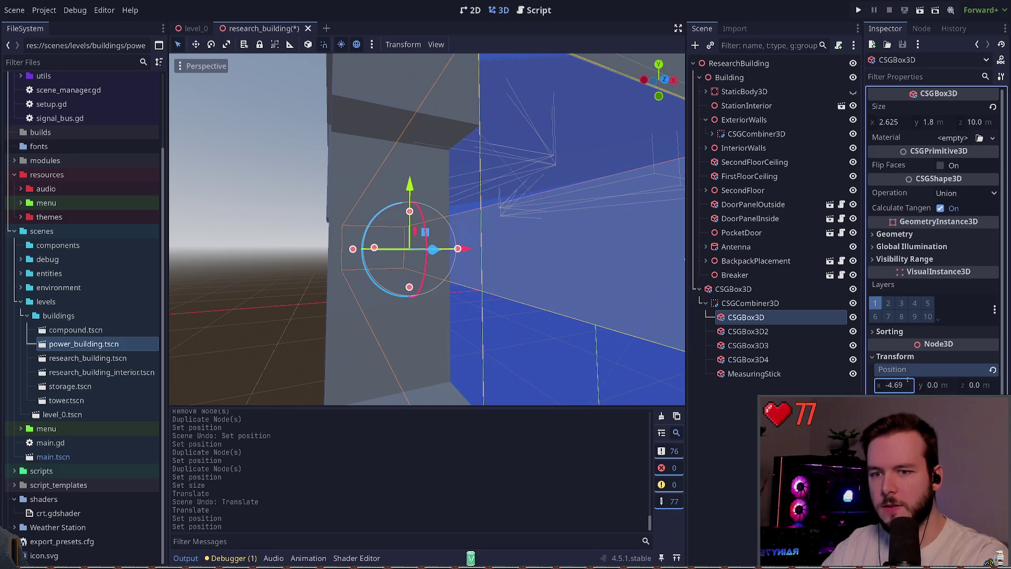
pyautogui.hotkey('ctrl', 'z')
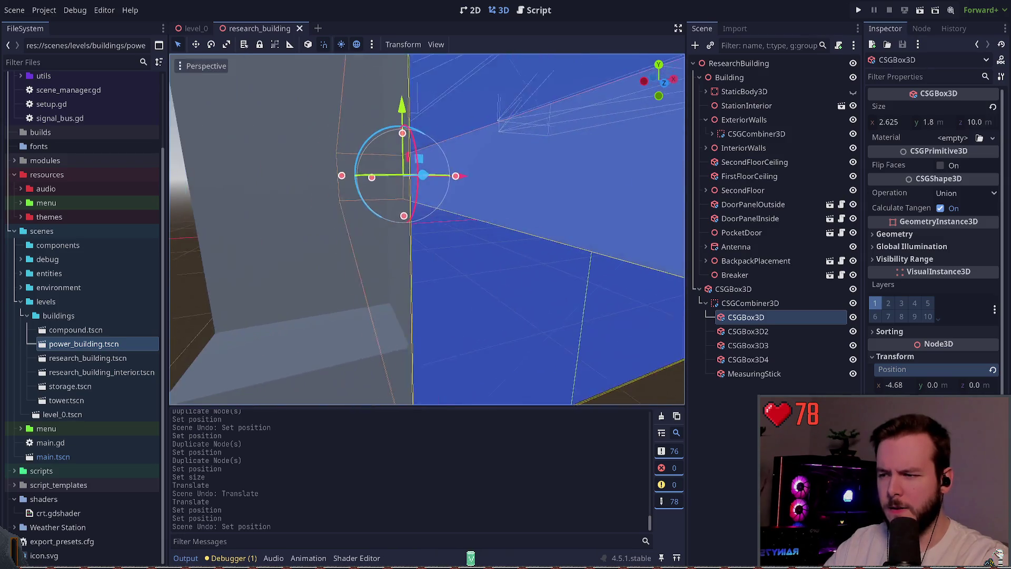
pyautogui.click(520, 178)
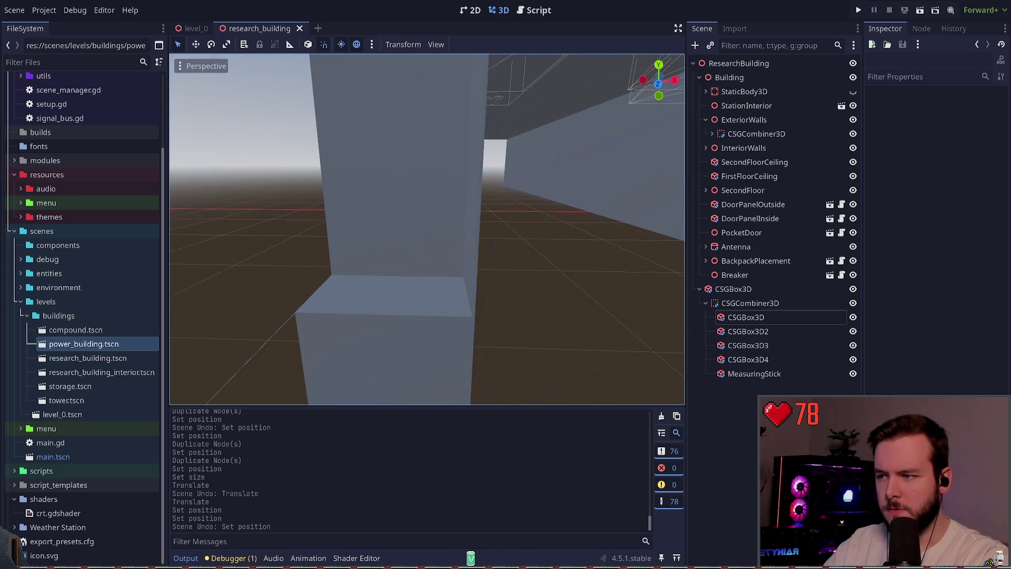
pyautogui.click(493, 342)
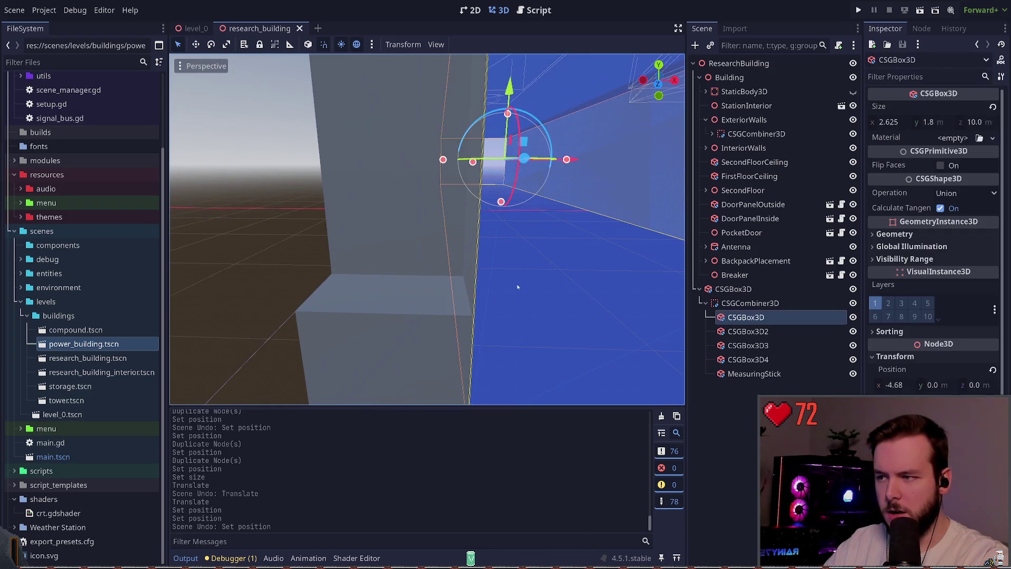
pyautogui.click(366, 272)
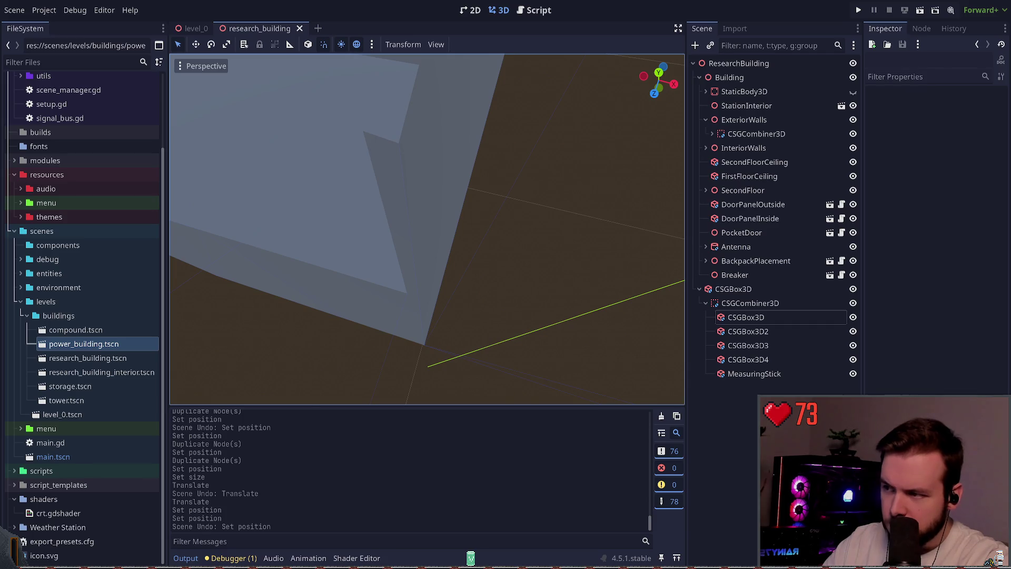
pyautogui.click(659, 72)
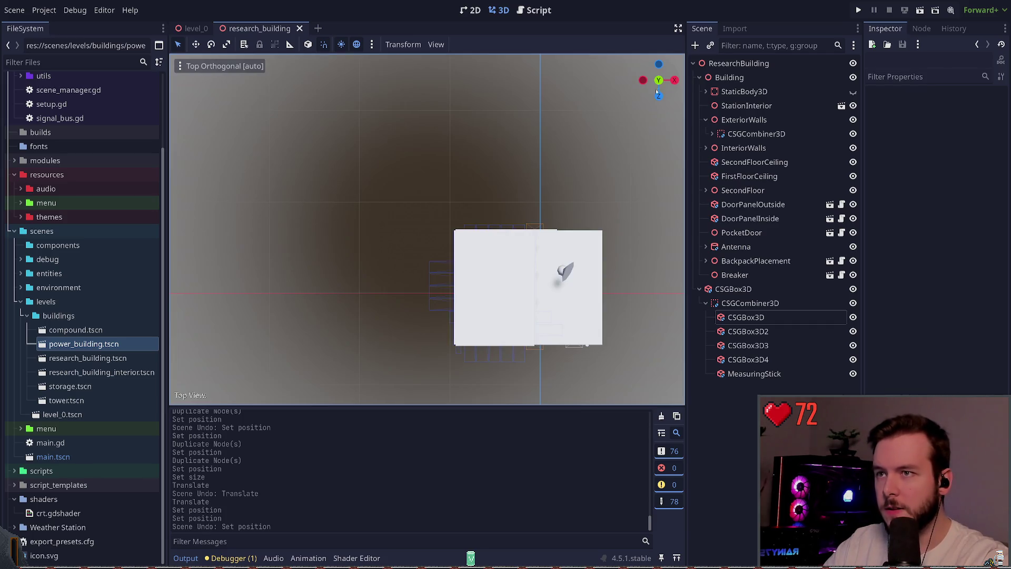
pyautogui.click(659, 96)
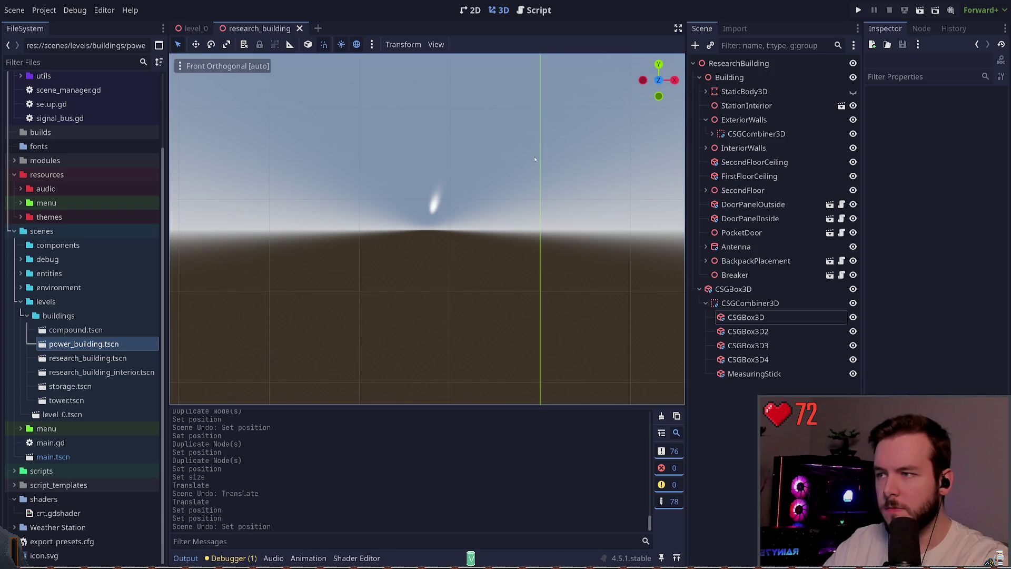
pyautogui.scroll(-3, 525, 174)
pyautogui.moveTo(659, 80); pyautogui.dragTo(647, 87)
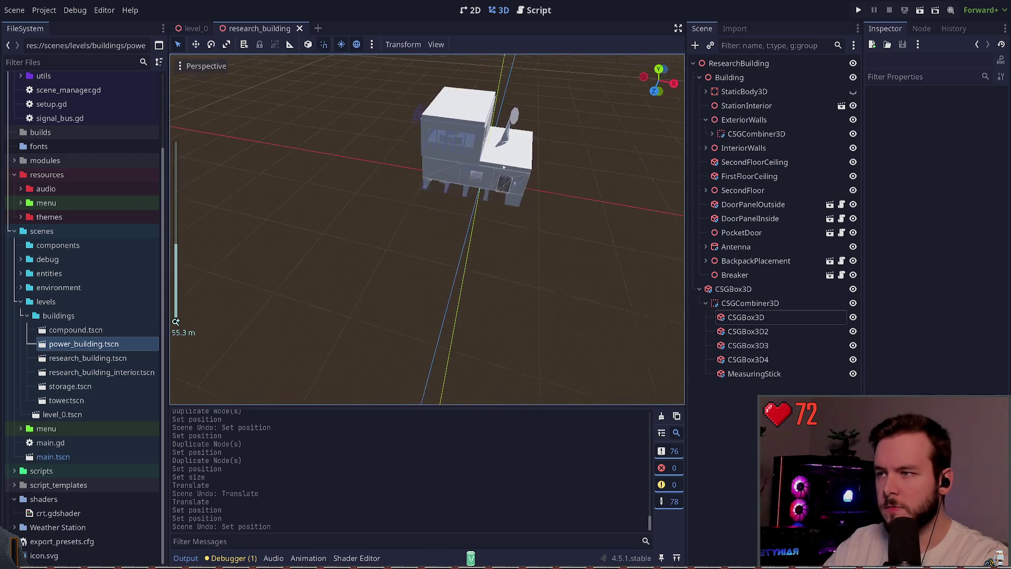
pyautogui.click(659, 80)
pyautogui.scroll(10, 486, 246)
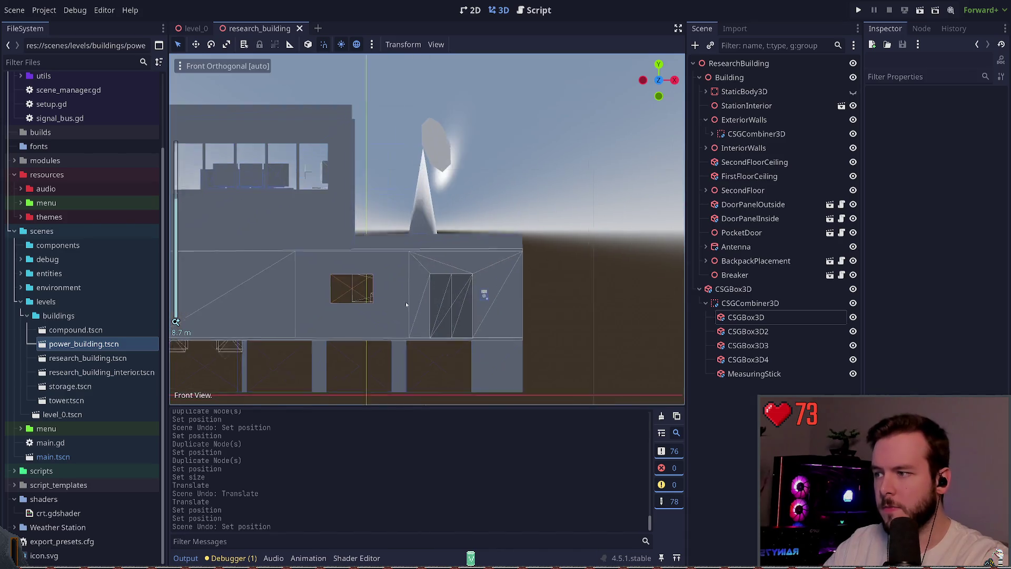
pyautogui.scroll(8, 486, 246)
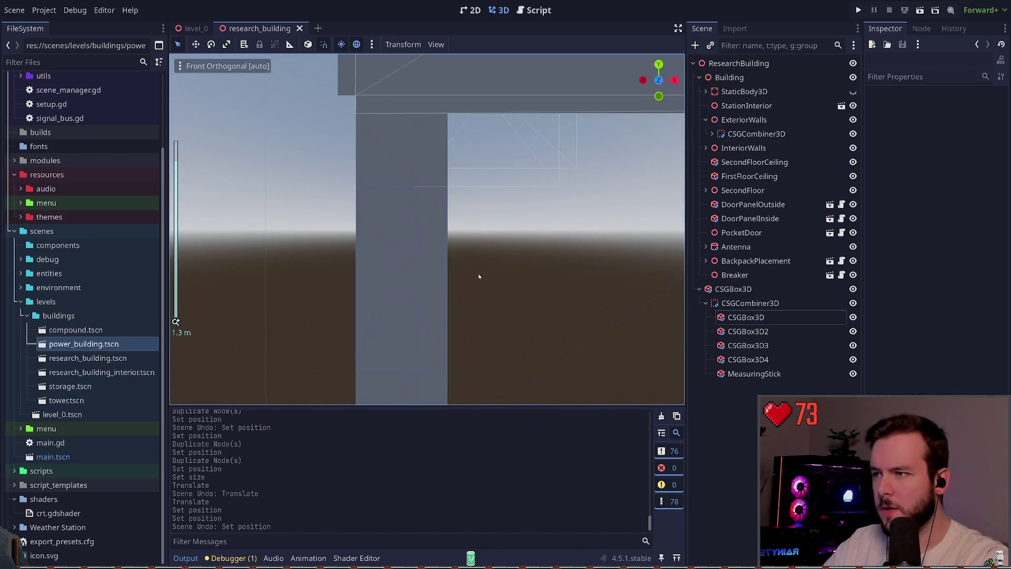
pyautogui.scroll(5, 488, 261)
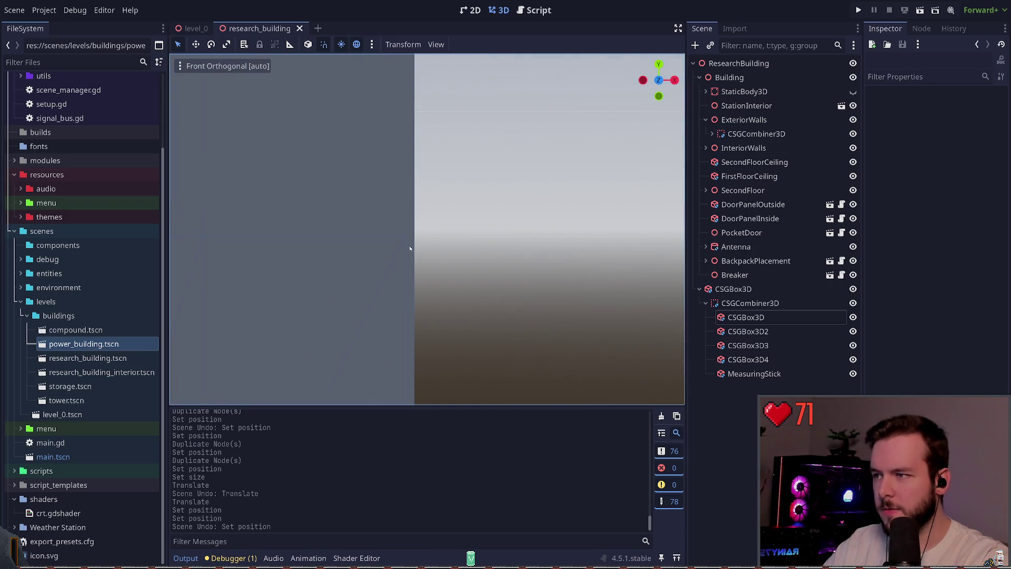
pyautogui.scroll(-3, 409, 255)
pyautogui.scroll(-3, 410, 255)
pyautogui.moveTo(444, 255)
pyautogui.mouseDown()
pyautogui.moveTo(586, 175)
pyautogui.moveTo(533, 244)
pyautogui.mouseUp()
pyautogui.scroll(-5, 585, 177)
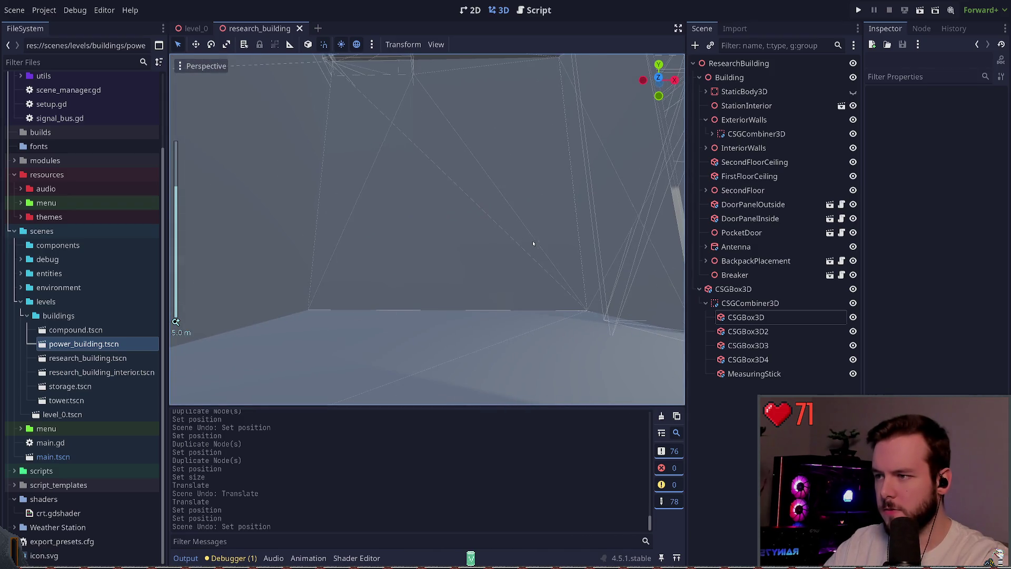
pyautogui.moveTo(534, 300)
pyautogui.mouseDown()
pyautogui.moveTo(501, 348)
pyautogui.moveTo(481, 333)
pyautogui.mouseUp()
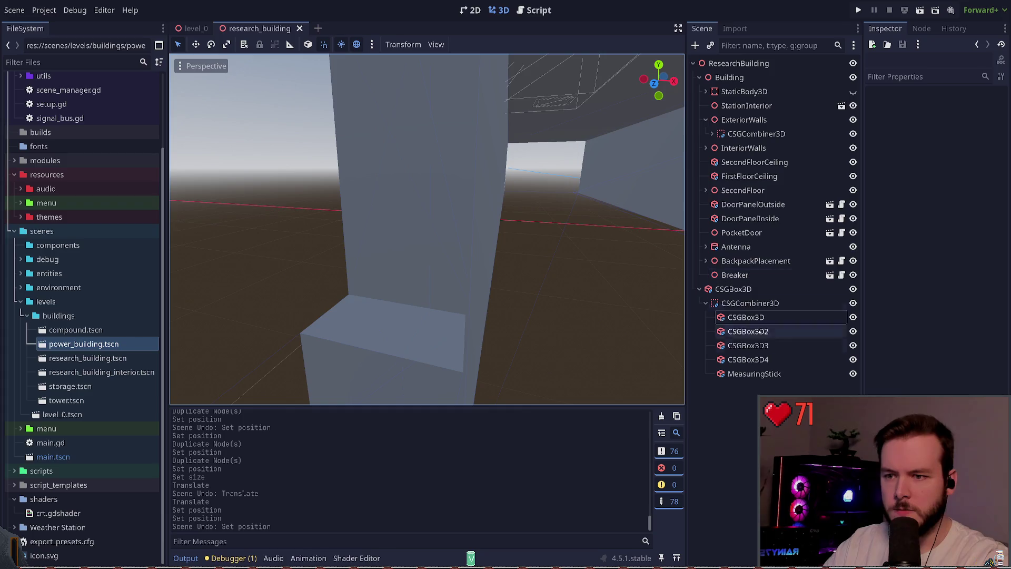
# Make a first adjustment to the first wall segment's x position and save the scene
pyautogui.click(774, 322)
pyautogui.click(908, 386)
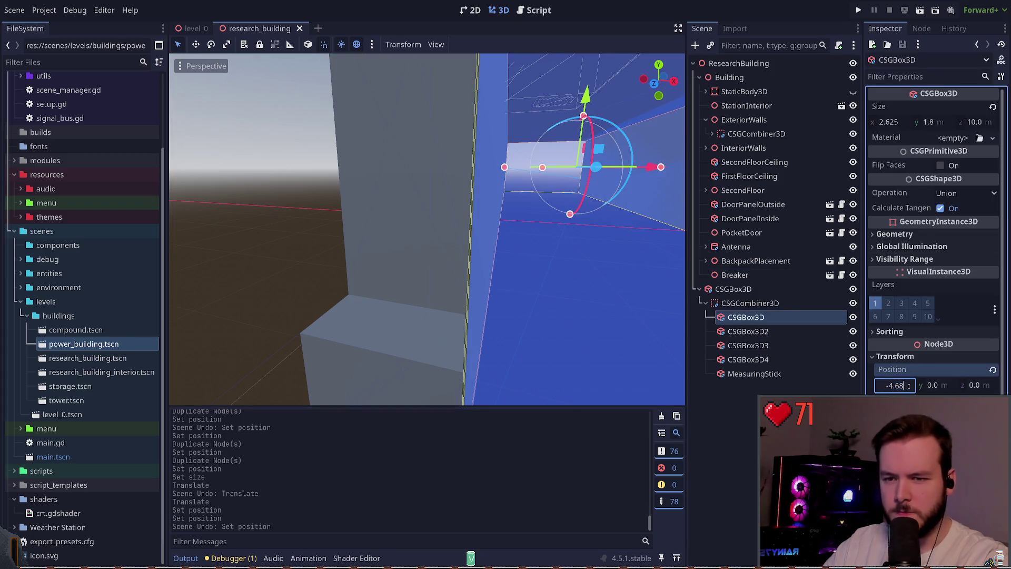
pyautogui.write('5')
pyautogui.press('Return')
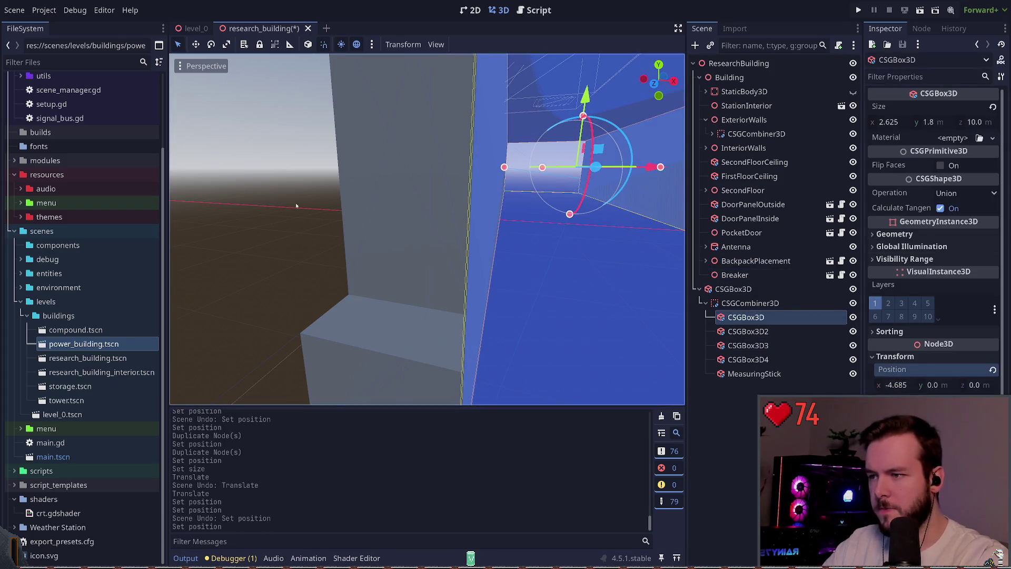
pyautogui.click(542, 276)
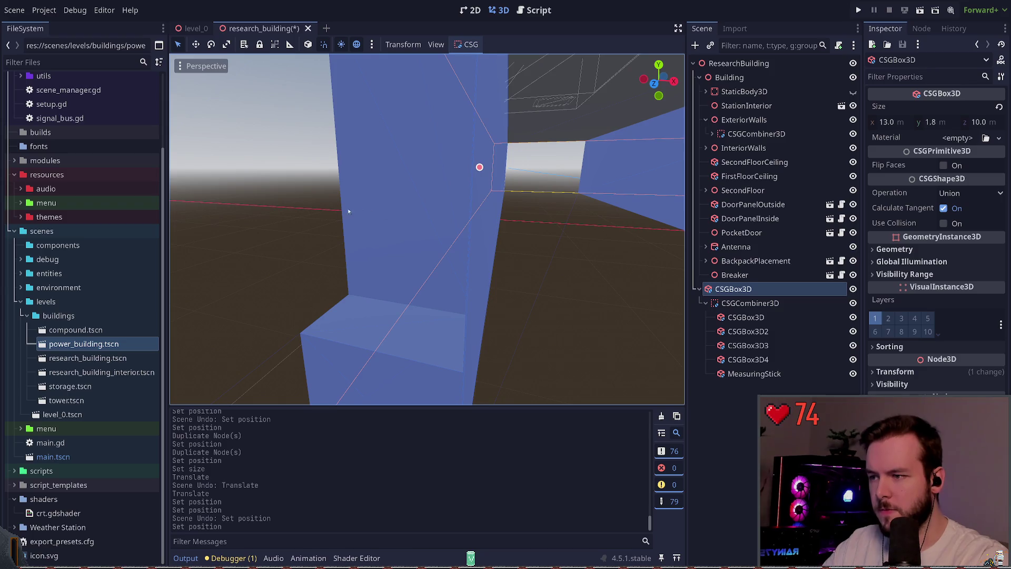
pyautogui.click(750, 303)
pyautogui.click(746, 317)
pyautogui.click(906, 386)
pyautogui.press('Return')
pyautogui.hotkey('ctrl', 's')
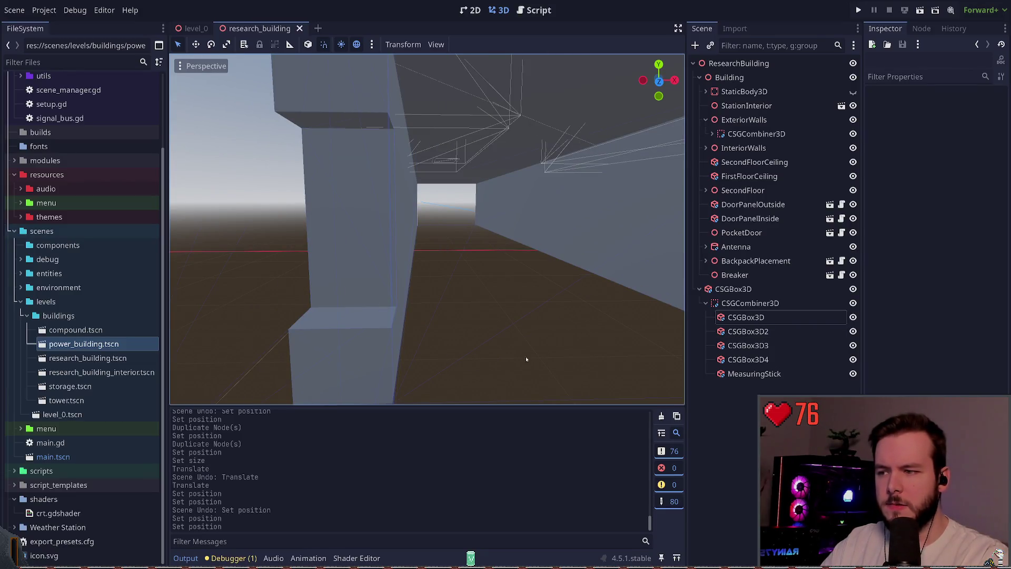
# Switch the MeasuringStick box's CSG operation from union to subtraction and save
pyautogui.click(843, 374)
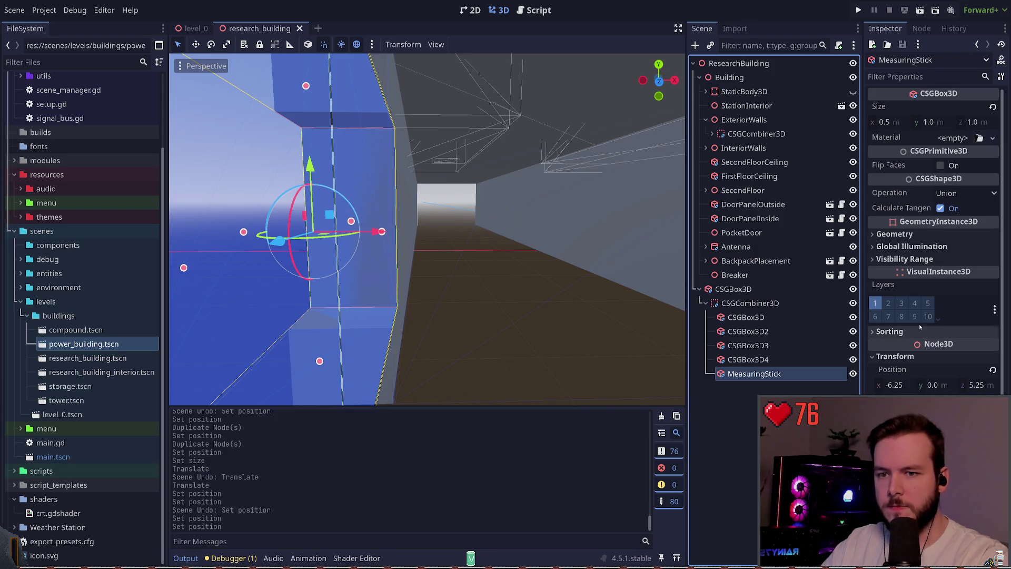
pyautogui.click(959, 195)
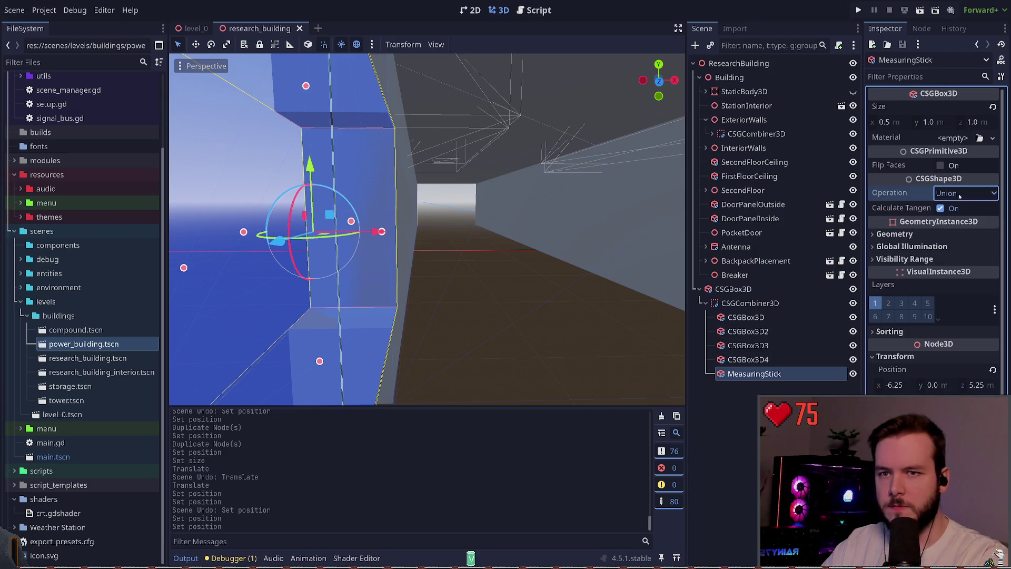
pyautogui.click(965, 236)
pyautogui.click(618, 339)
pyautogui.hotkey('ctrl', 's')
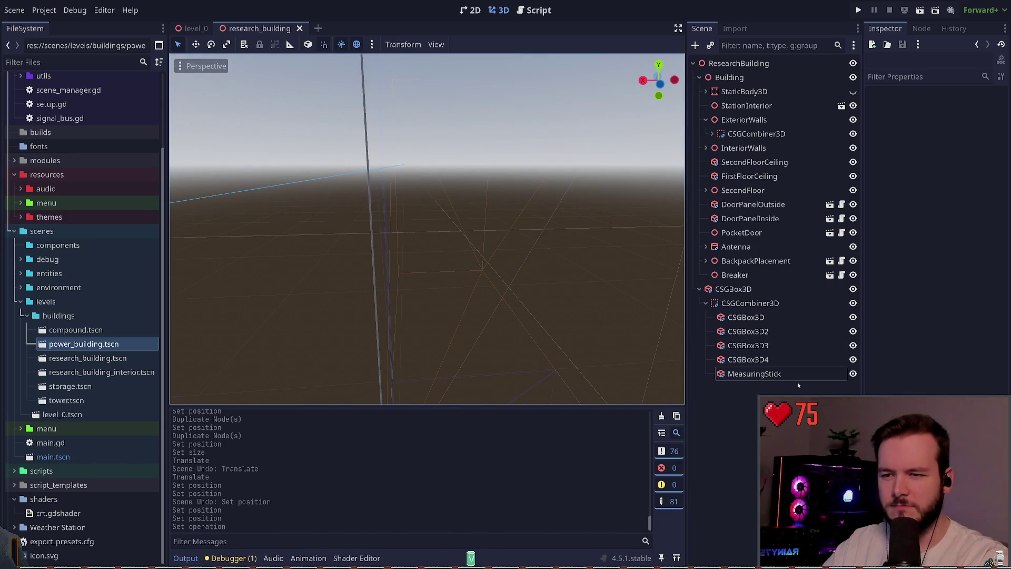
# Try x values -4.7, -4.68 and -4.66 on the first wall box, settling on -4.685
pyautogui.click(754, 373)
pyautogui.click(750, 303)
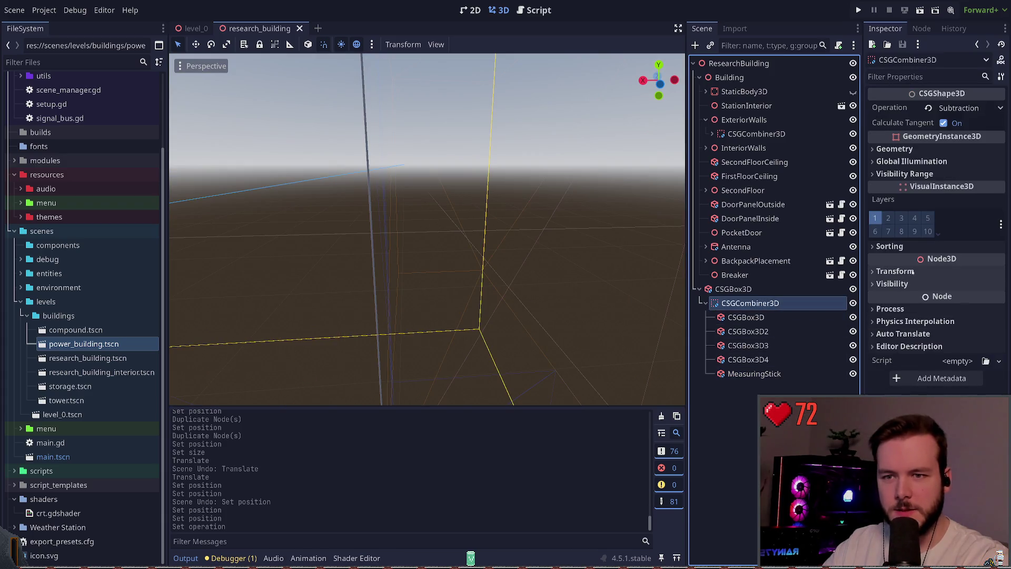
pyautogui.click(793, 315)
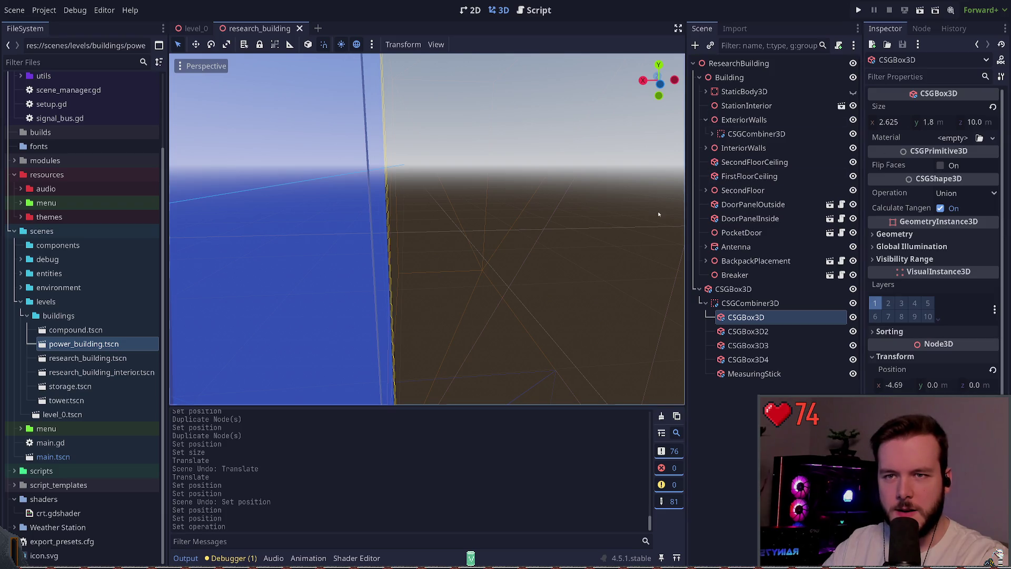
pyautogui.click(906, 386)
pyautogui.write('-4.7')
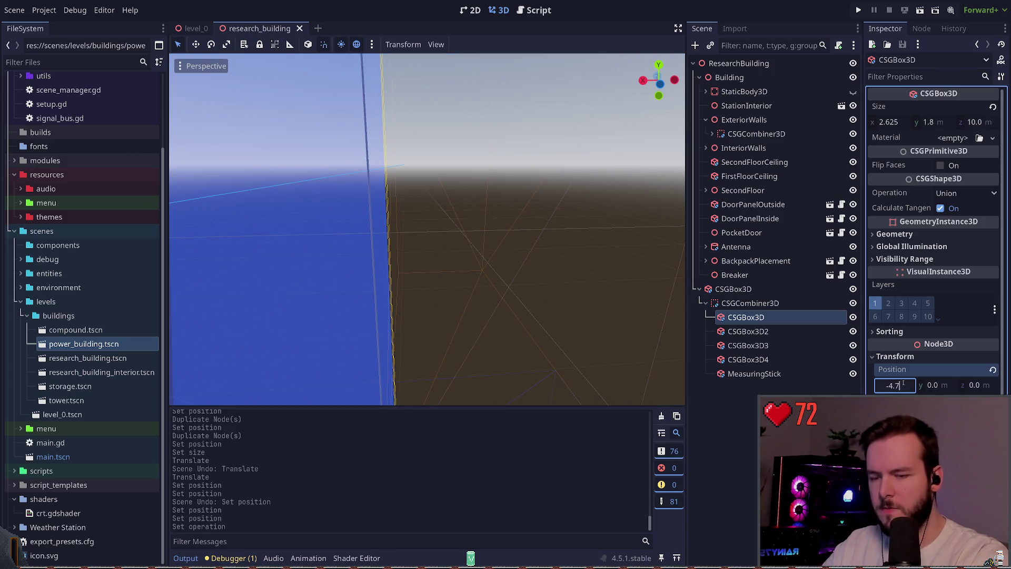
pyautogui.press('Return')
pyautogui.hotkey('ctrl', 'z')
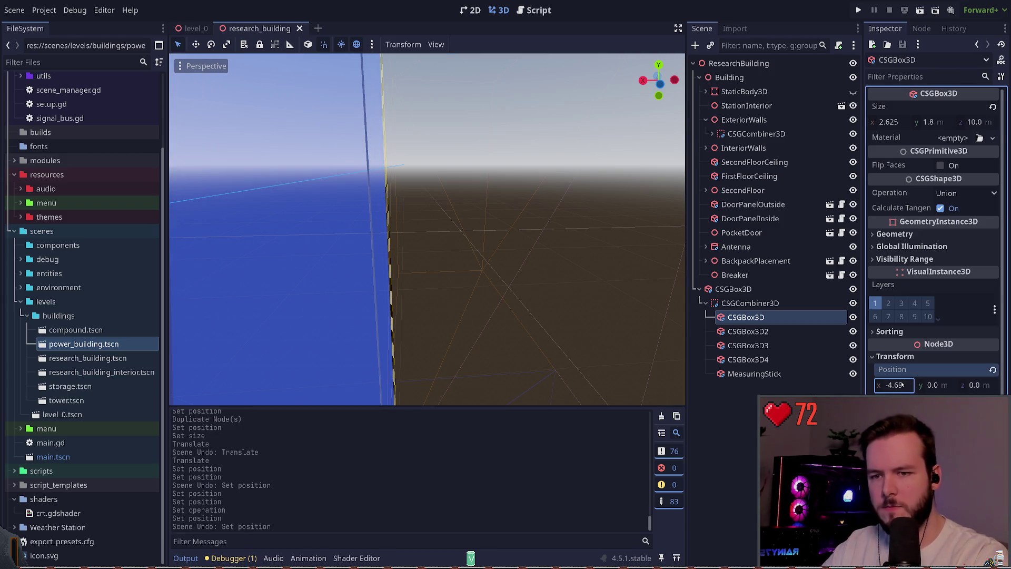
pyautogui.press('Return')
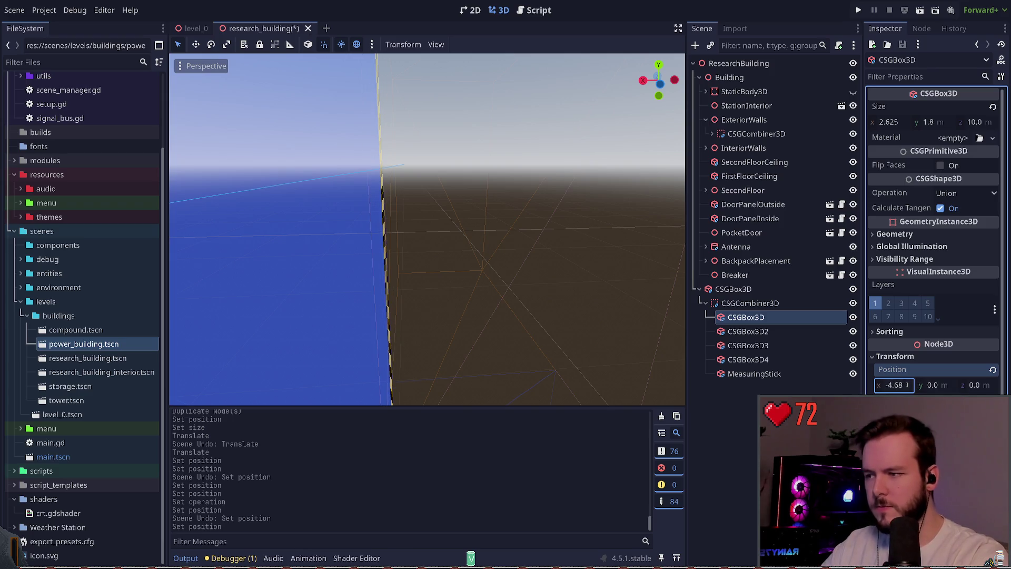
pyautogui.click(904, 386)
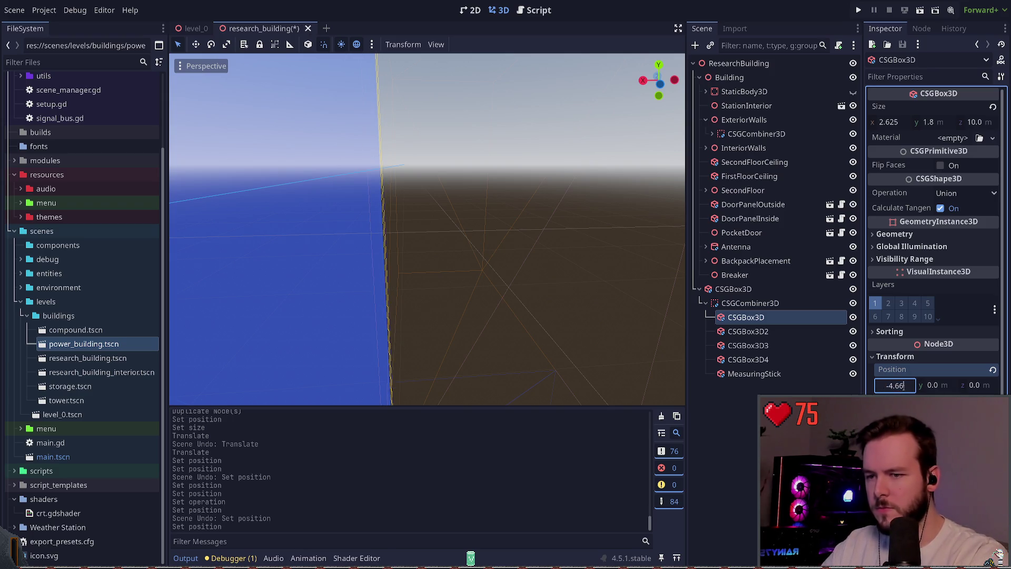
pyautogui.press('Return')
pyautogui.hotkey('ctrl', 'z')
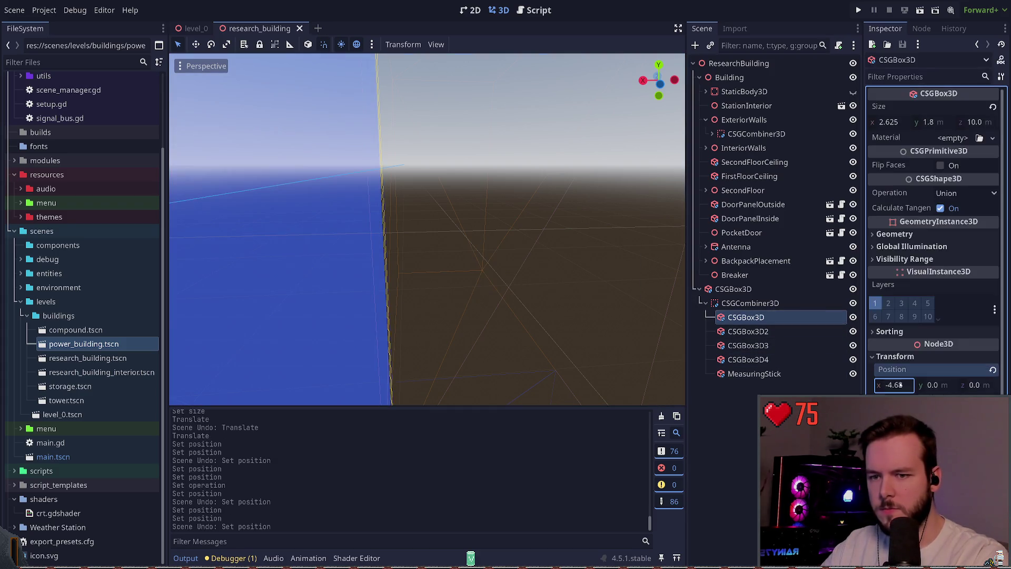
pyautogui.press('Return')
# Save, change the MeasuringStick's CSG operation, and check the wall gaps with it briefly hidden
pyautogui.hotkey('ctrl', 's')
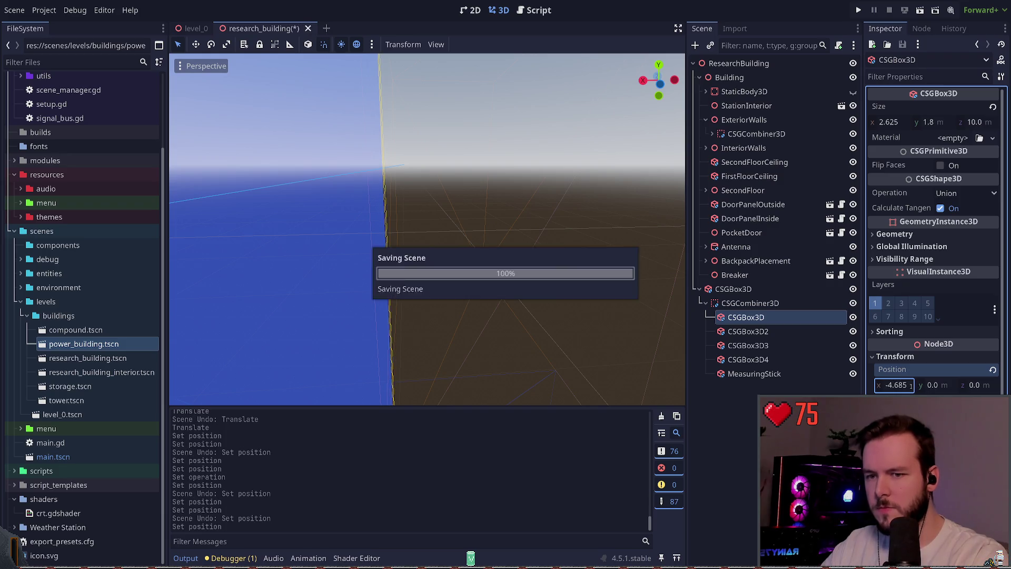
pyautogui.moveTo(587, 328); pyautogui.dragTo(563, 324)
pyautogui.click(754, 374)
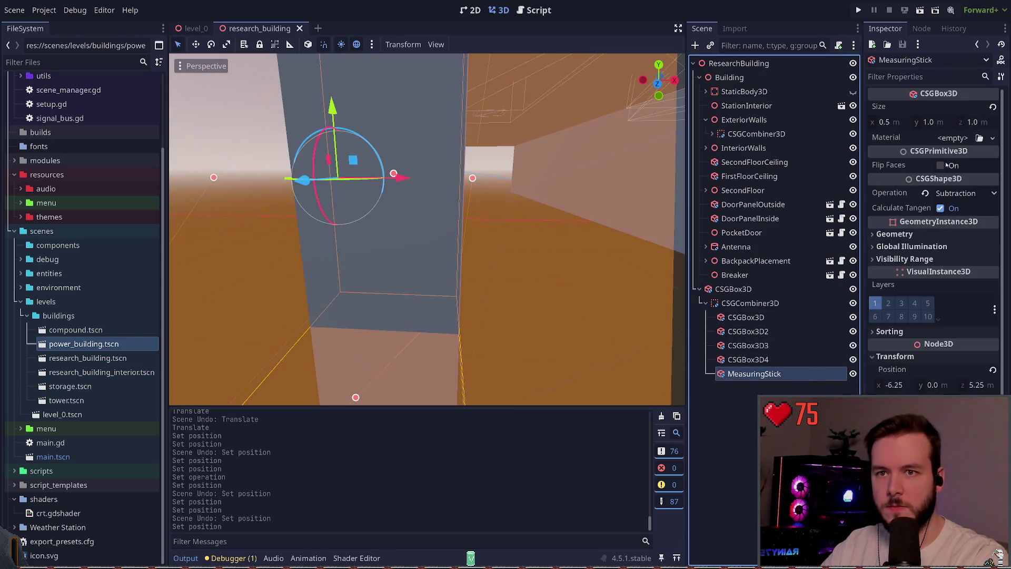
pyautogui.click(958, 192)
pyautogui.click(949, 207)
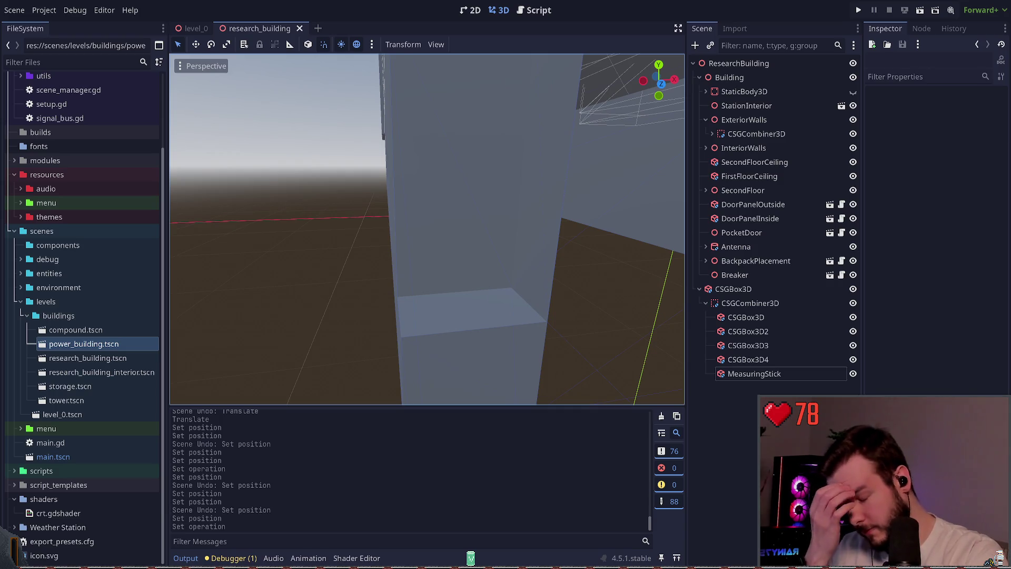
pyautogui.press('s')
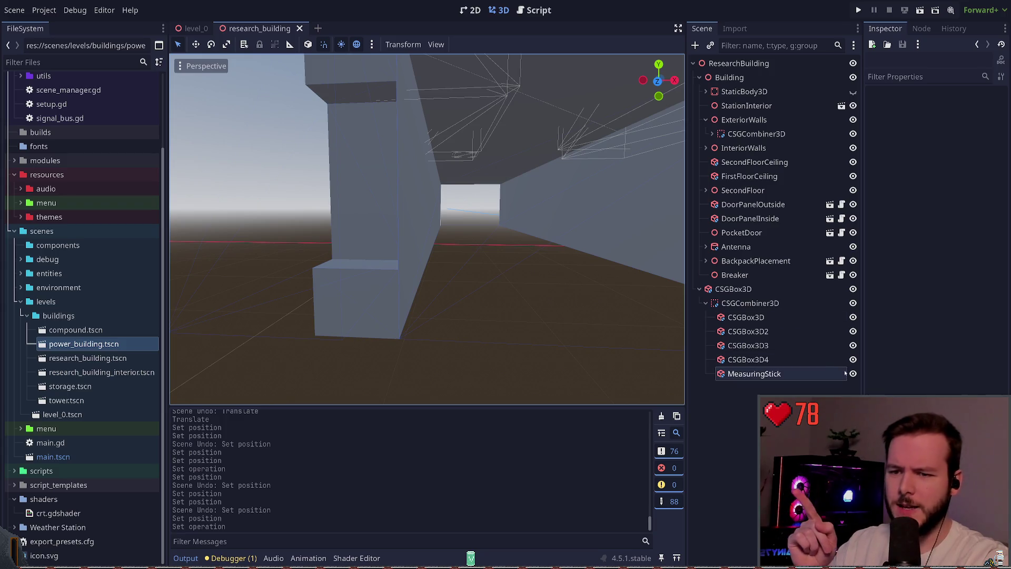
pyautogui.click(853, 374)
pyautogui.click(853, 374)
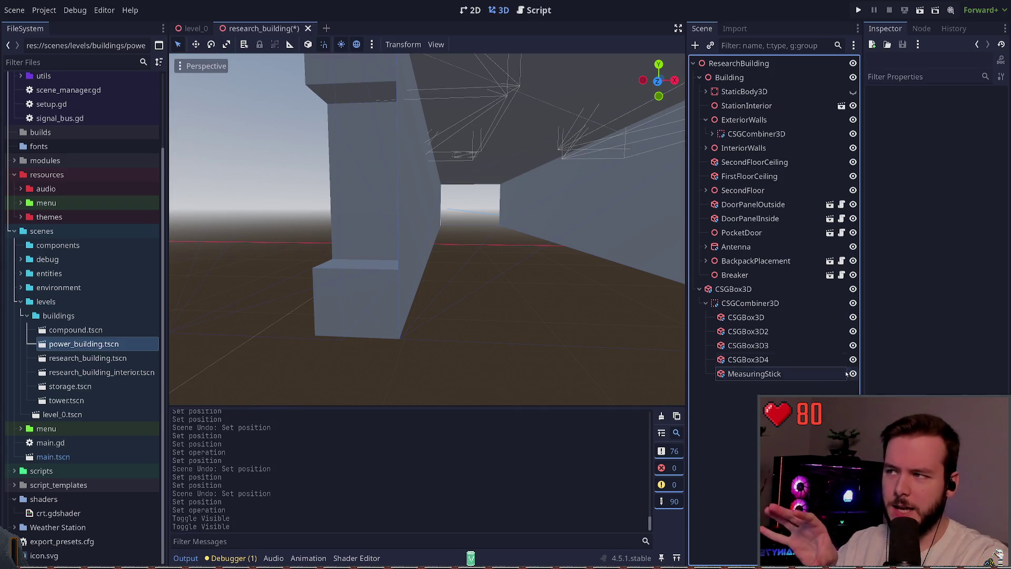
pyautogui.press('w')
pyautogui.press('s')
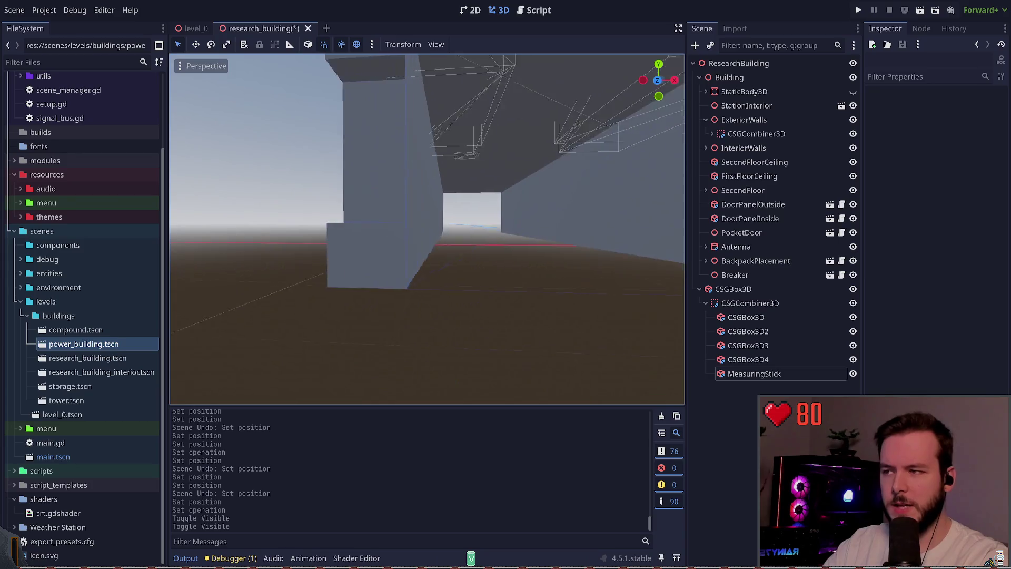
# Delete the extra wall boxes CSGBox3D2 through CSGBox3D4
pyautogui.click(758, 317)
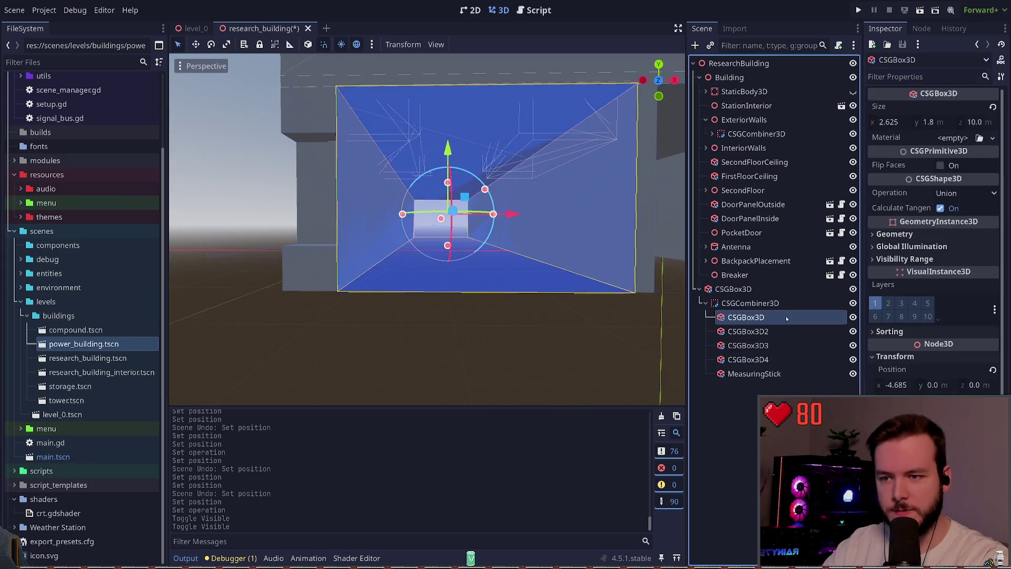
pyautogui.click(769, 332)
pyautogui.keyDown('shift'); pyautogui.click(784, 359); pyautogui.keyUp('shift')
pyautogui.press('Delete')
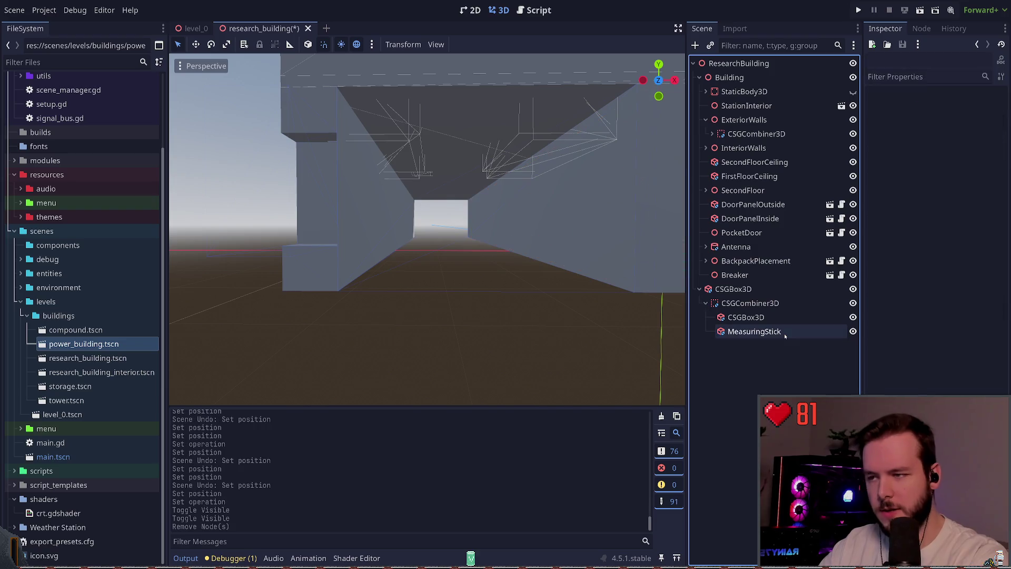
# Duplicate the remaining CSGBox3D wall box as CSGBox3D2 and show its transform
pyautogui.click(746, 317)
pyautogui.hotkey('ctrl', 'd')
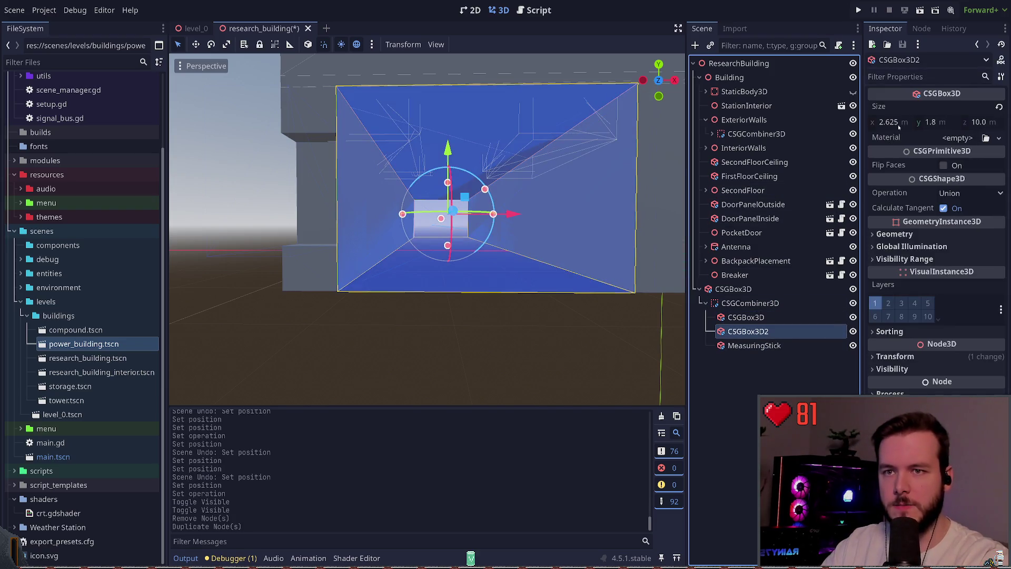
pyautogui.click(895, 356)
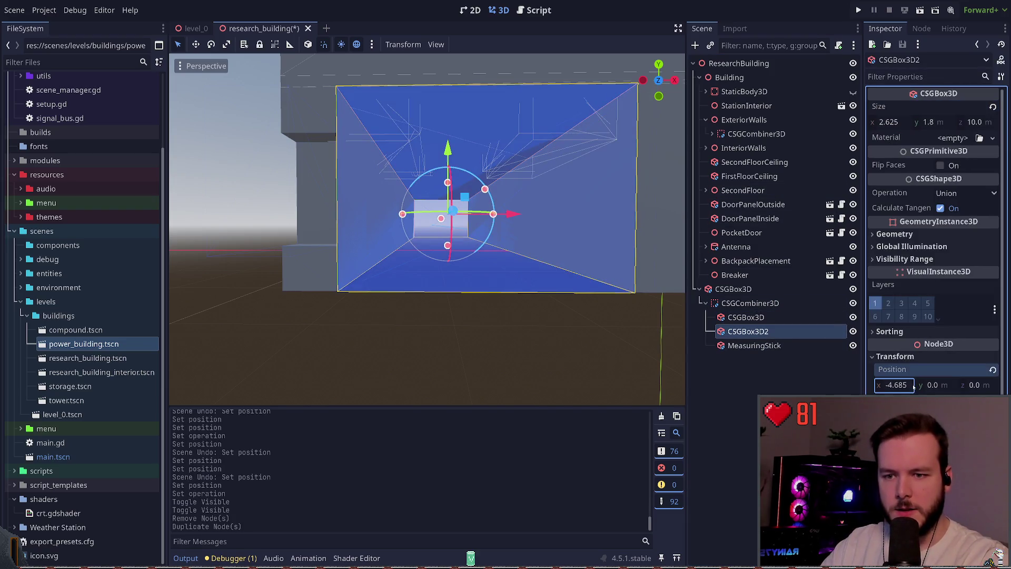
# Move CSGBox3D2 to x -1.56, duplicate it as CSGBox3D3 at x 1.565, and save
pyautogui.click(895, 385)
pyautogui.write('+3.125')
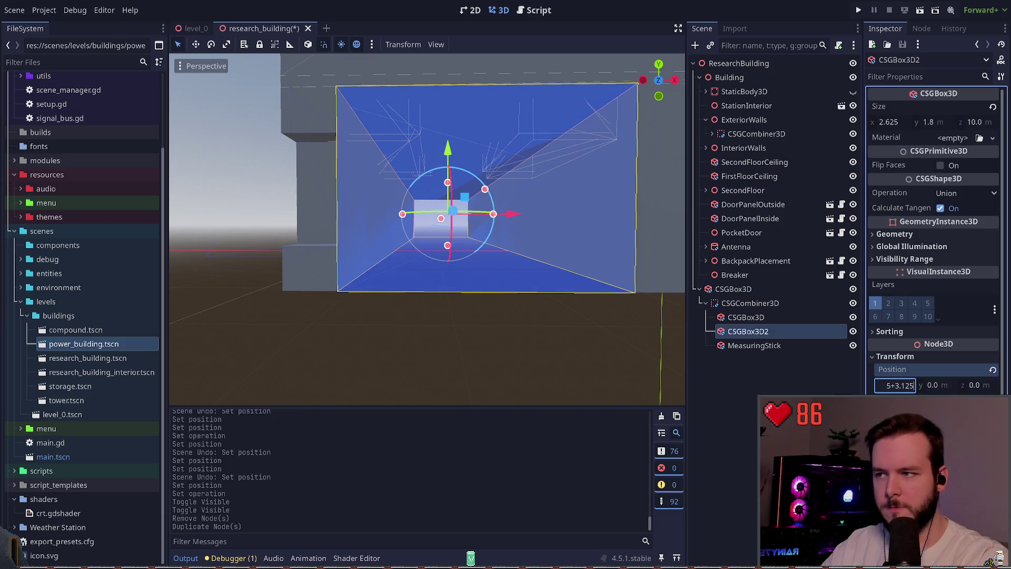
pyautogui.press('Return')
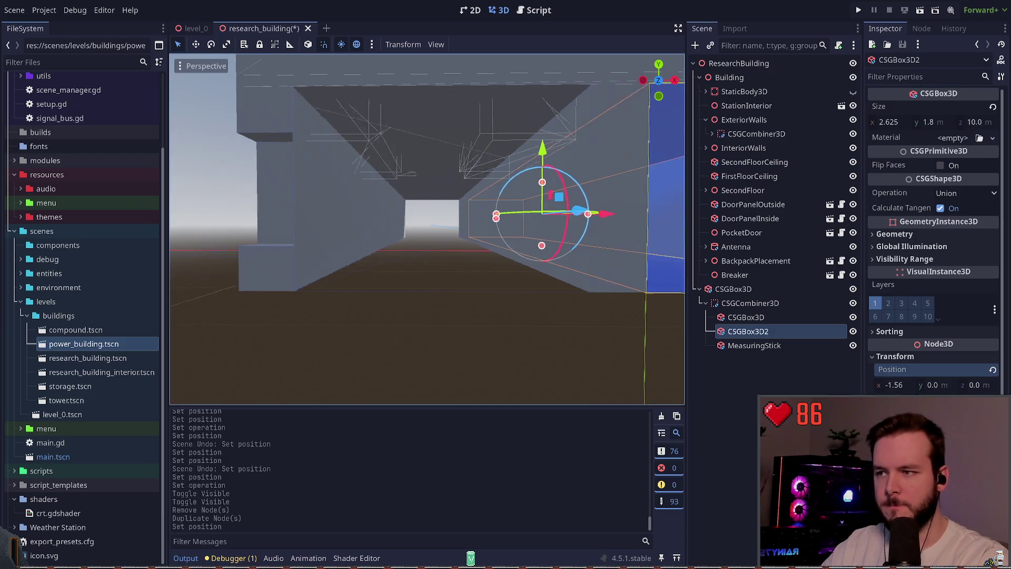
pyautogui.hotkey('ctrl', 'd')
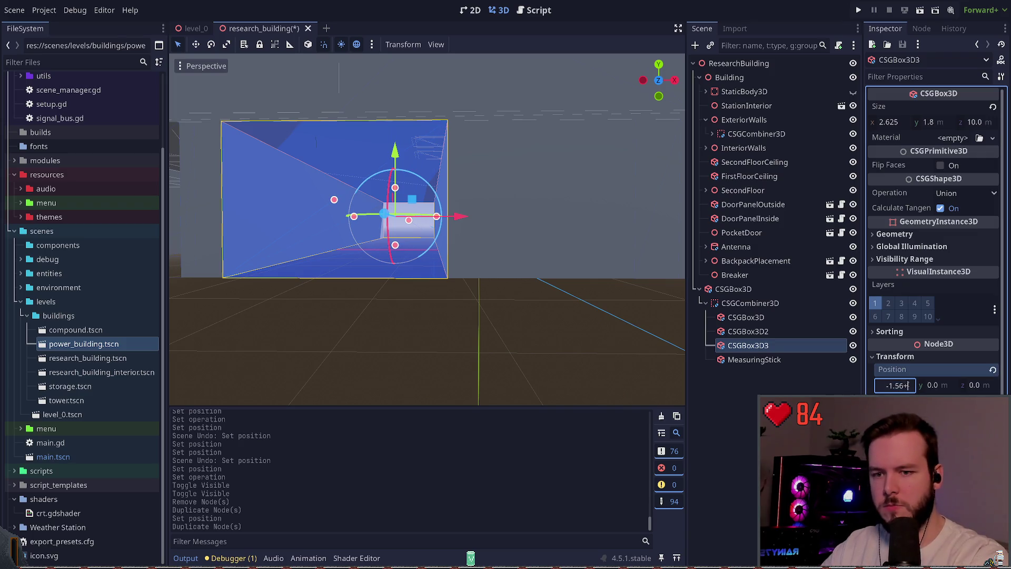
pyautogui.write('3.125')
pyautogui.press('Return')
pyautogui.hotkey('ctrl', 's')
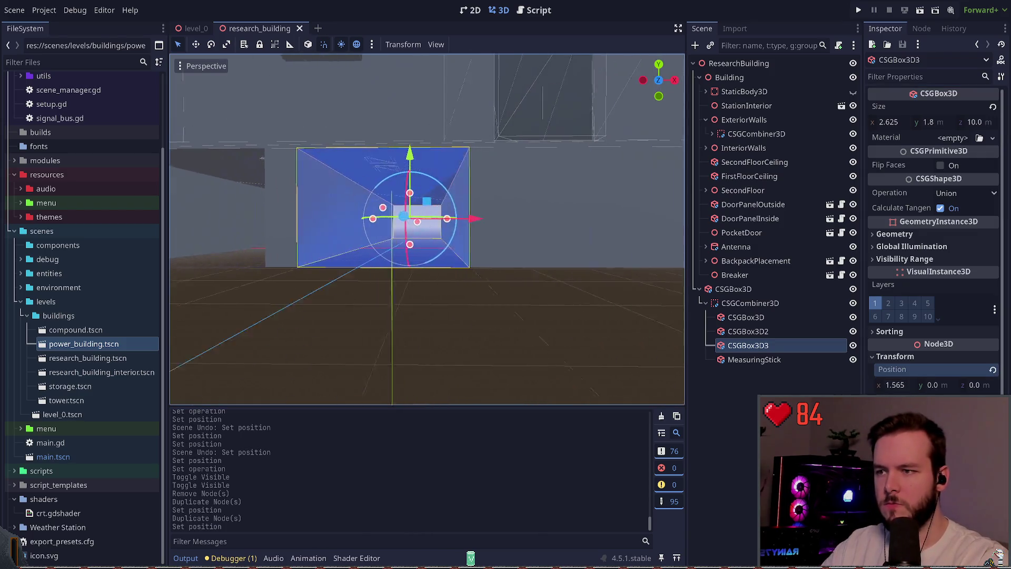
# Add CSGBox3D4 another 3.125 along x, save, and clear the selection
pyautogui.hotkey('ctrl', 'd')
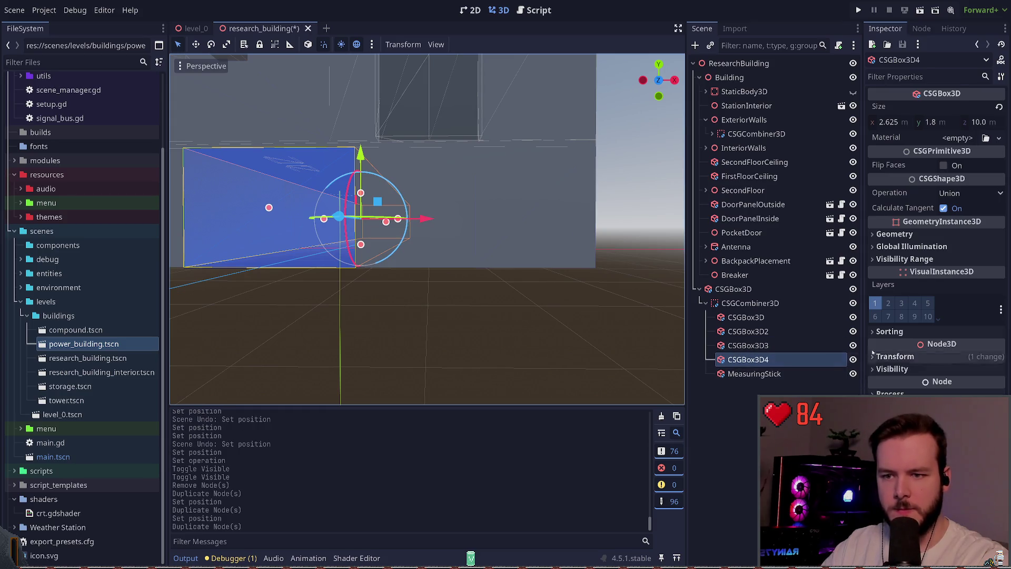
pyautogui.click(896, 385)
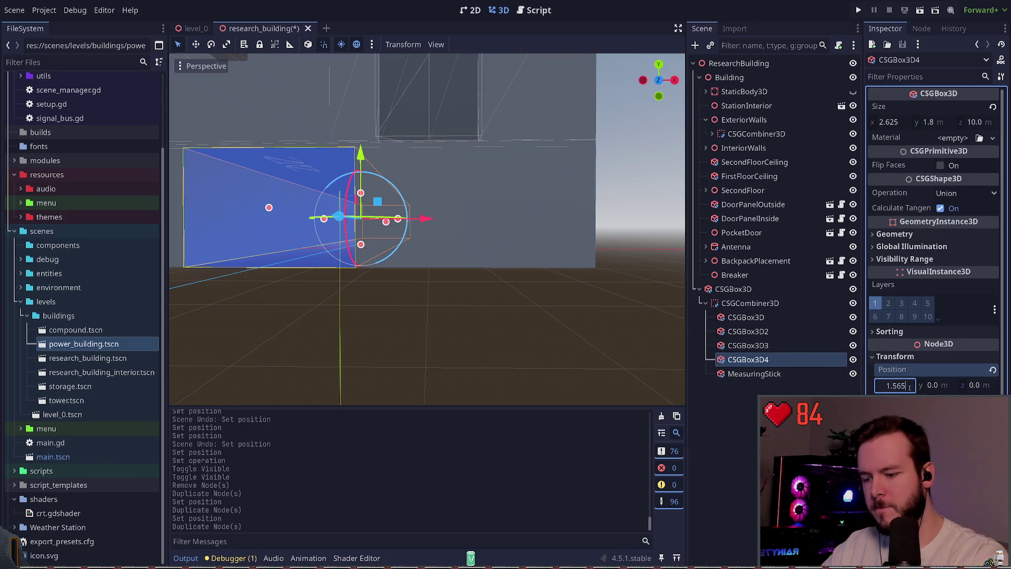
pyautogui.press('Return')
pyautogui.hotkey('ctrl', 's')
pyautogui.click(417, 369)
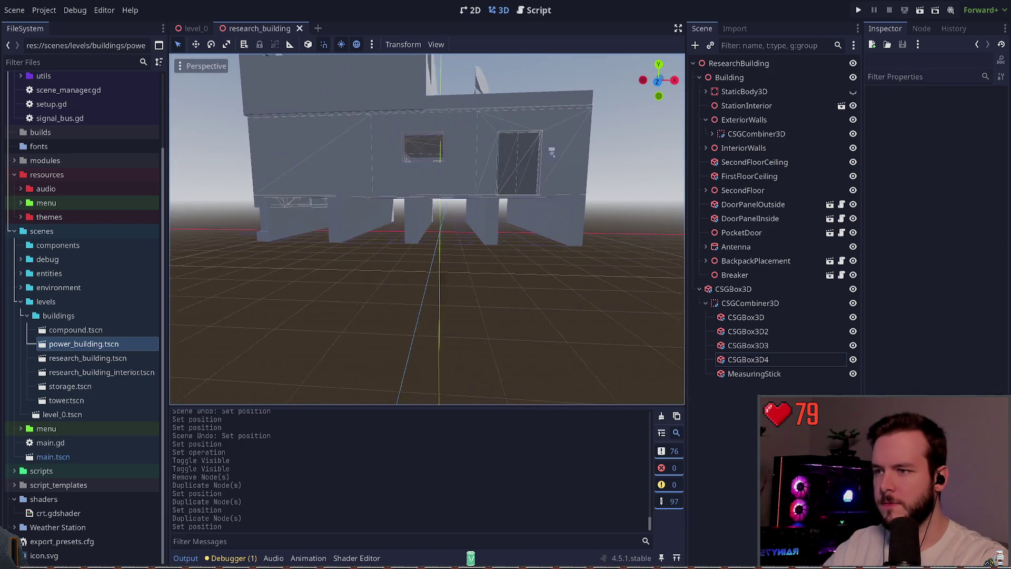
# Hide the MeasuringStick and inspect the wall boxes, combiner and Breaker nodes
pyautogui.hotkey('ctrl', 's')
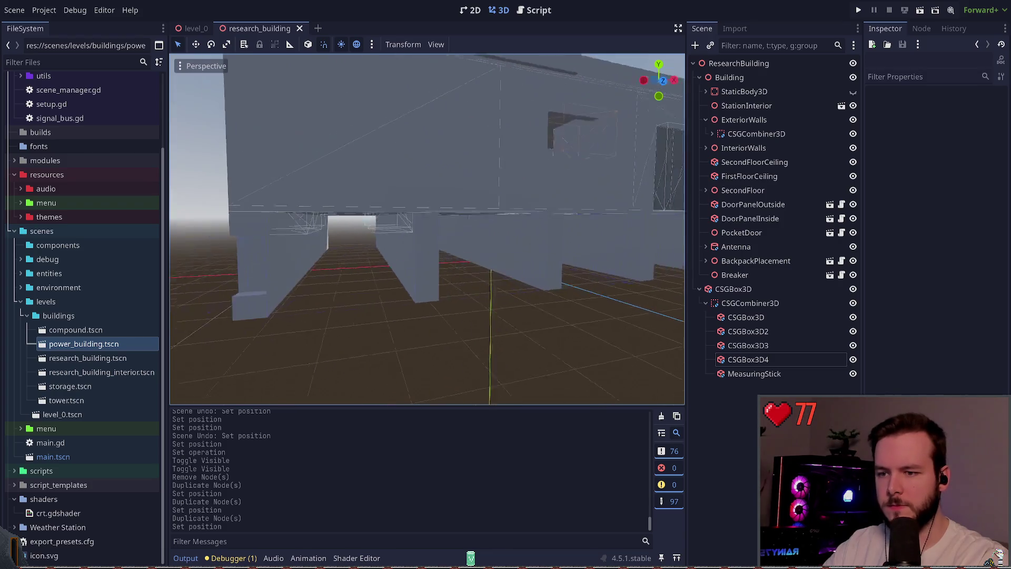
pyautogui.click(754, 373)
pyautogui.click(853, 374)
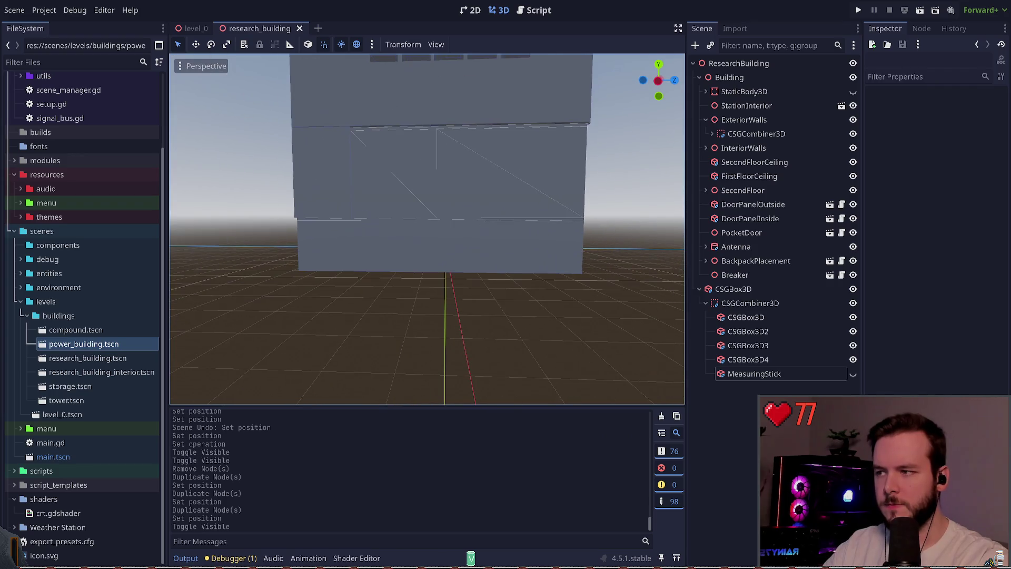
pyautogui.click(424, 259)
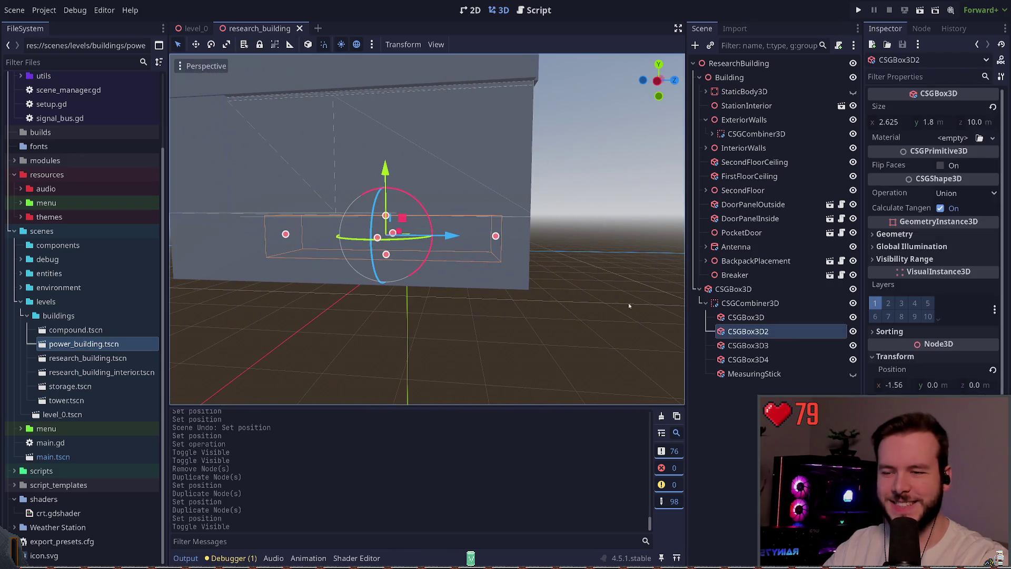
pyautogui.click(761, 305)
pyautogui.click(733, 288)
pyautogui.click(735, 274)
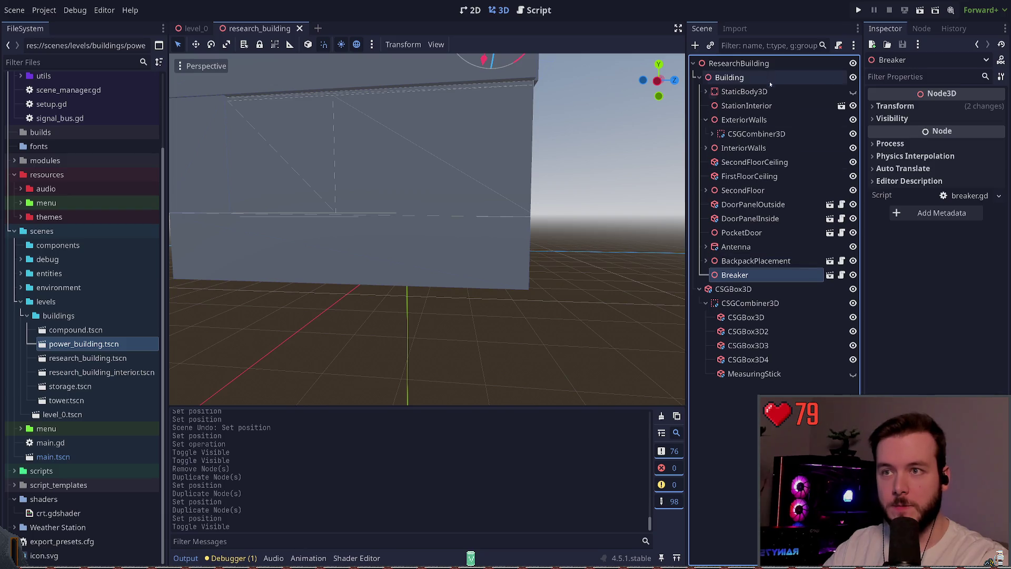
# Open StationInterior, then close the research_building_interior scene and return to research_building
pyautogui.click(842, 105)
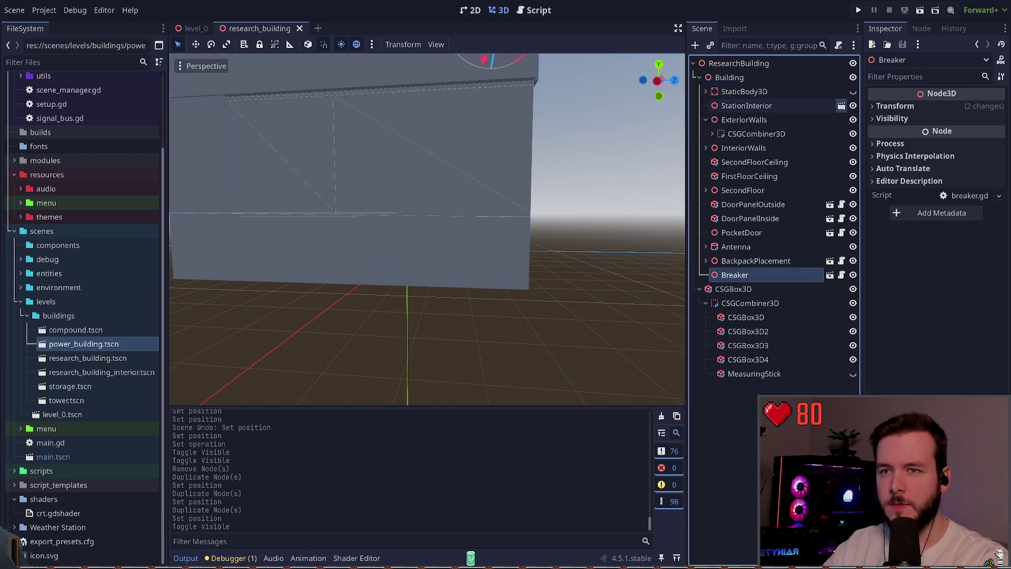
pyautogui.click(778, 79)
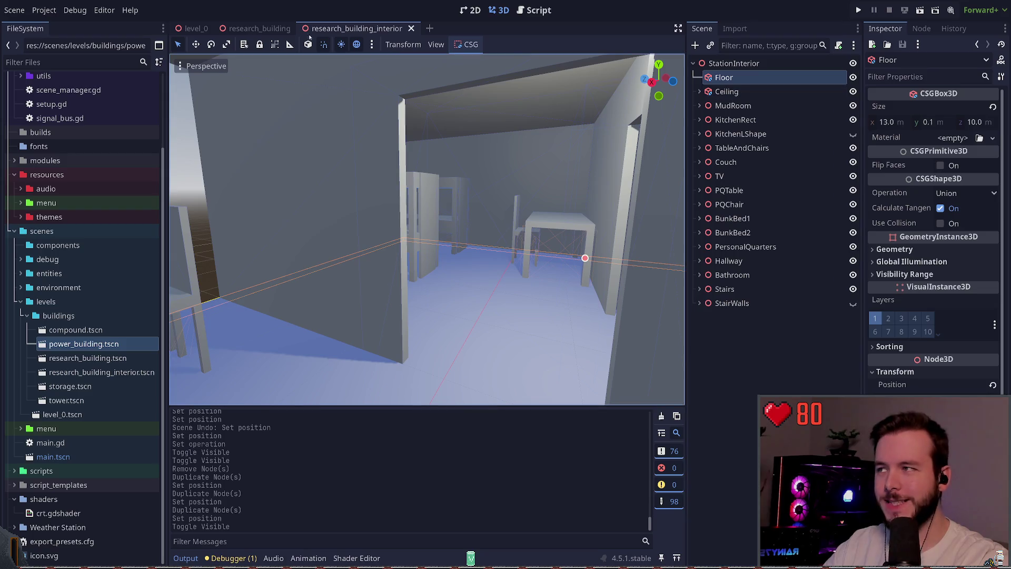
pyautogui.click(412, 28)
pyautogui.press('a')
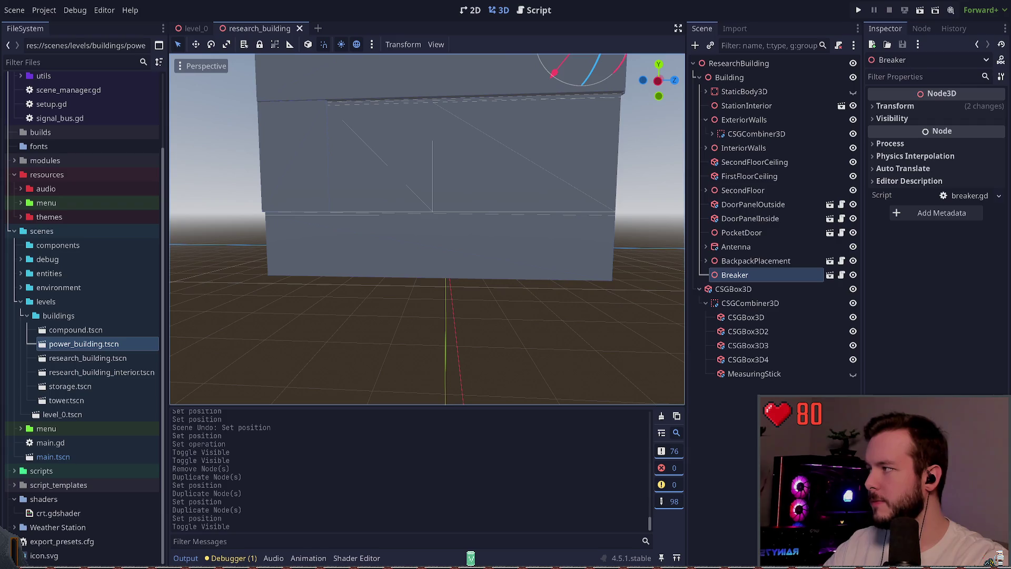
pyautogui.press('d')
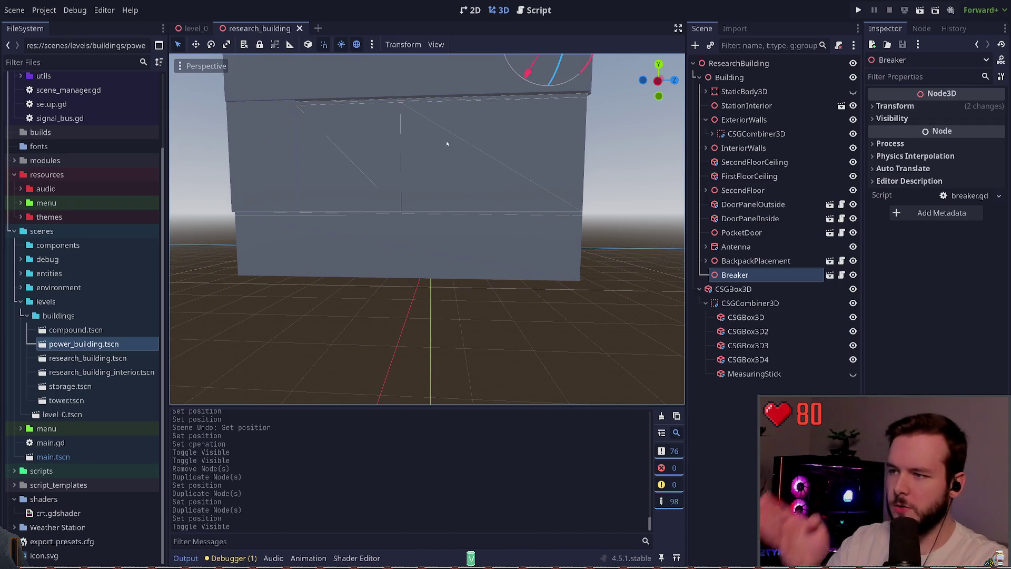
pyautogui.click(190, 30)
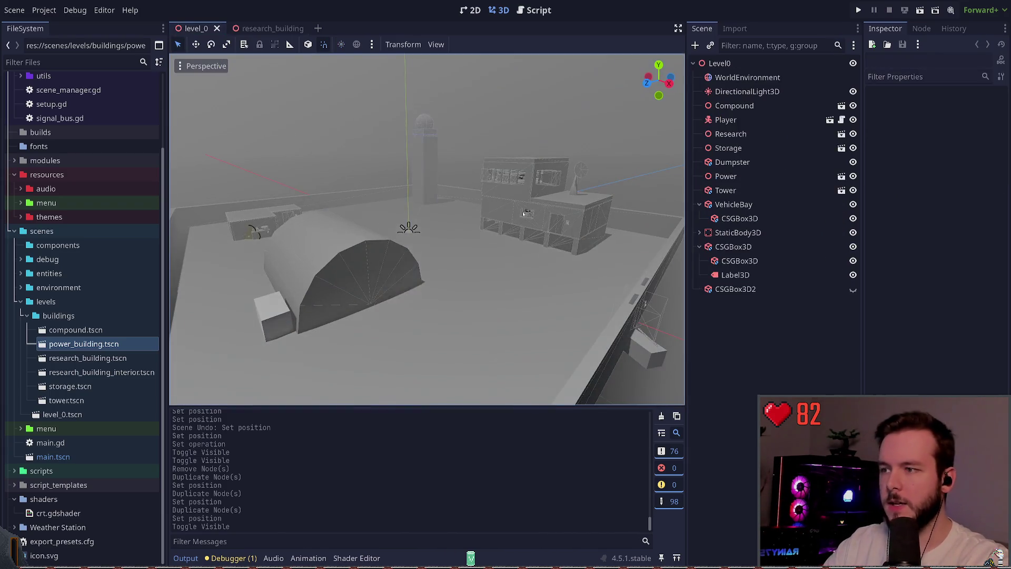
pyautogui.click(253, 28)
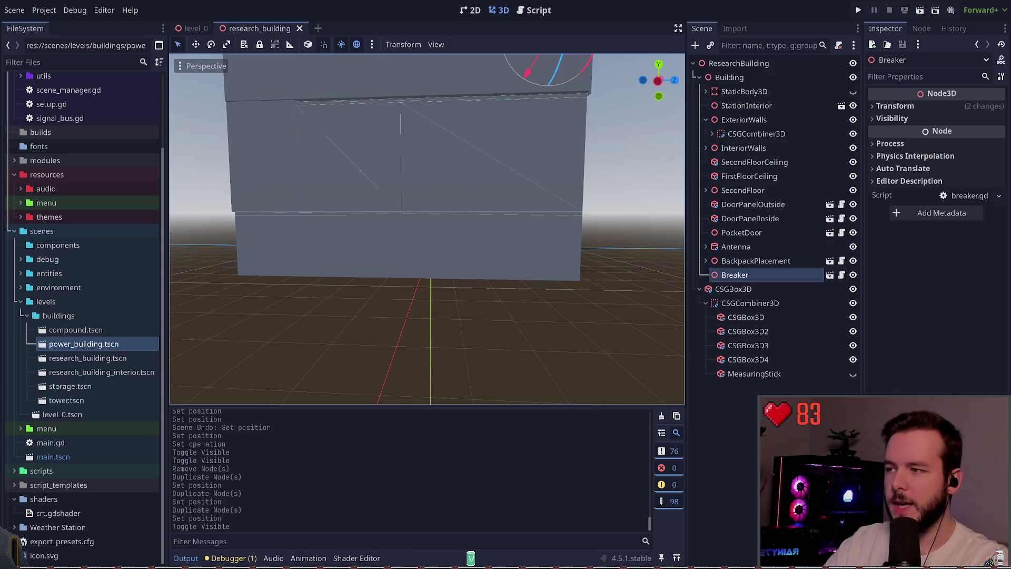
# Fly around the building to inspect the walls, then collapse the CSGCombiner3D
pyautogui.press('s')
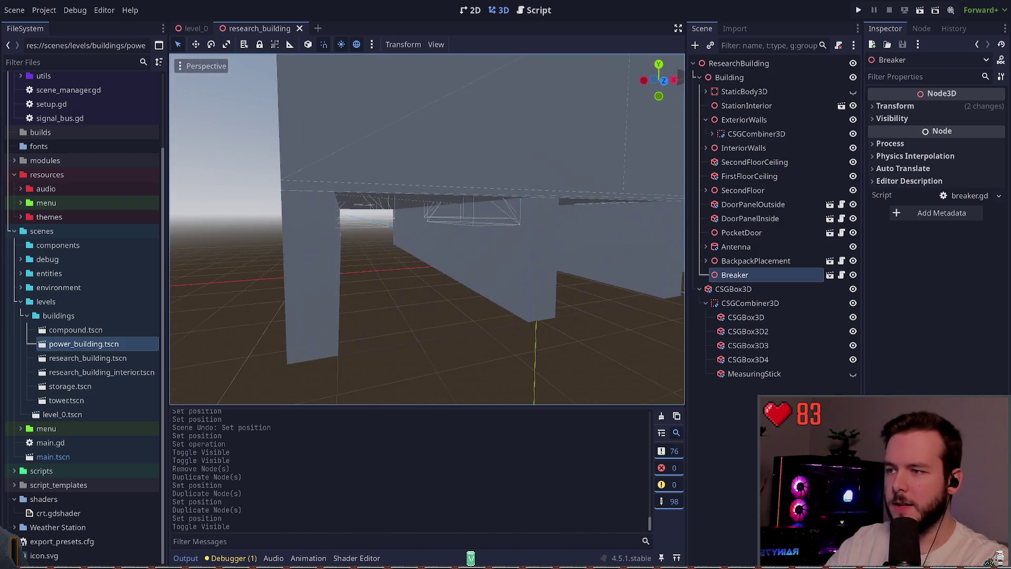
pyautogui.press('w')
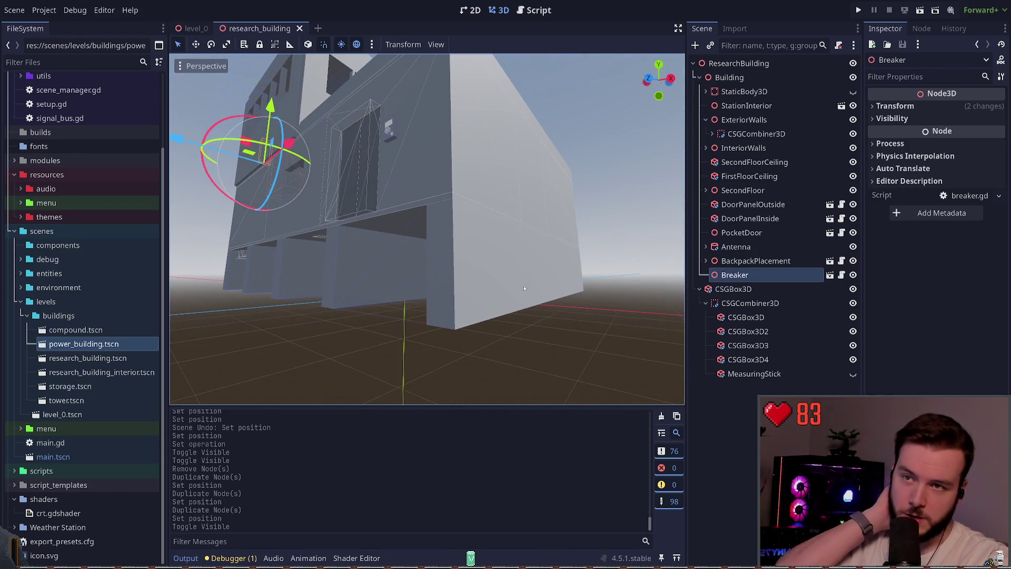
pyautogui.press('w')
pyautogui.press('w')
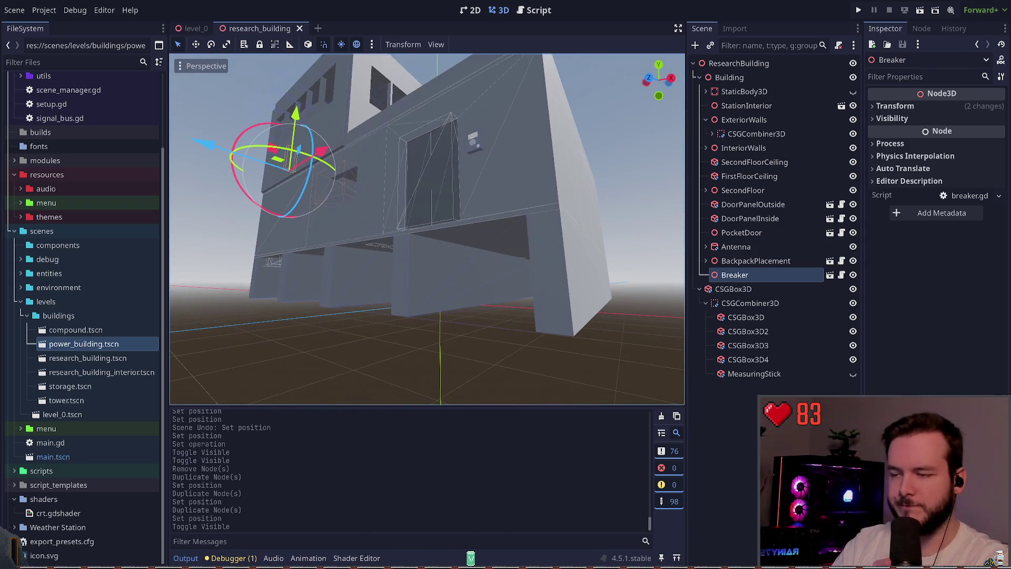
pyautogui.press('w')
pyautogui.press('w')
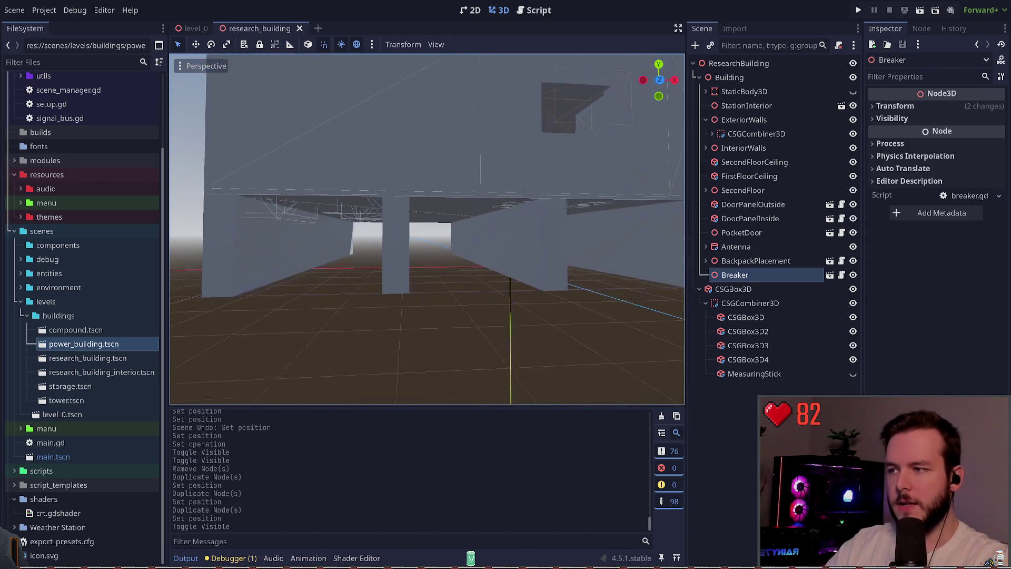
pyautogui.press('s')
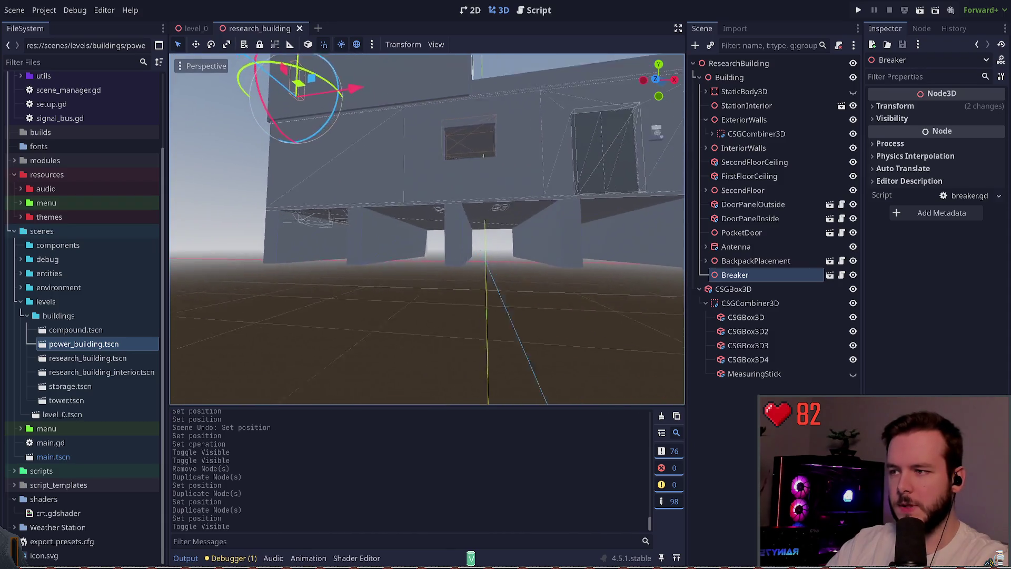
pyautogui.press('w')
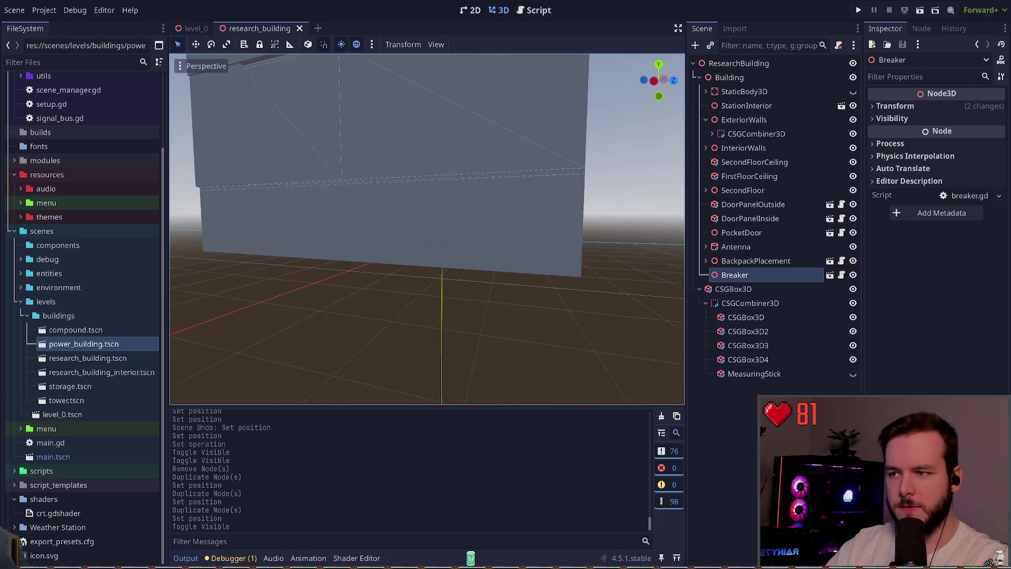
pyautogui.click(706, 303)
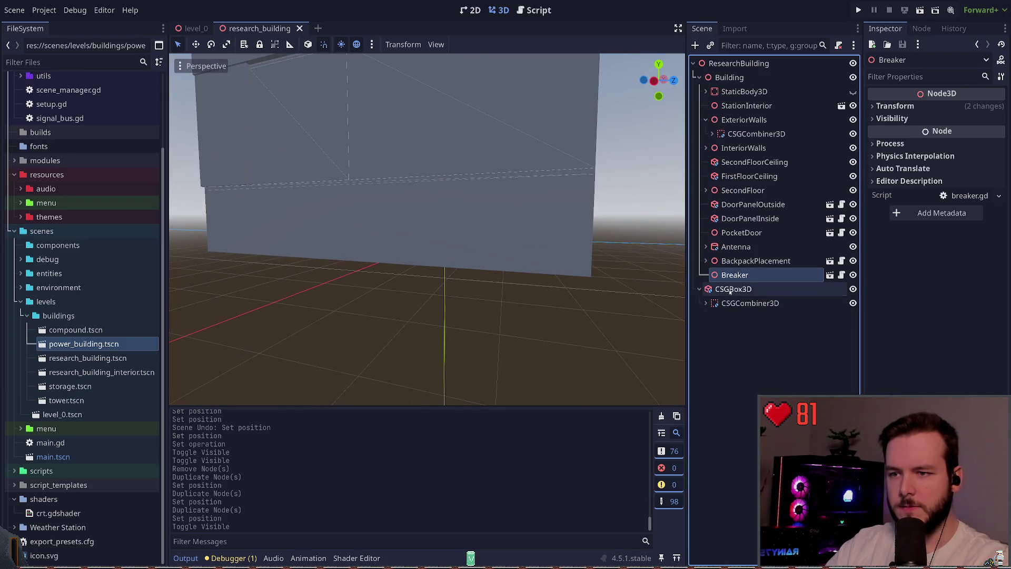
# Rename the CSGCombiner3D wall combiner to XCutout
pyautogui.click(730, 289)
pyautogui.click(706, 303)
pyautogui.click(737, 303)
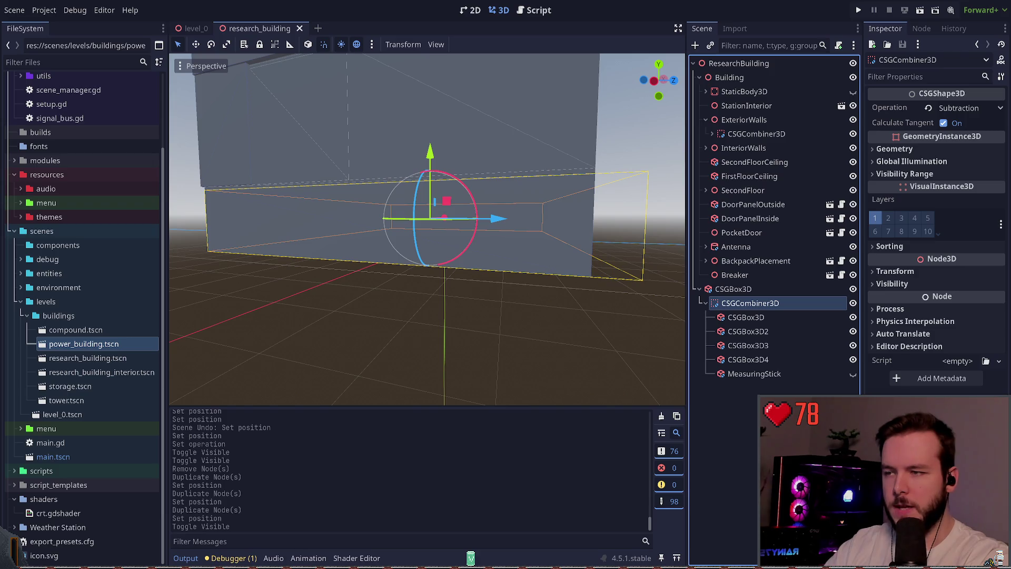
pyautogui.write('XCutout')
pyautogui.press('Return')
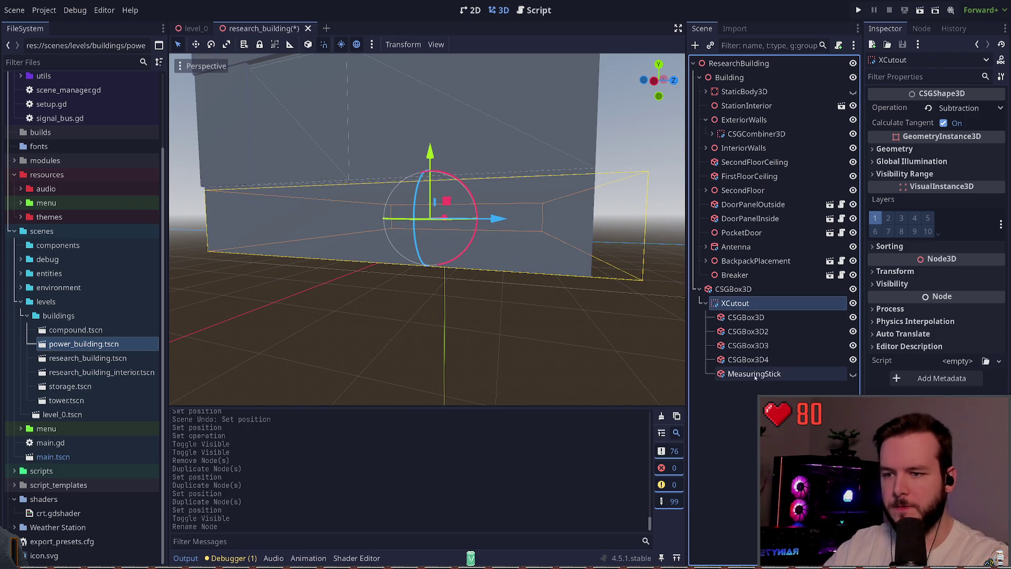
# Duplicate XCutout, delete the copy's five children, and rename the copy ZCutout
pyautogui.hotkey('ctrl', 'd')
pyautogui.click(743, 458)
pyautogui.keyDown('shift'); pyautogui.click(757, 402); pyautogui.keyUp('shift')
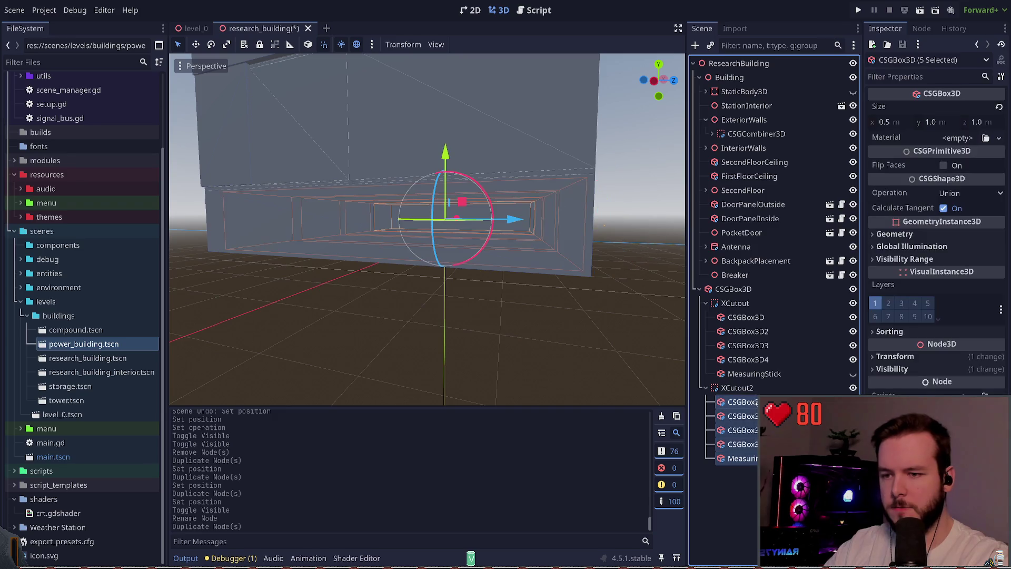
pyautogui.press('Delete')
pyautogui.click(791, 387)
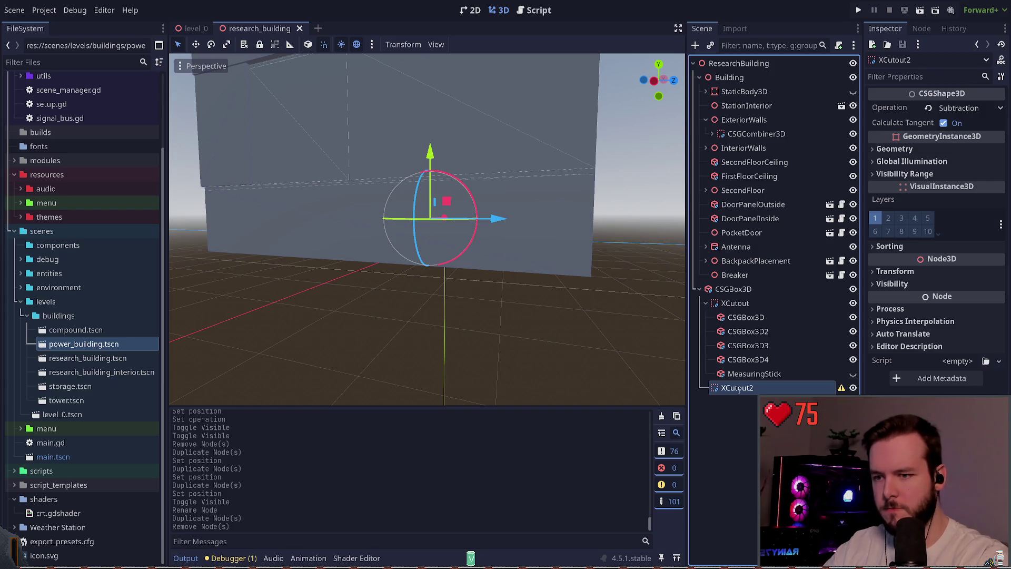
pyautogui.write('ZCutout')
pyautogui.press('Return')
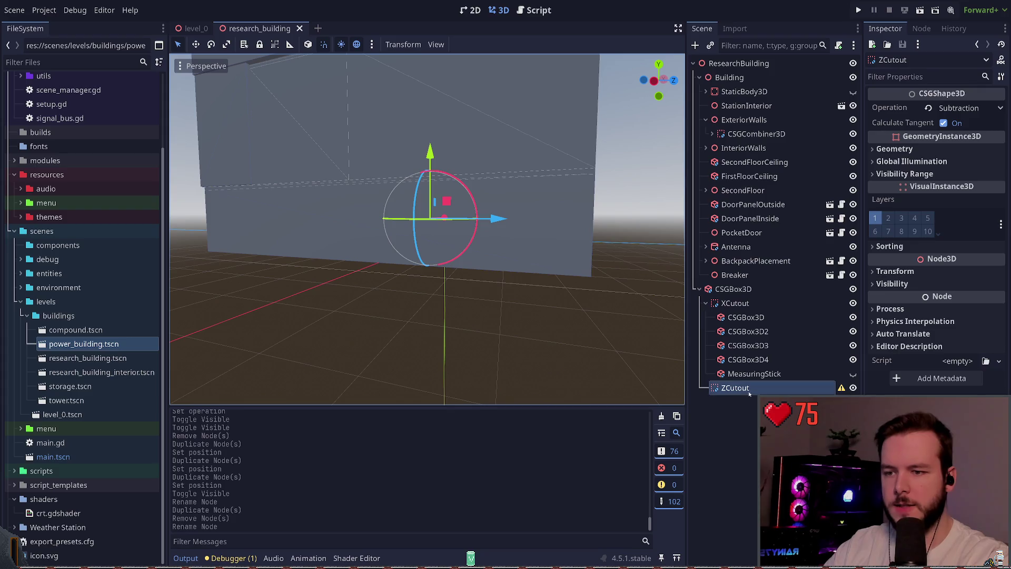
# Reselect ZCutout to begin adding a child node under it
pyautogui.click(746, 317)
pyautogui.click(736, 387)
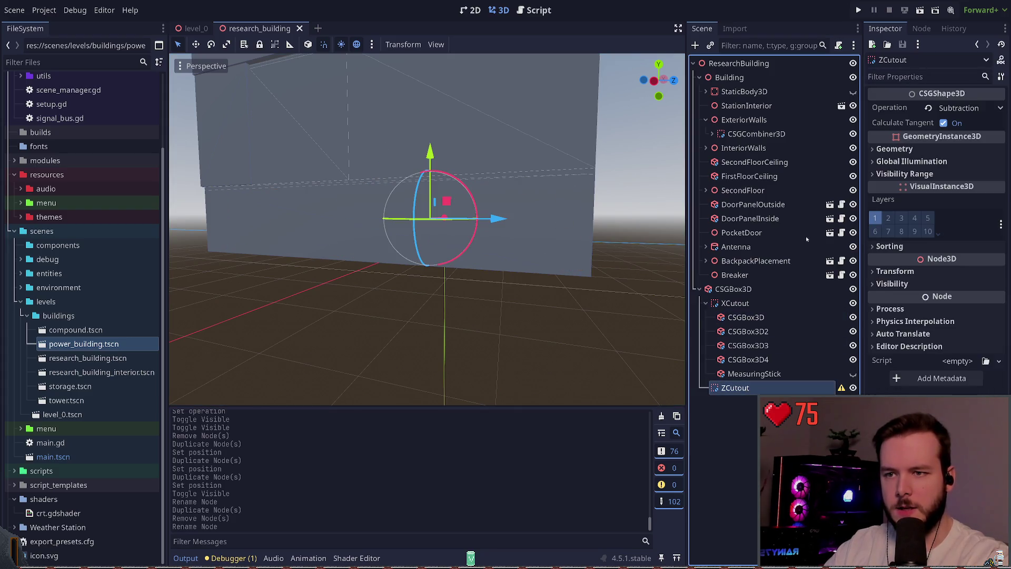
pyautogui.hotkey('ctrl', 'a')
# Add a CSGBox3D child under ZCutout via the 'csgb' search, then orbit around the building
pyautogui.write('csgb')
pyautogui.press('Return')
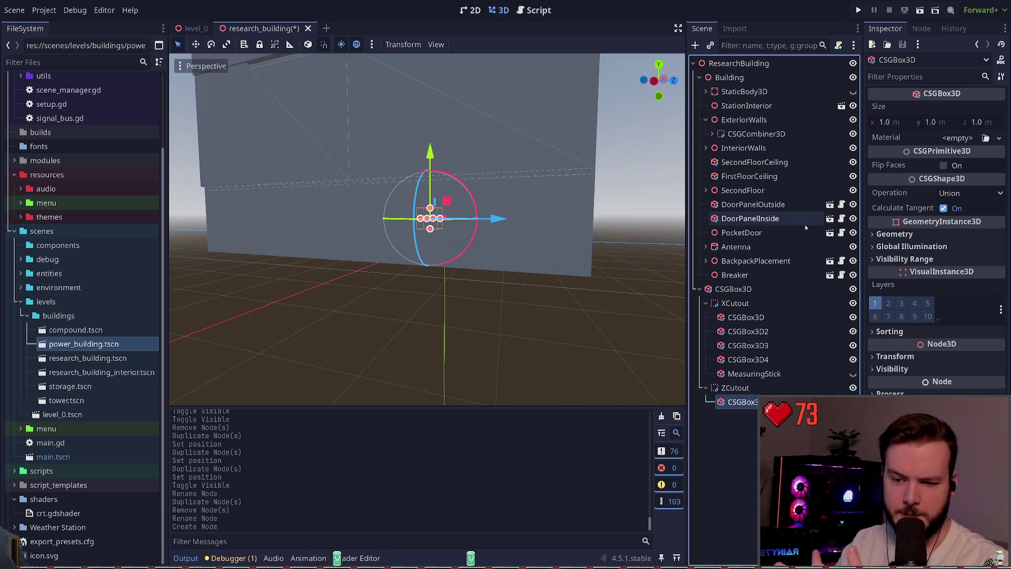
pyautogui.moveTo(432, 237)
pyautogui.mouseDown()
pyautogui.moveTo(490, 229)
pyautogui.moveTo(549, 290)
pyautogui.mouseUp()
pyautogui.click(549, 290)
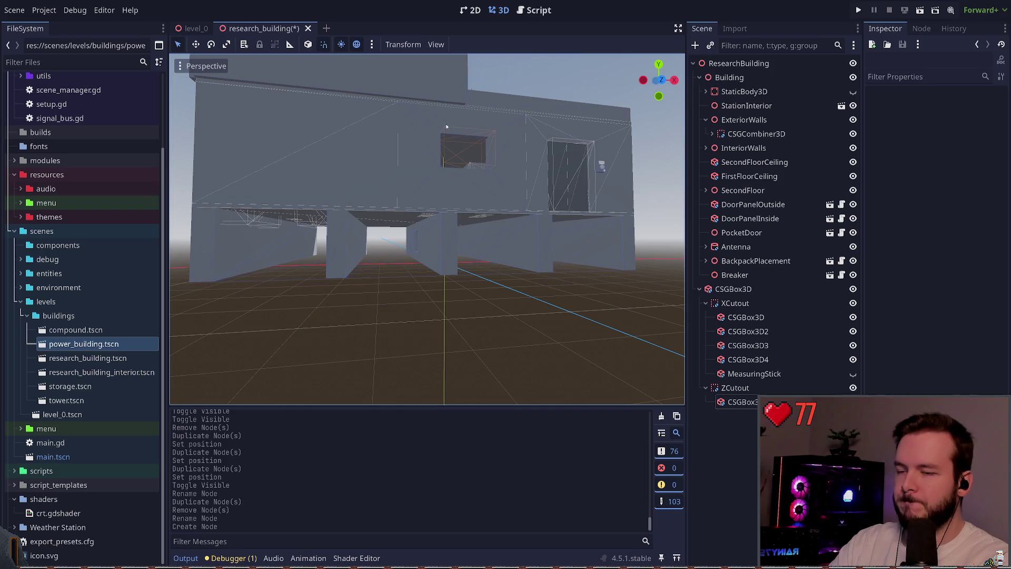
# Save the research_building scene and pull the view back to see the whole wall
pyautogui.hotkey('ctrl', 's')
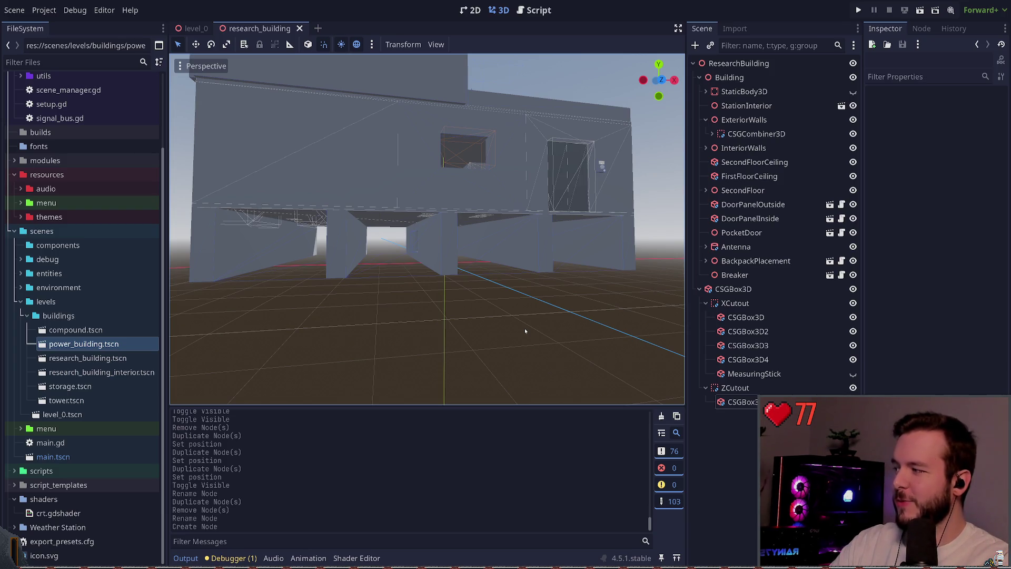
pyautogui.rightClick(495, 321)
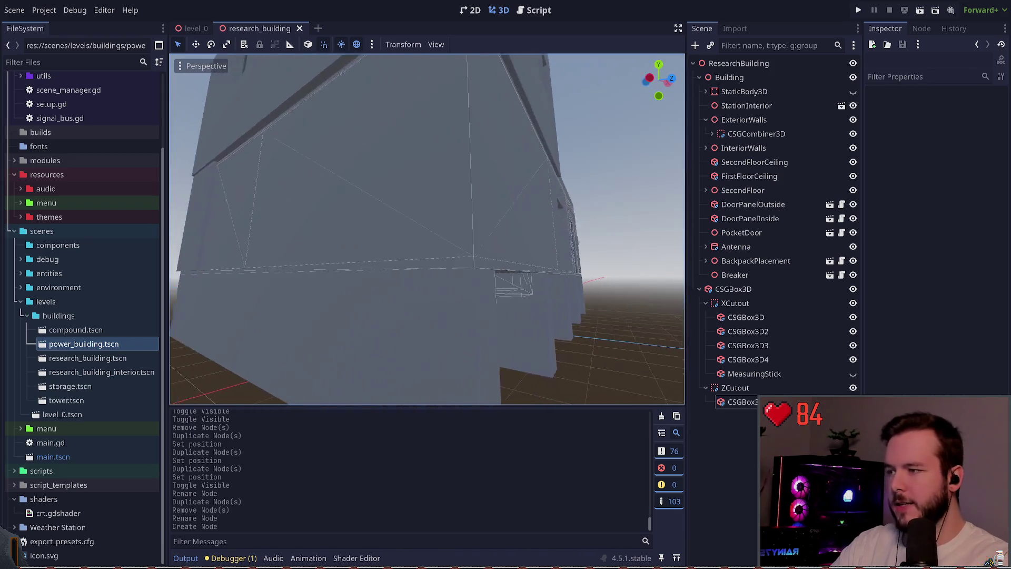
pyautogui.press('s')
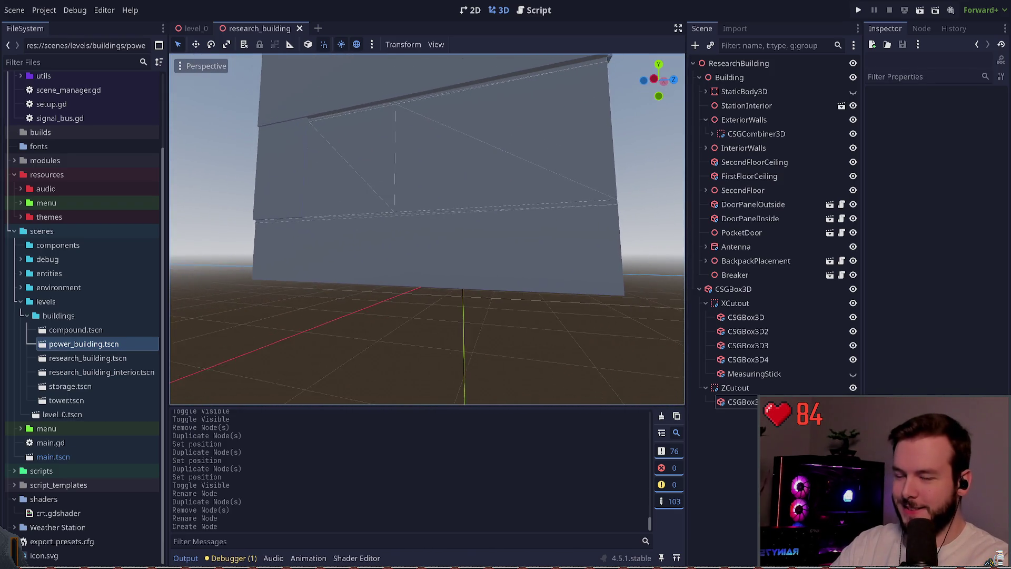
# Inspect the box inside ZCutout, then select the ZCutout combiner
pyautogui.click(738, 402)
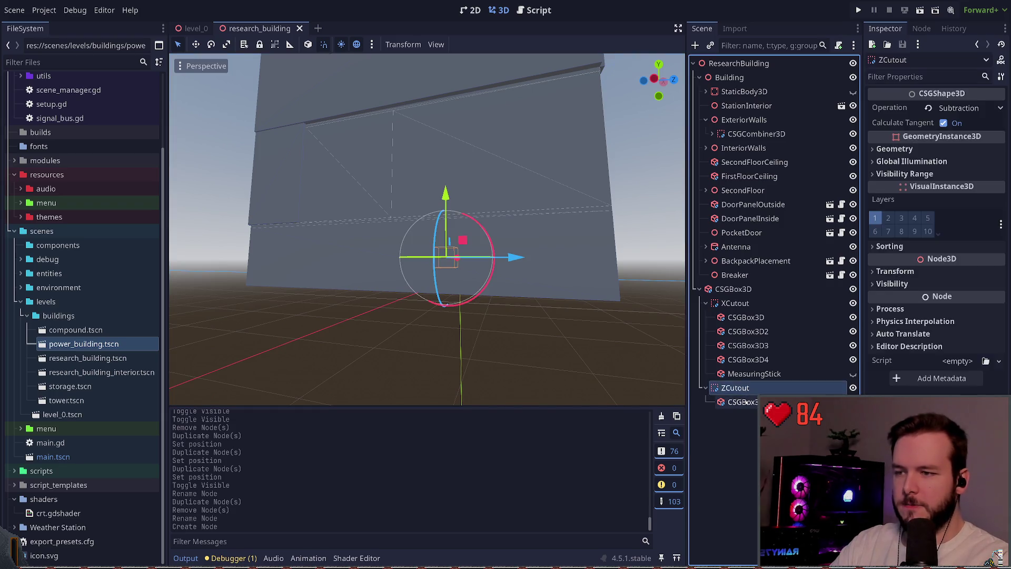
pyautogui.click(702, 415)
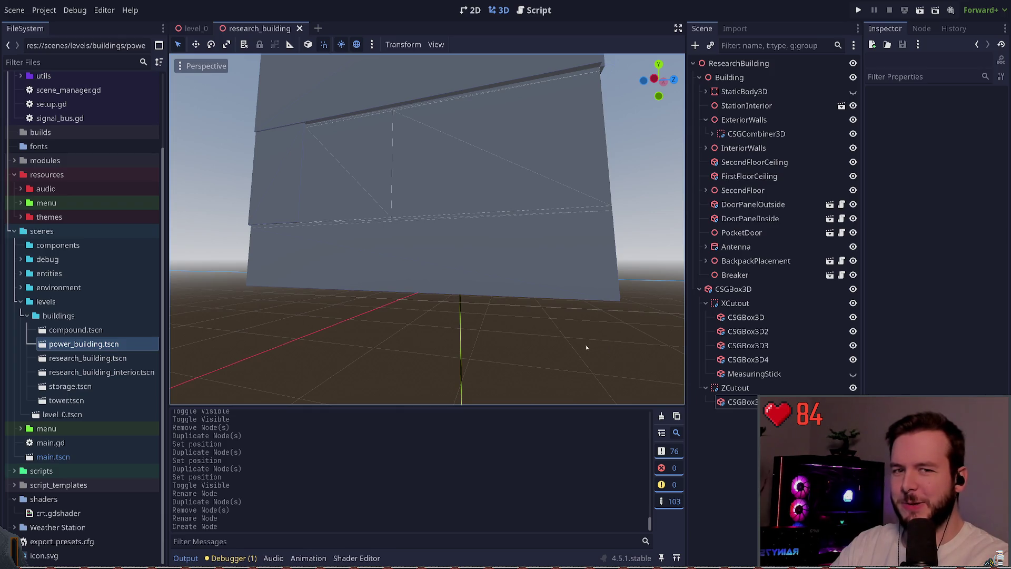
pyautogui.click(742, 401)
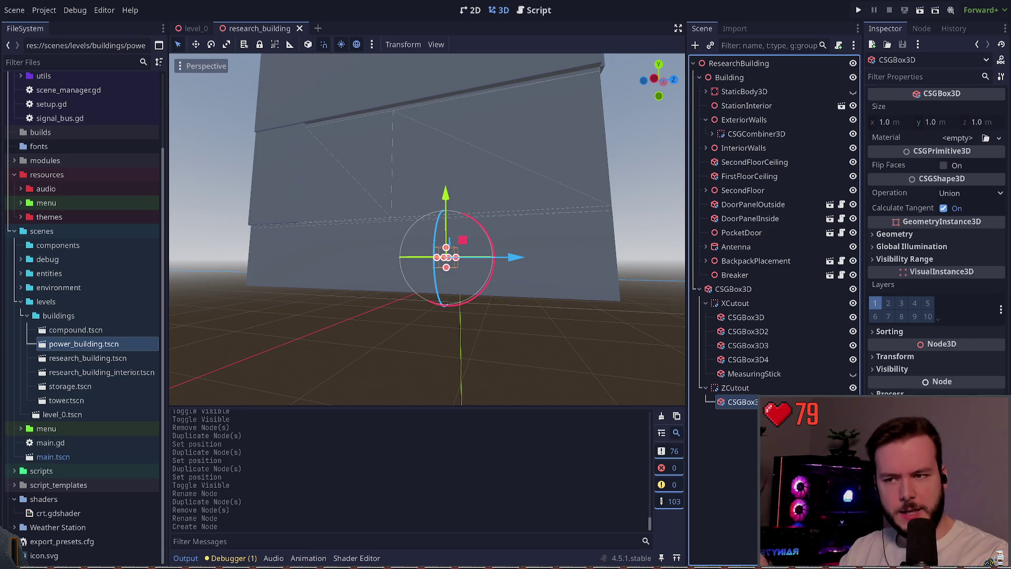
pyautogui.click(774, 417)
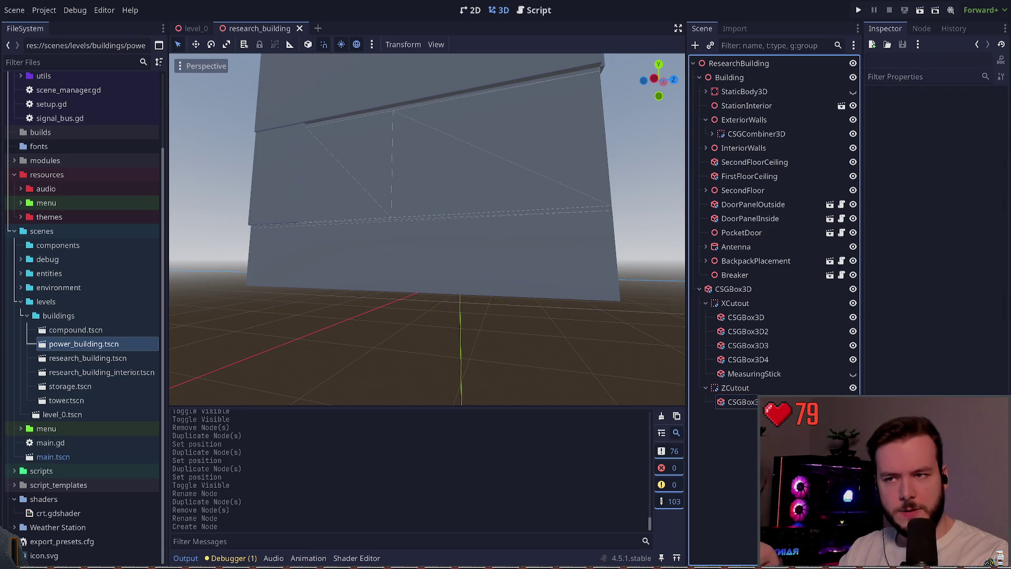
pyautogui.click(762, 390)
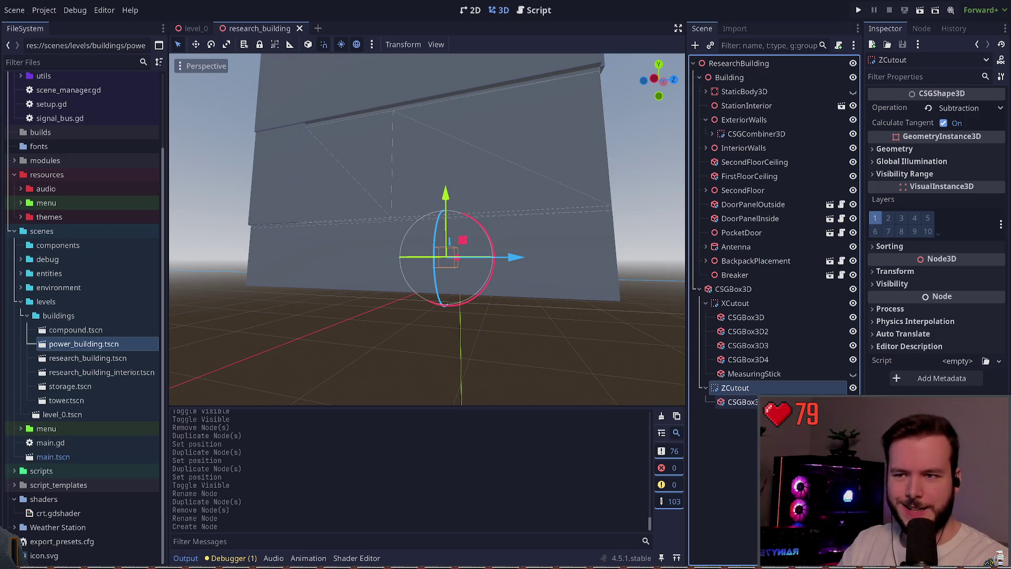